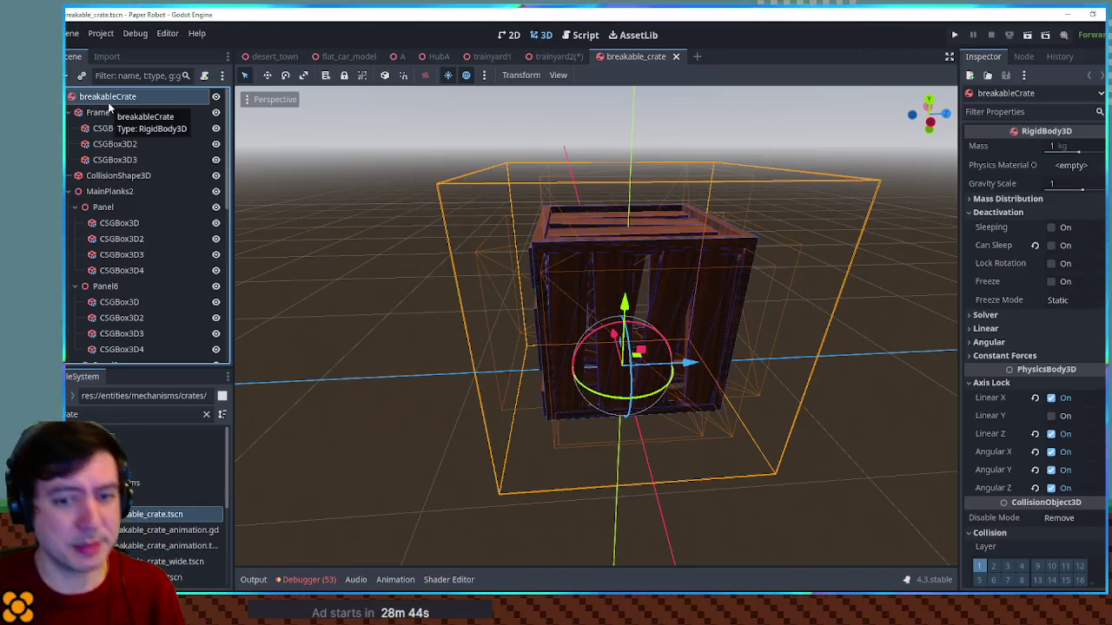
Cancel the new-script dialog, then open GenericInteract's wobble_interact.gd script from the collapsed Scene tree
left_click(202, 79)
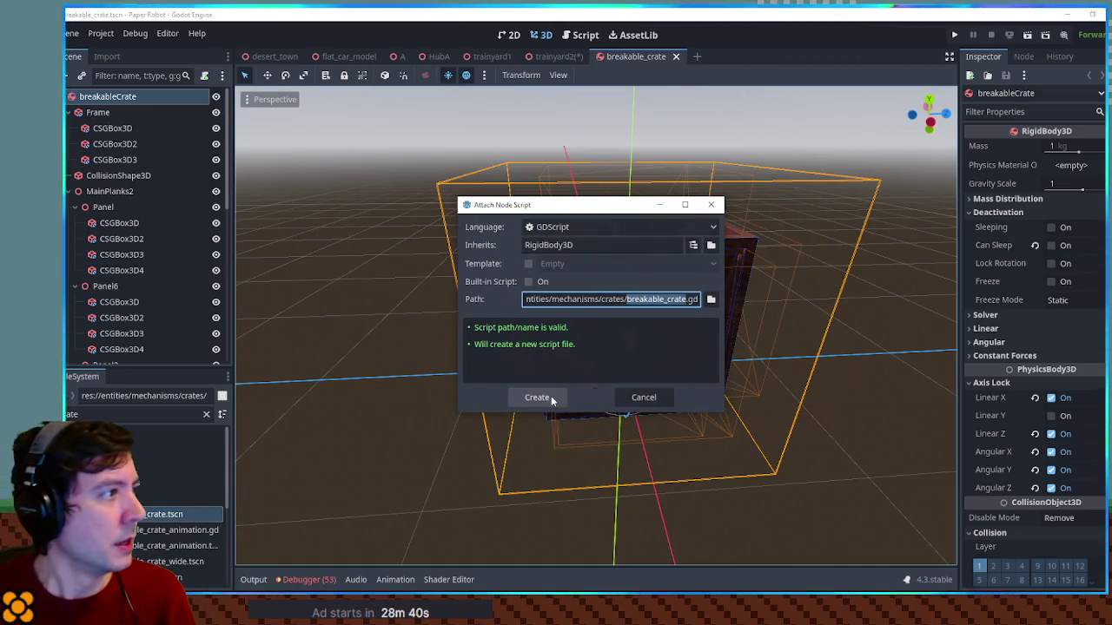
left_click(641, 399)
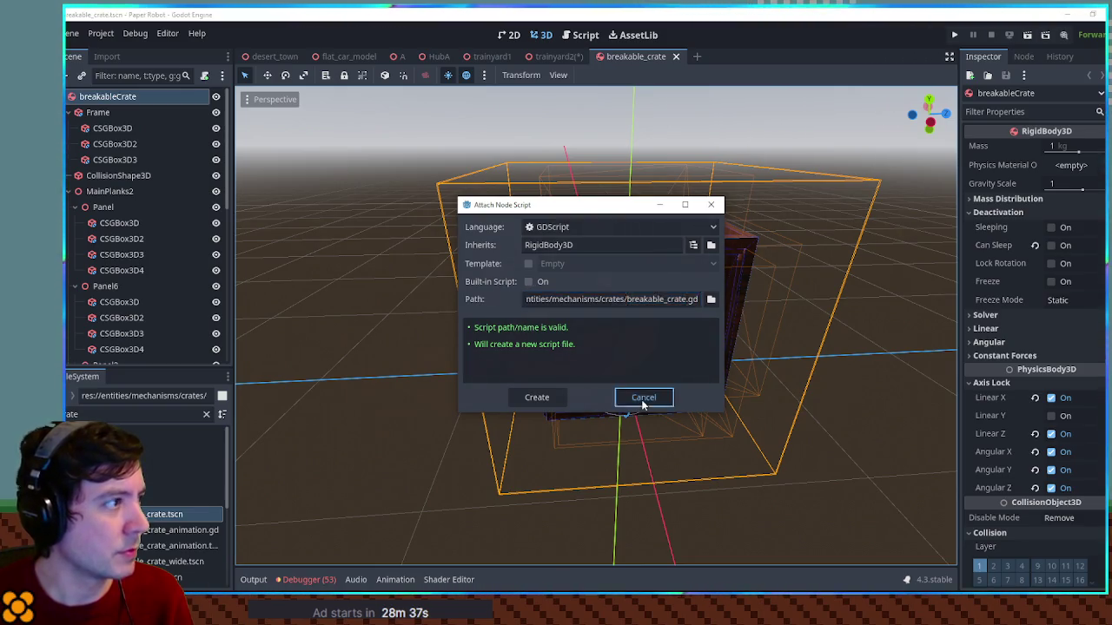
left_click(67, 112)
left_click(68, 143)
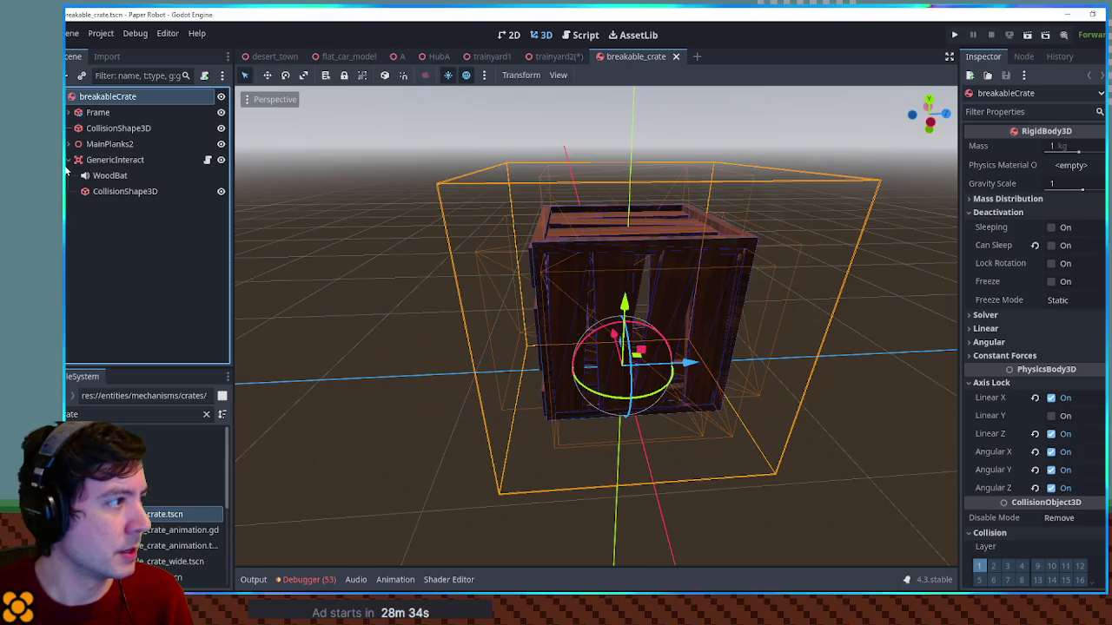
left_click(137, 159)
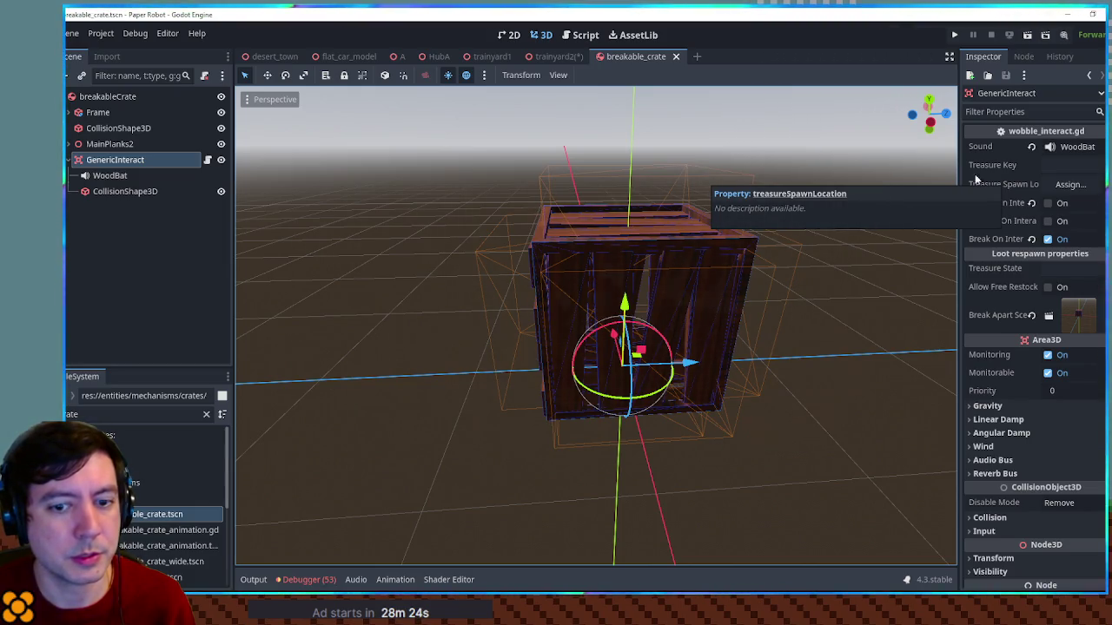
left_click(208, 161)
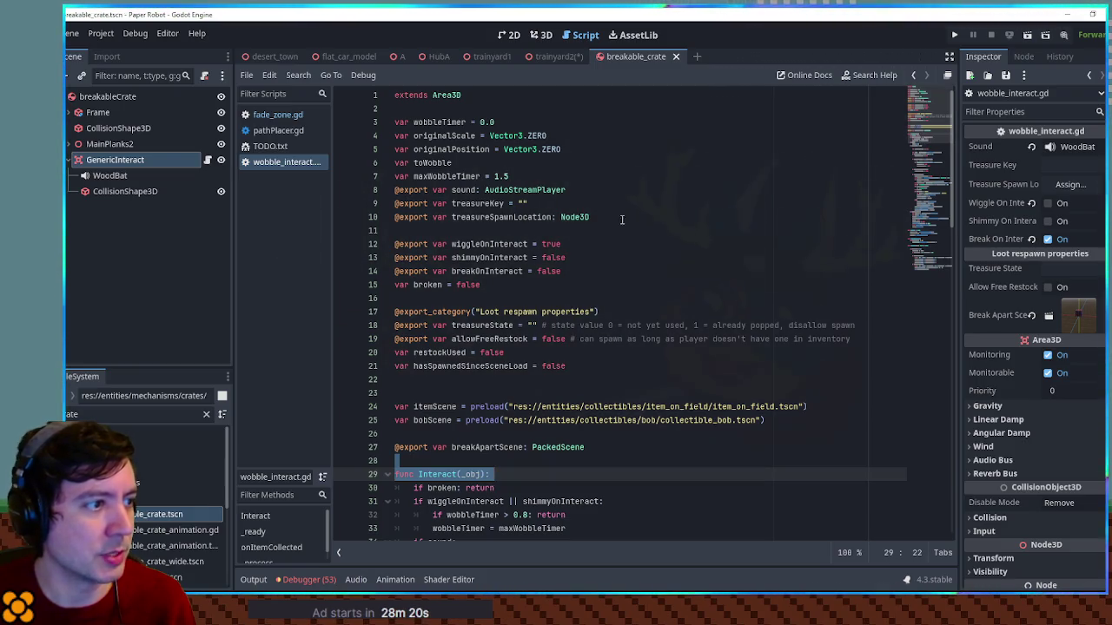
double_click(489, 271)
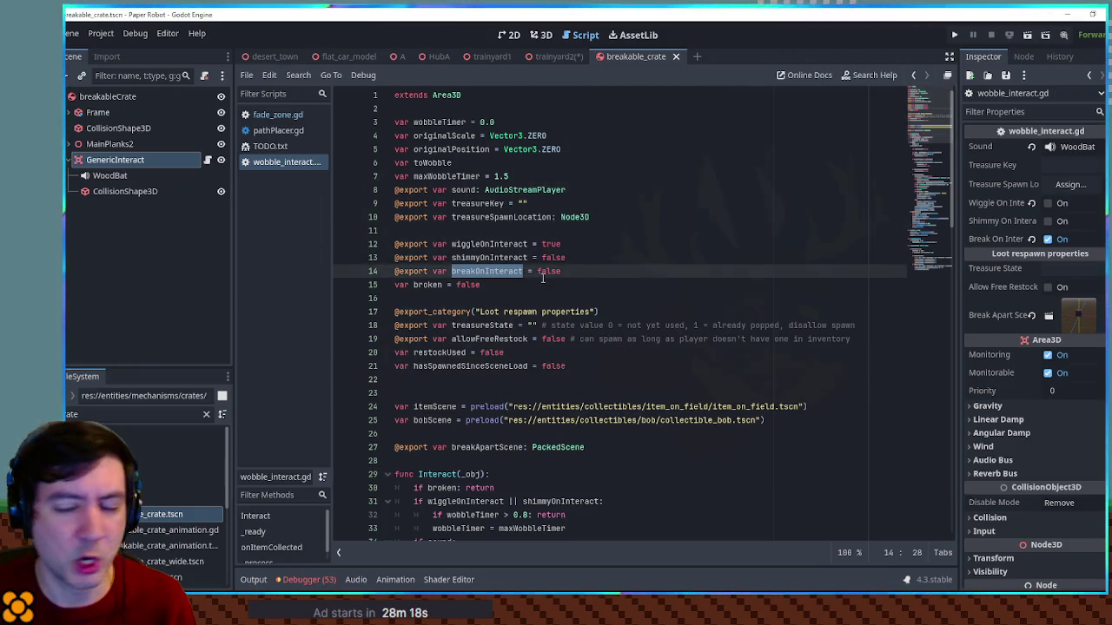
left_click(601, 276)
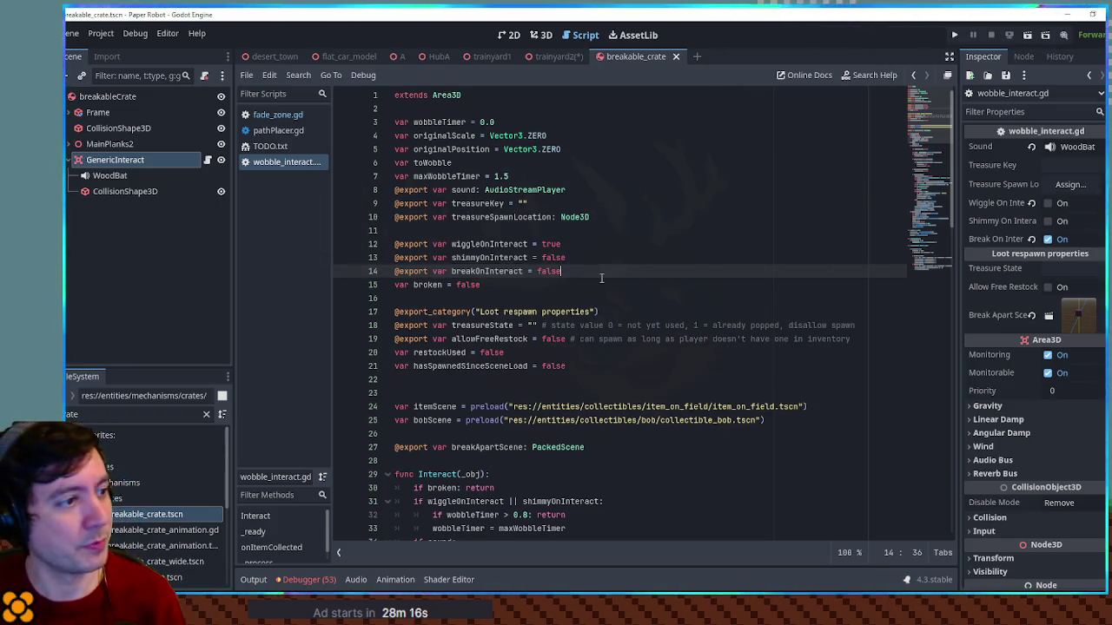
key("Return")
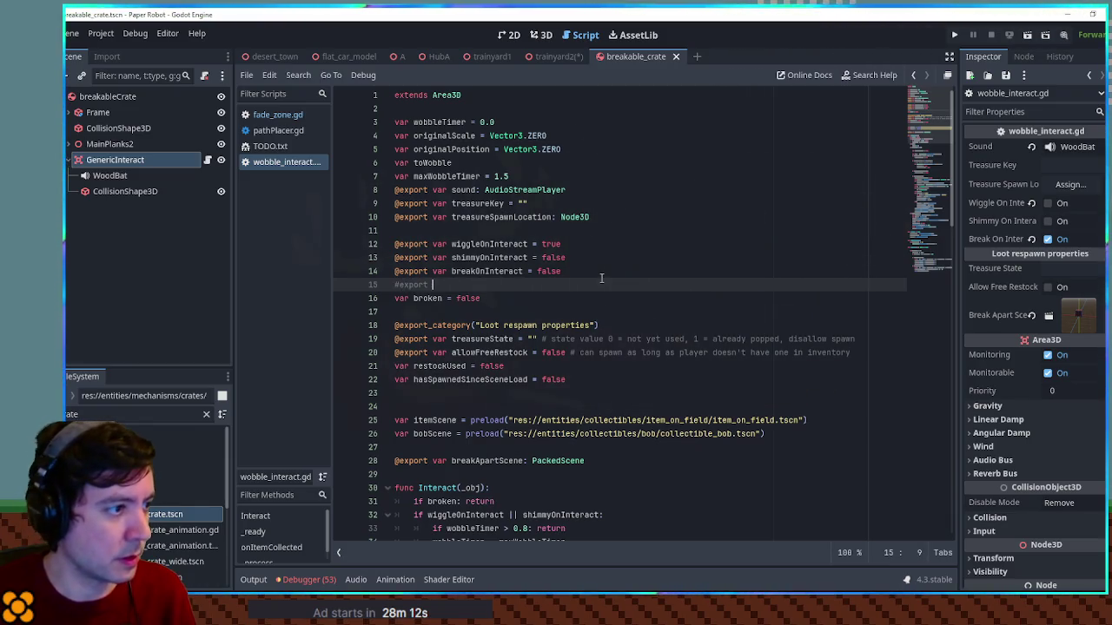
type("@export var permaBreakState")
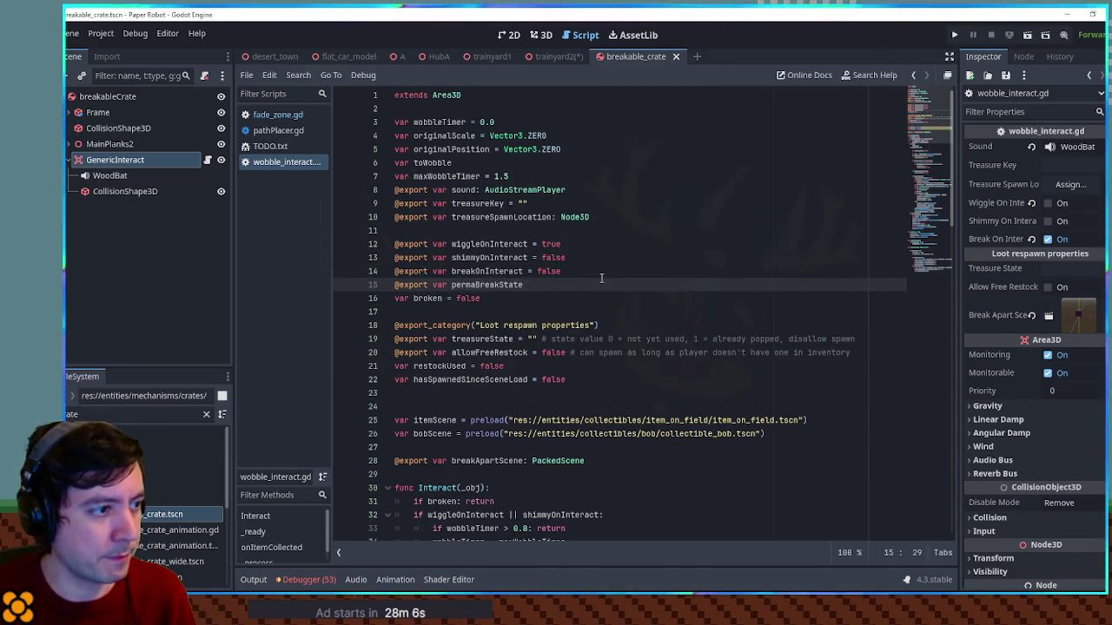
type(" \"\"")
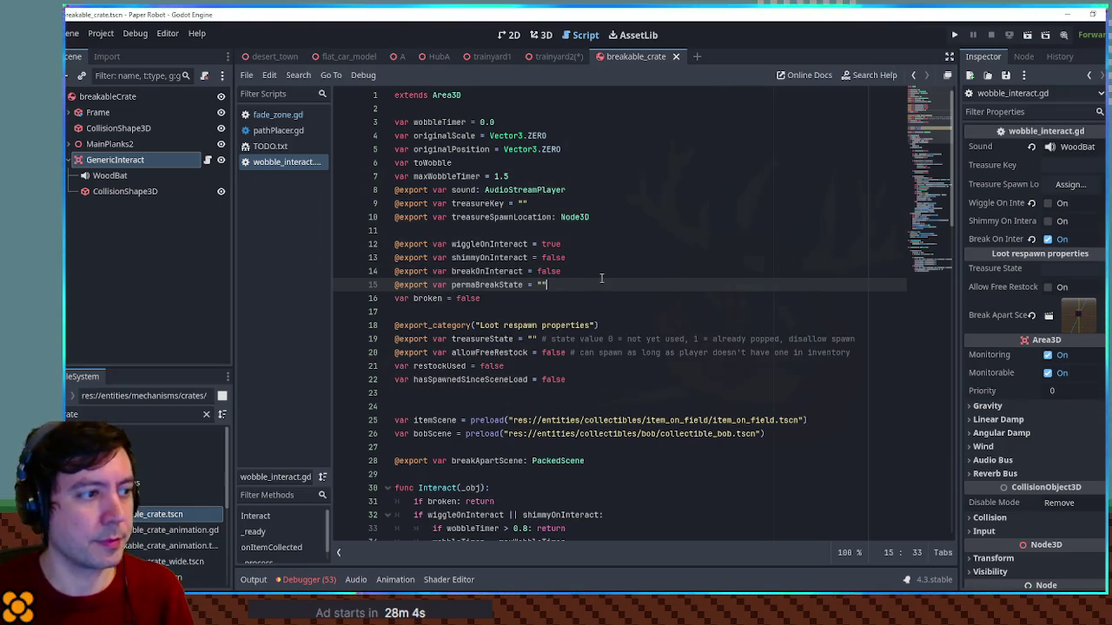
double_click(491, 286)
scroll(496, 287, "down", 3)
left_click(388, 366)
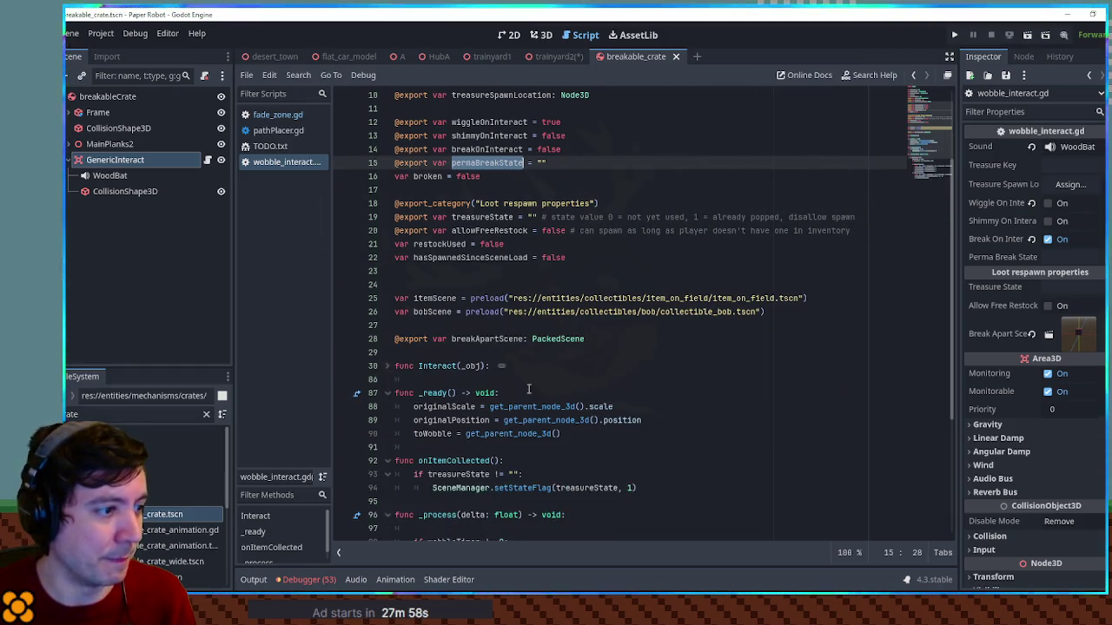
In _ready, add an 'if permaBreakState != ""' check assigning currentStateValue from SceneManager.getStateFlag(permaBreakState)
left_click(569, 432)
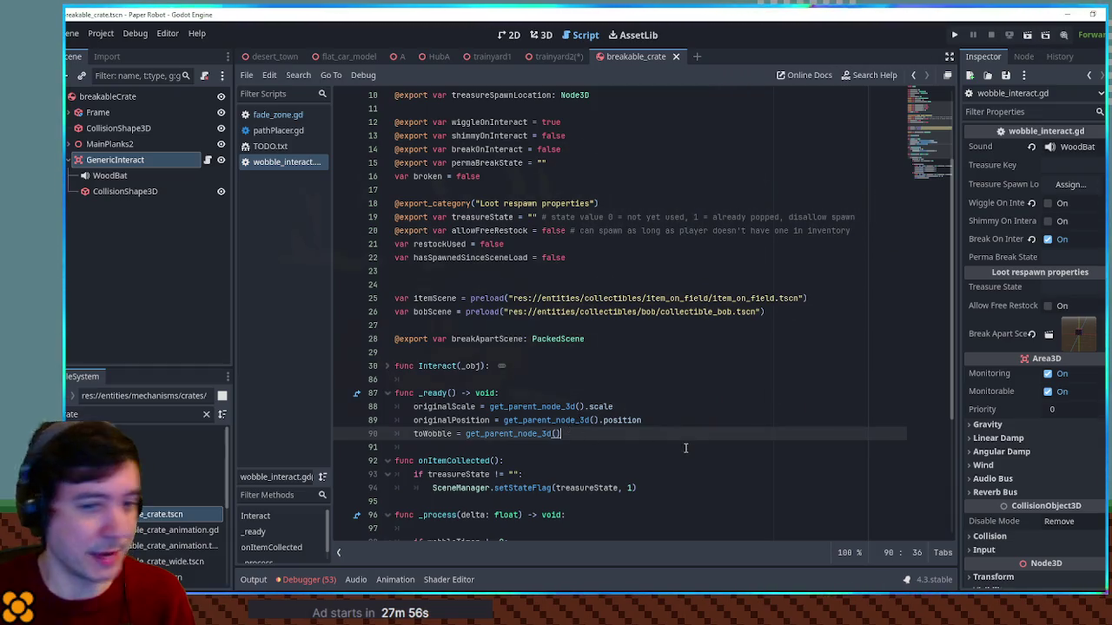
key("Return")
type("if Game")
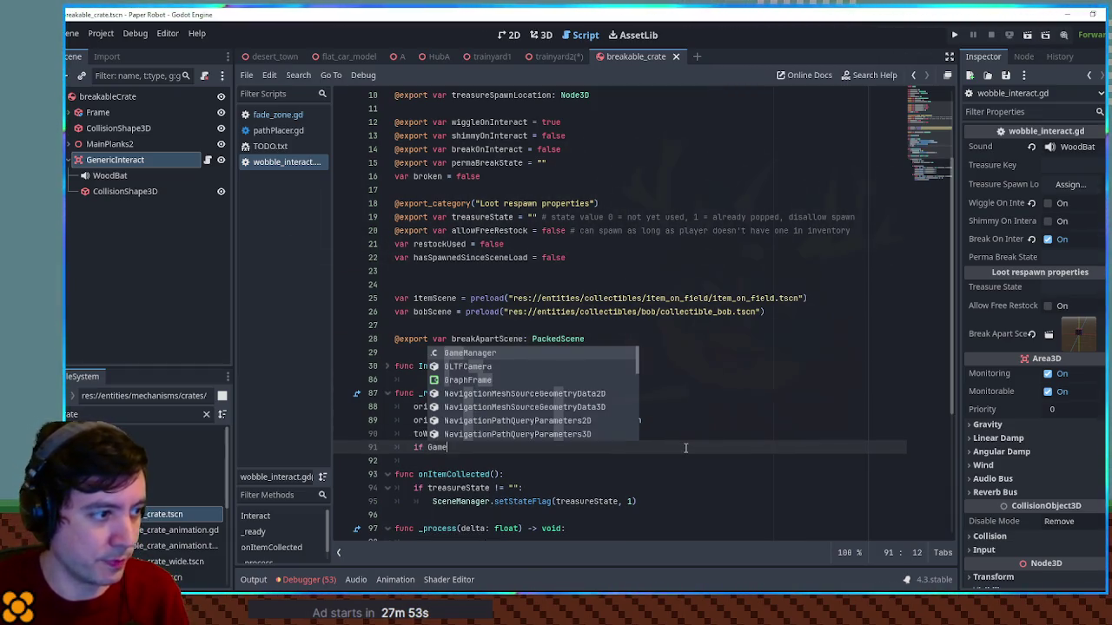
key("BackSpace")
key("BackSpace")
key("BackSpace")
type("Scene")
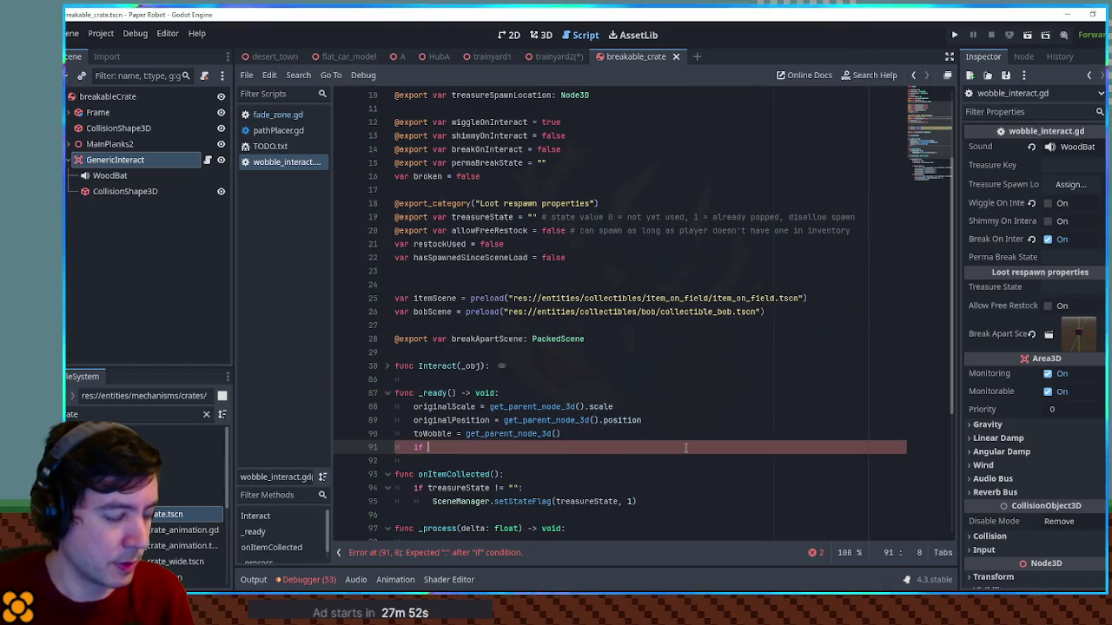
type("Manager.get")
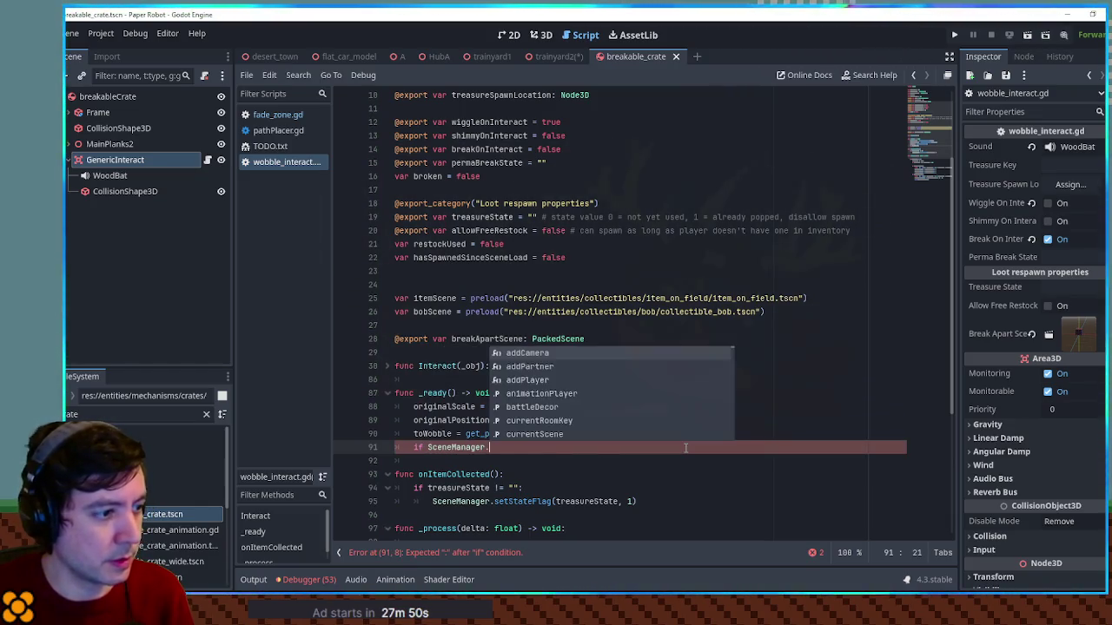
key("Return")
type("\"")
key("ctrl+shift+Return")
type("if ")
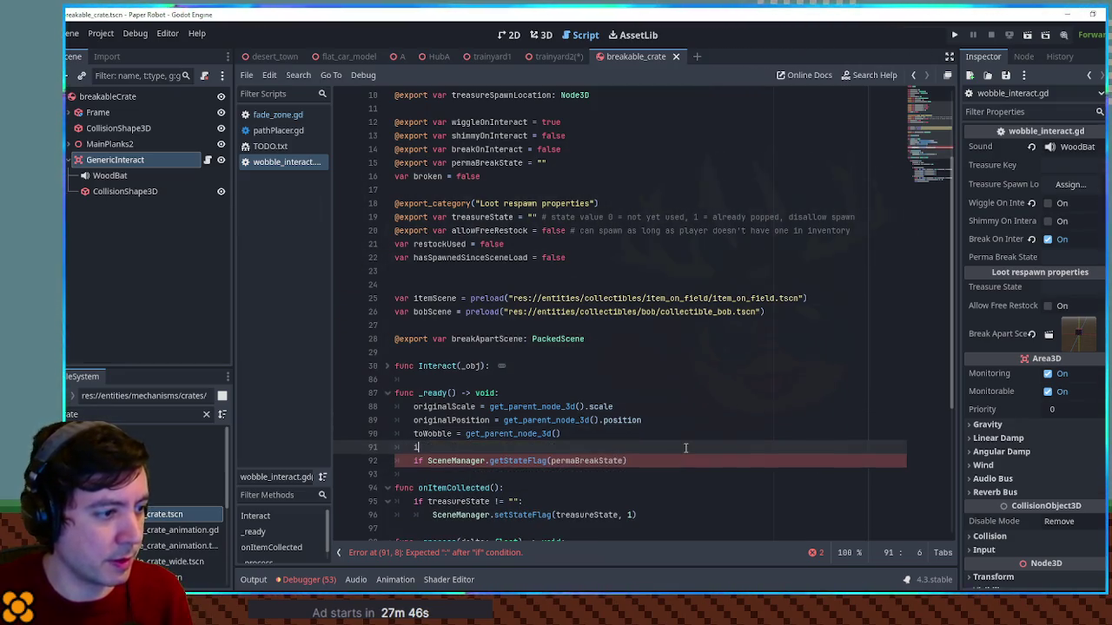
type("permaBreakState")
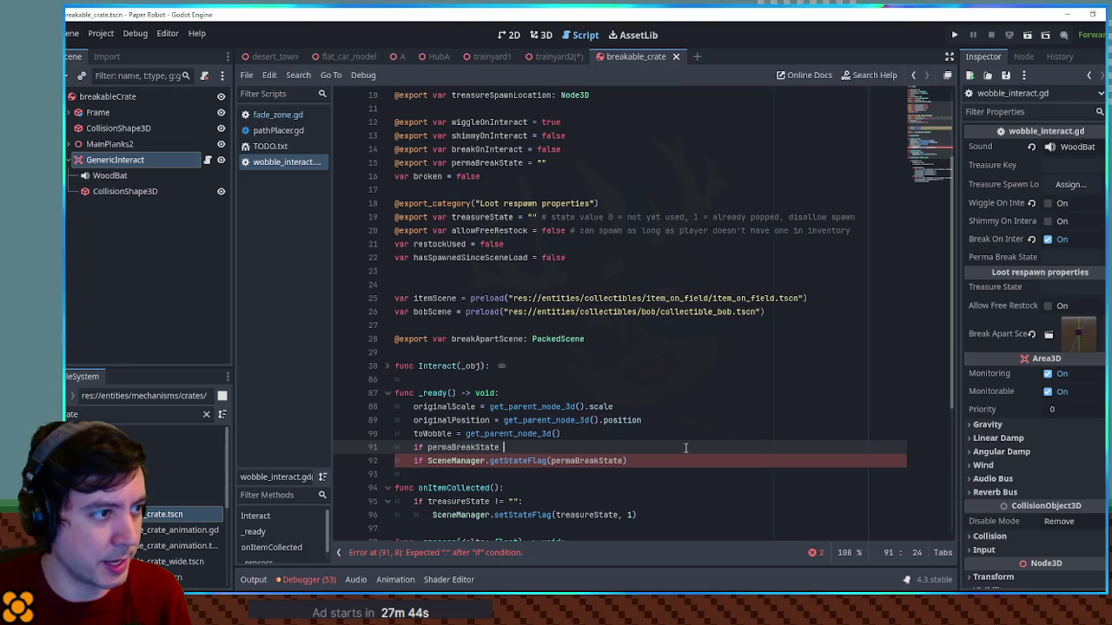
key("Down")
key("Home")
key("Tab")
key("Delete")
key("Delete")
key("Delete")
type("var currentState ")
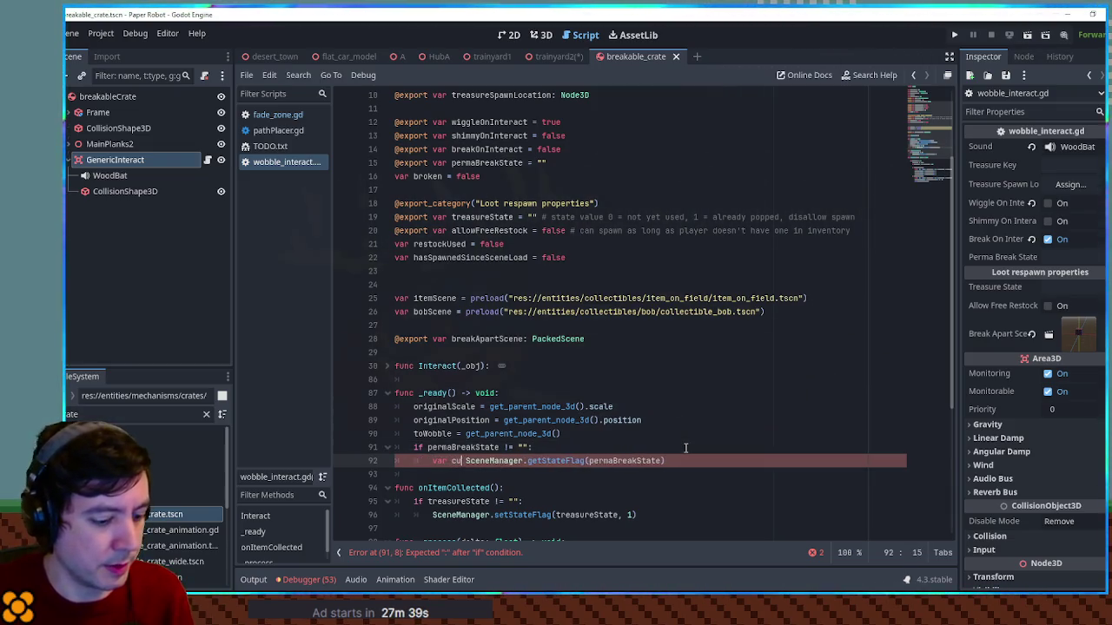
type("Value")
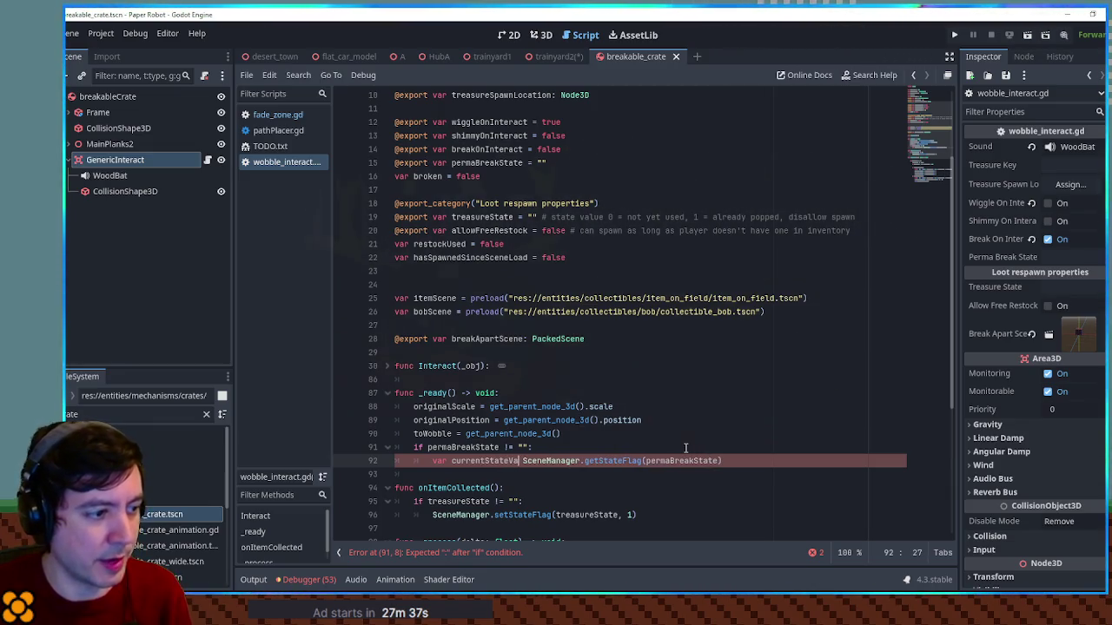
type(" =")
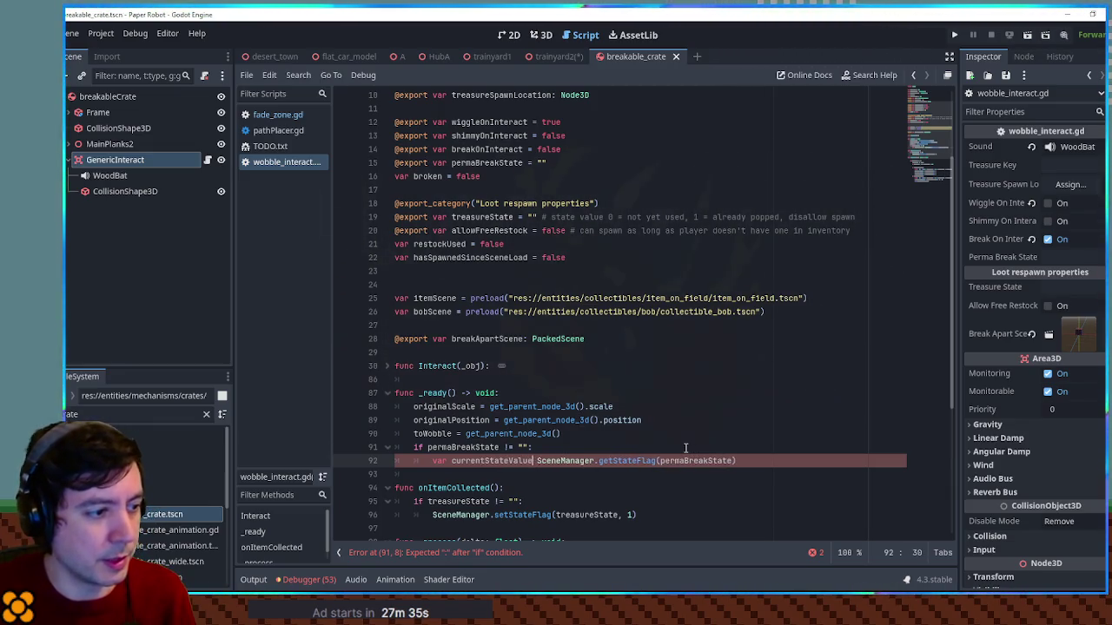
Nest 'if currentStateValue > 0: queue_free()' under the assignment
key("End")
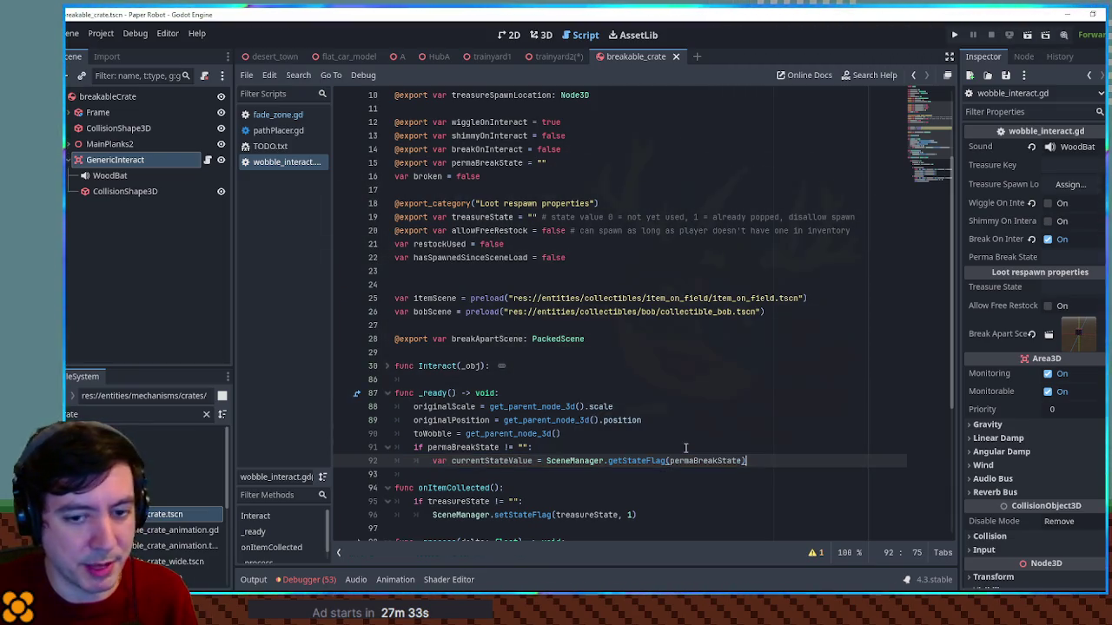
key("Return")
type("if curr")
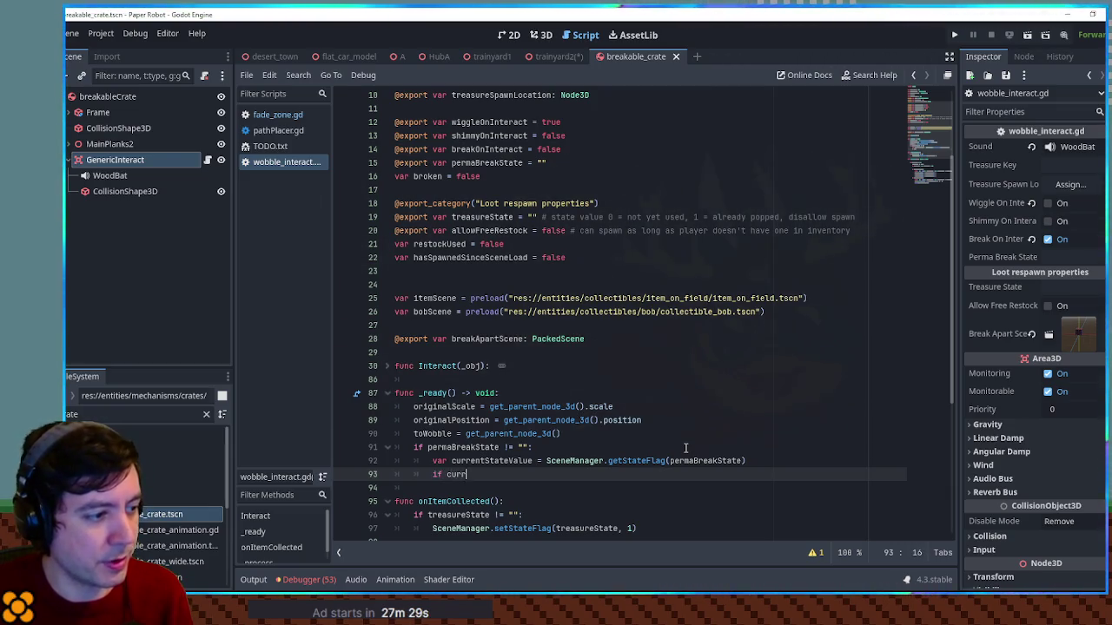
type("entStat")
key("Return")
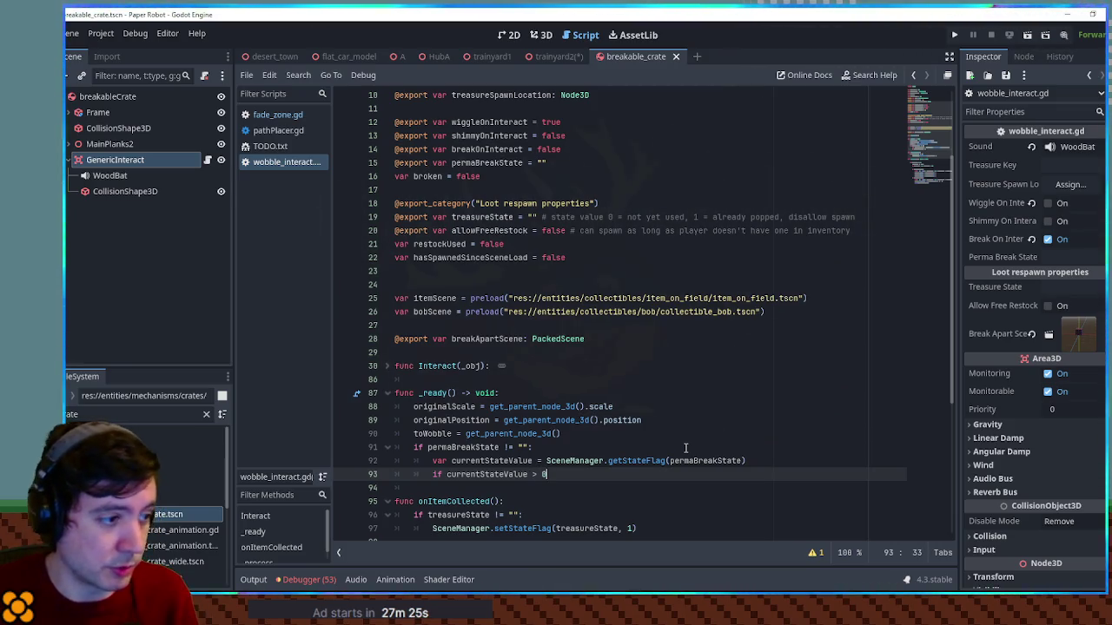
type(":")
key("Return")
type("q")
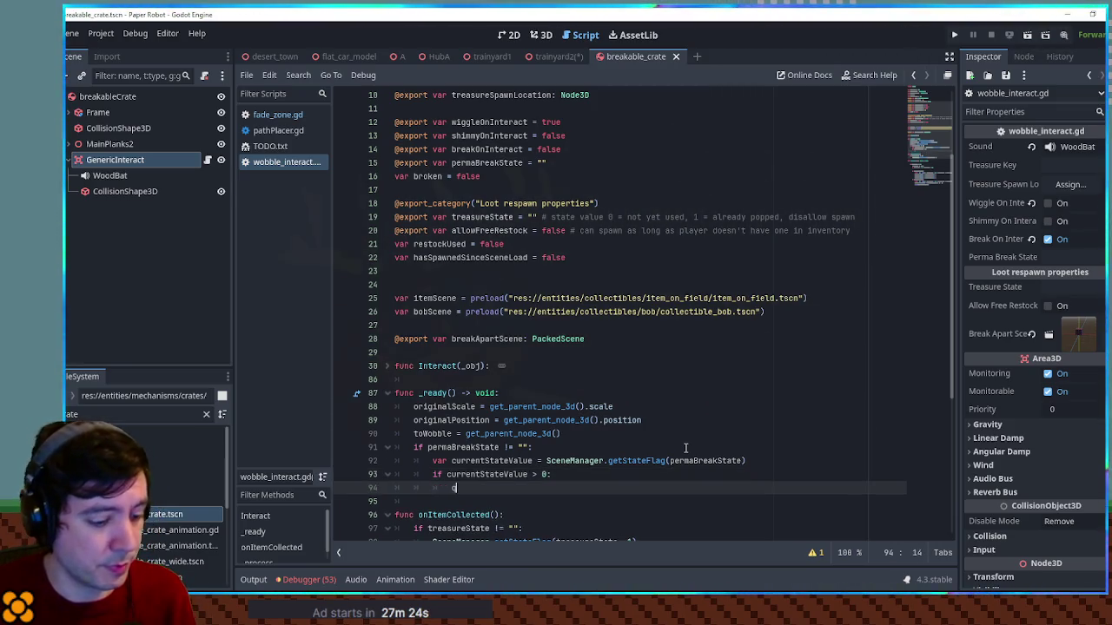
type("ueue_f")
key("Return")
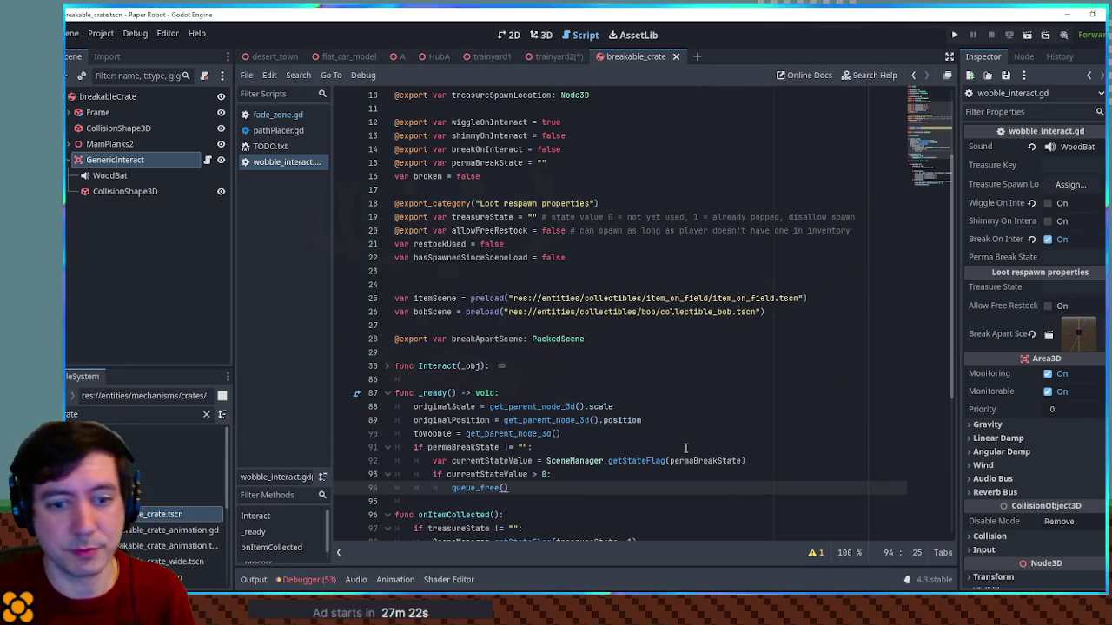
scroll(593, 341, "down", 5)
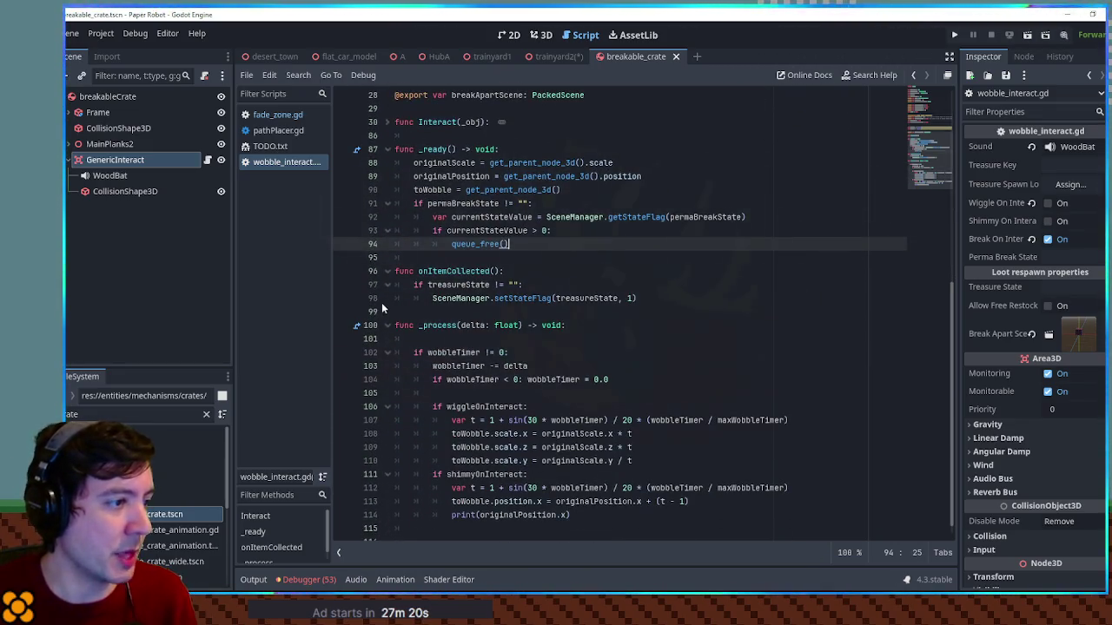
Fold the treasureKey block and paste parent.queue_free() over the queue_free call on line 94
scroll(426, 336, "up", 4)
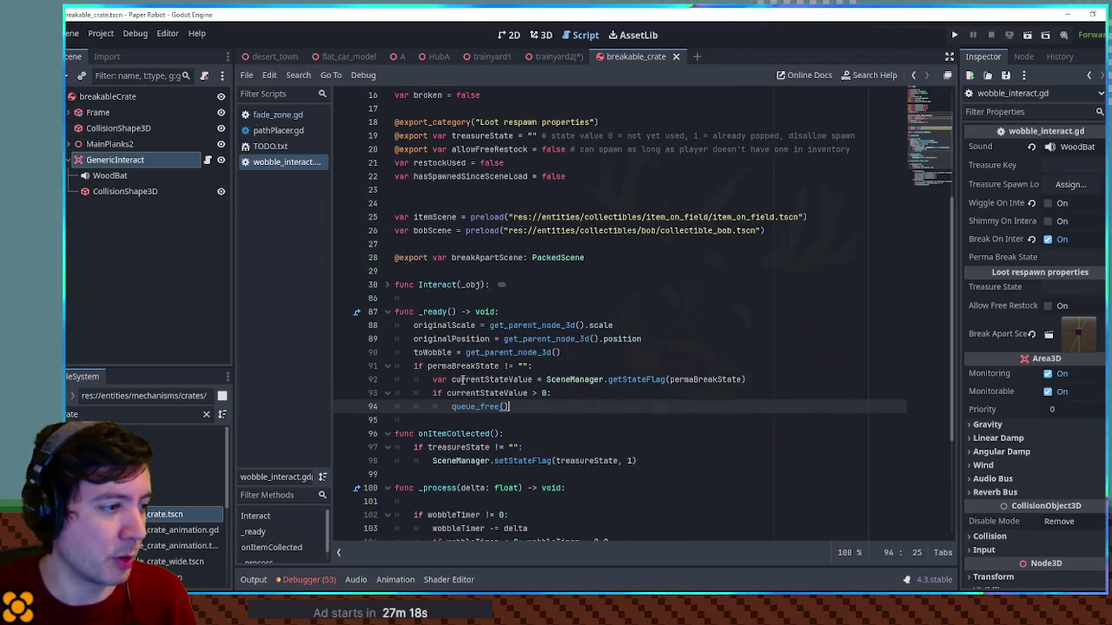
left_click(388, 285)
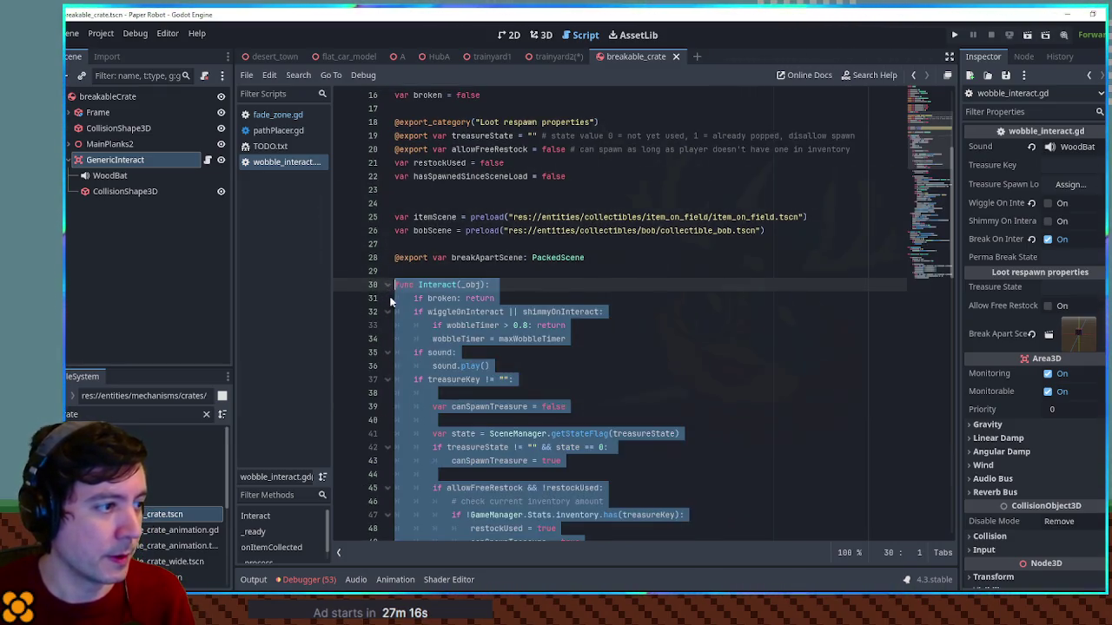
left_click(672, 316)
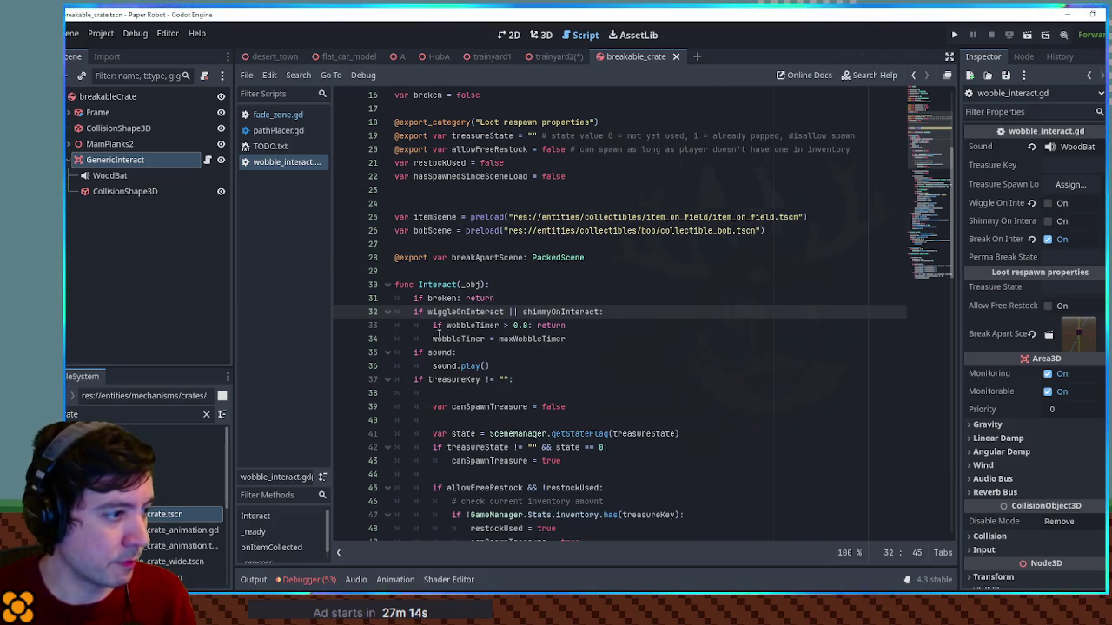
scroll(427, 378, "down", 5)
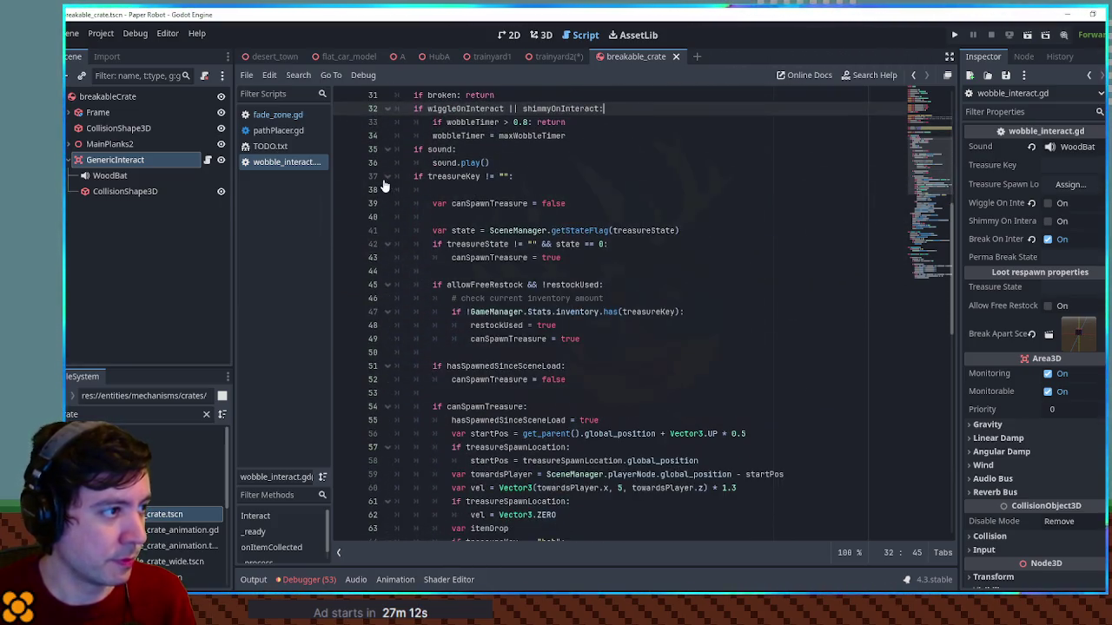
left_click(387, 178)
double_click(473, 189)
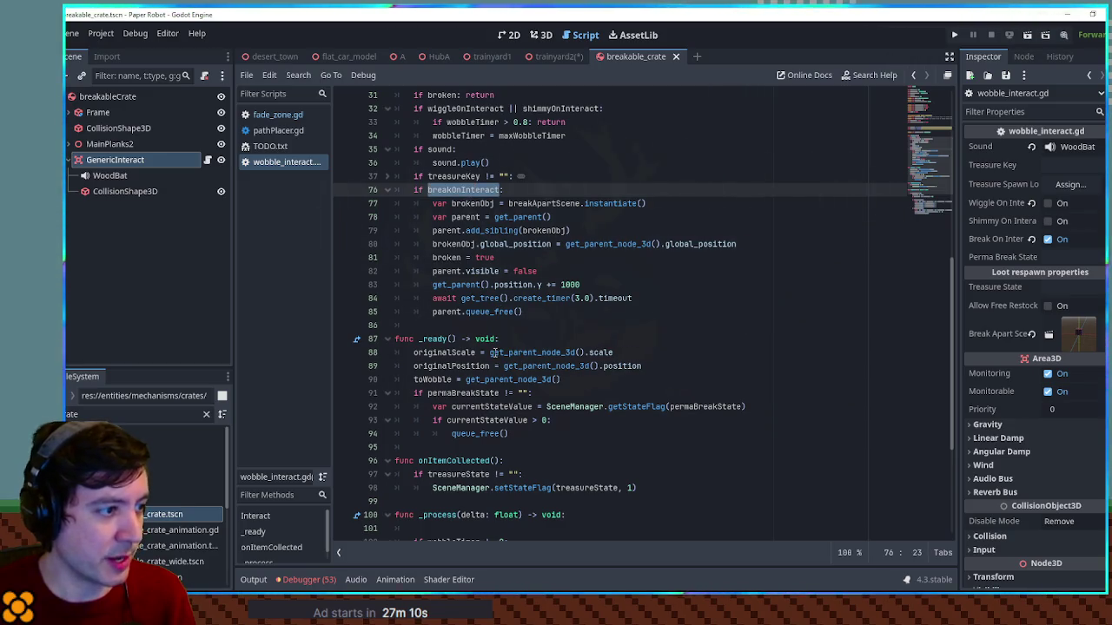
left_click(460, 393)
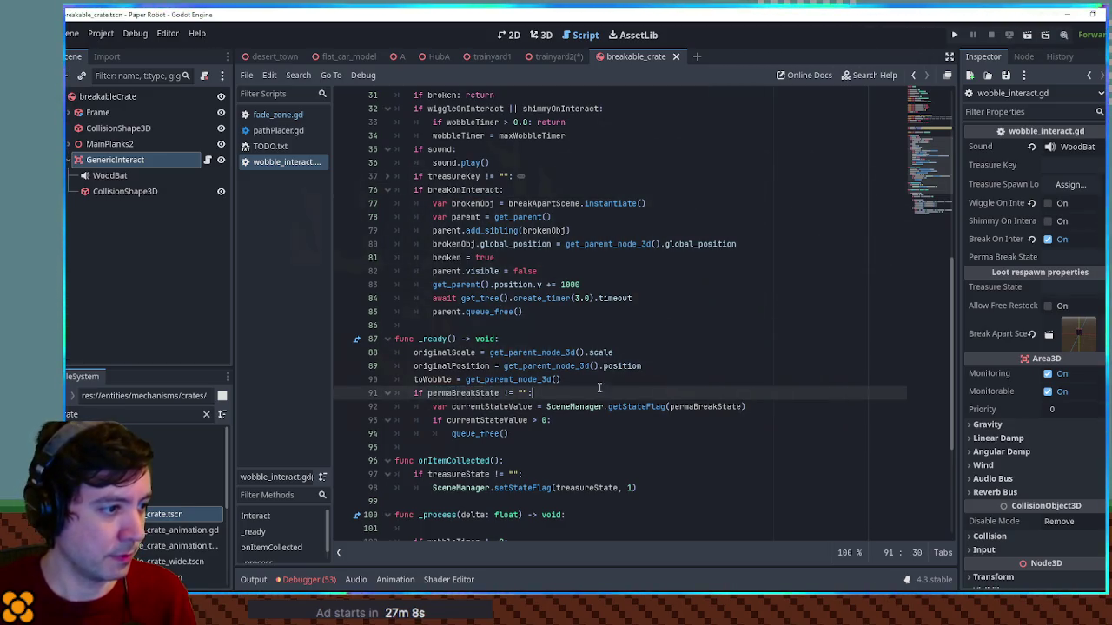
left_click_drag(597, 392, 599, 383)
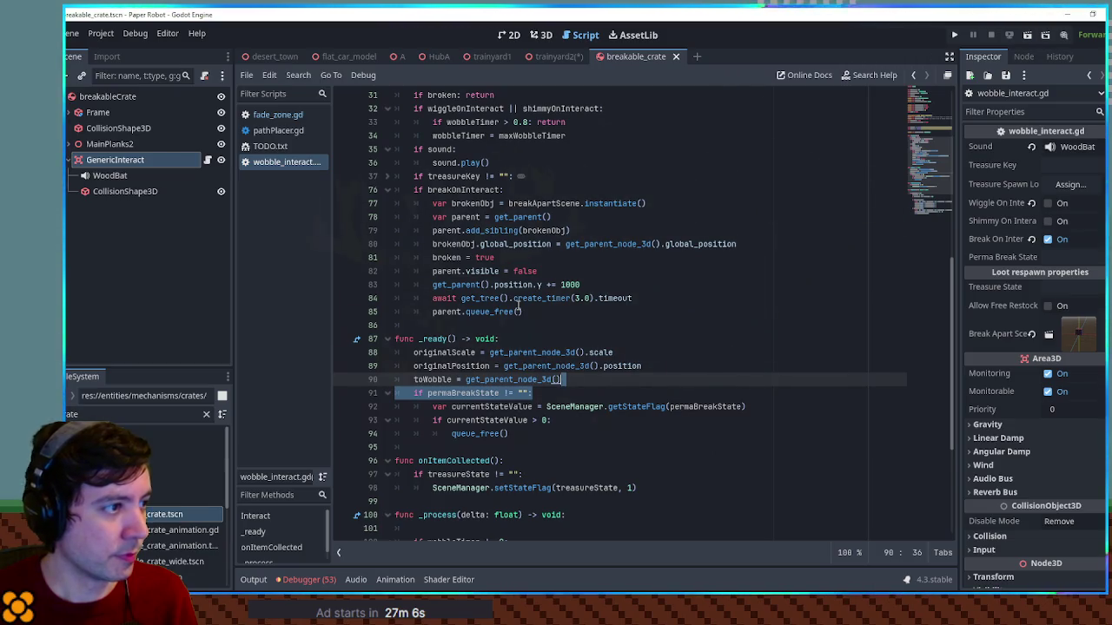
left_click_drag(433, 312, 554, 317)
key("ctrl+c")
left_click(468, 421)
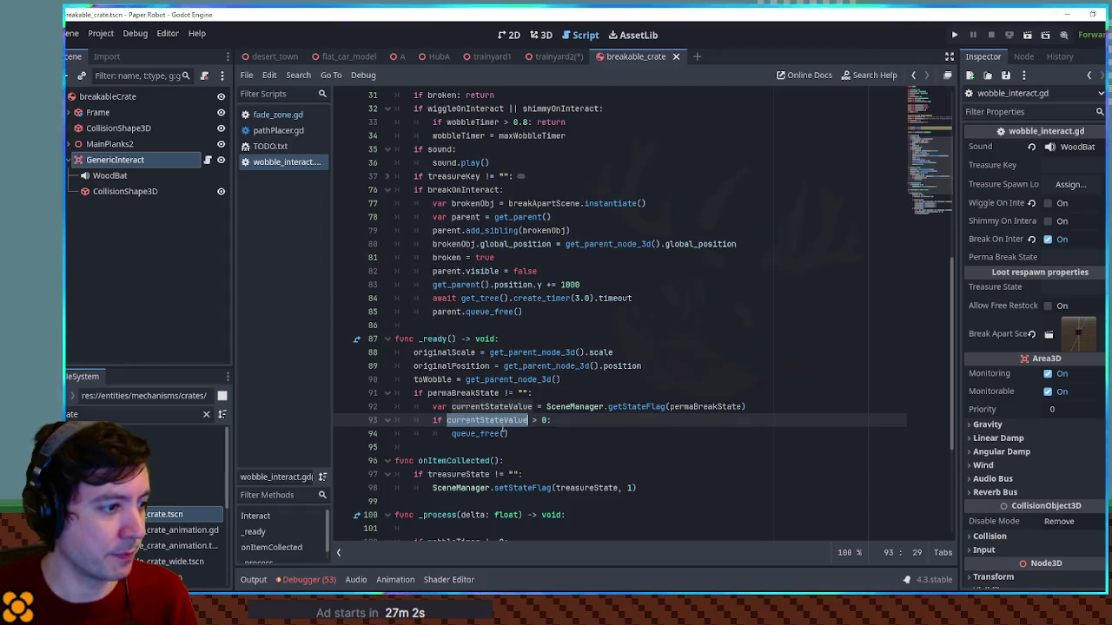
double_click(476, 434)
key("ctrl+v")
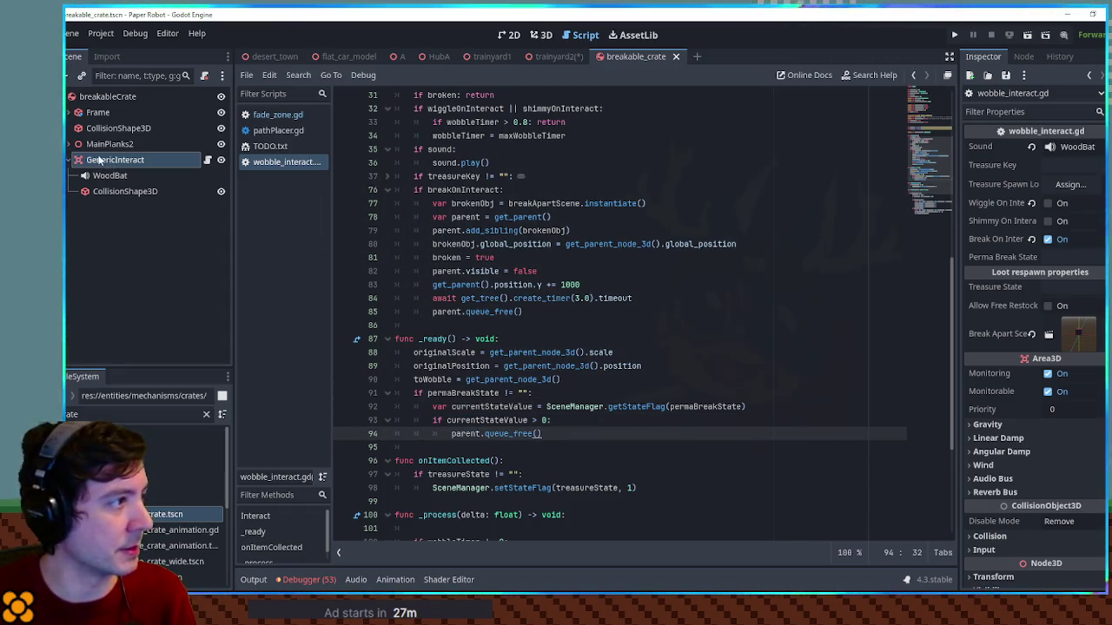
Replace 'parent' on line 94 with get_parent() copied from line 78
double_click(469, 433)
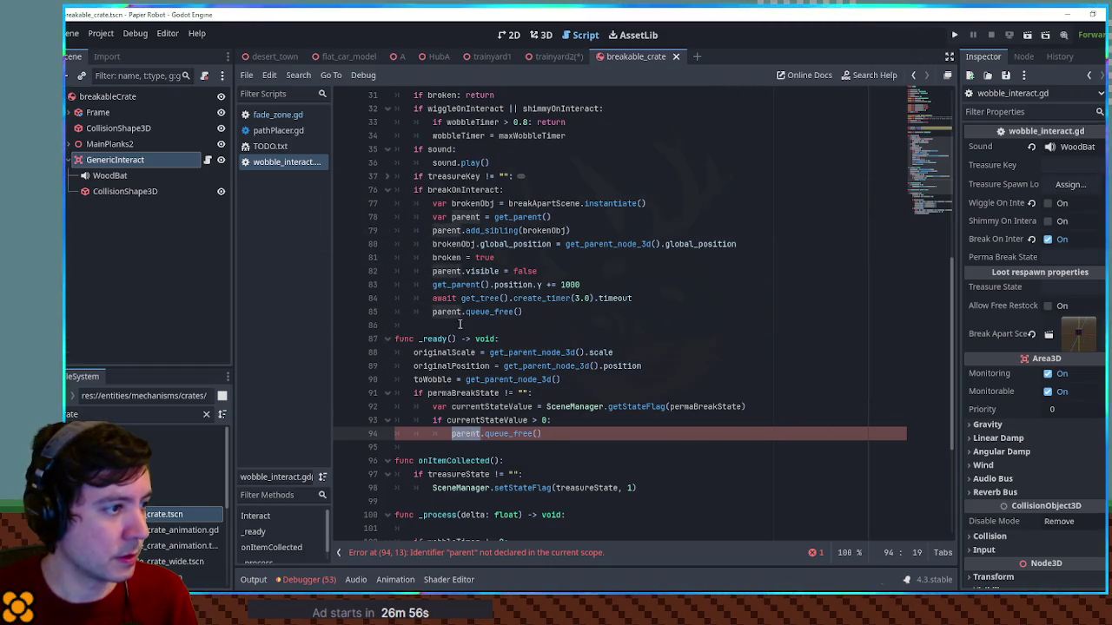
left_click_drag(493, 217, 542, 217)
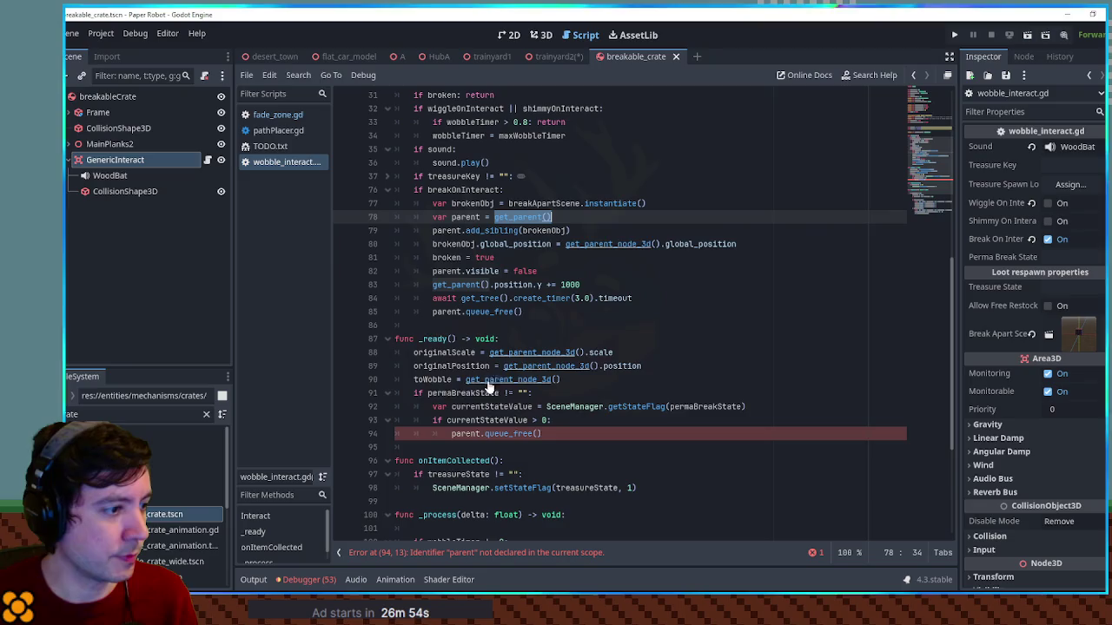
double_click(466, 433)
type("get_parent()")
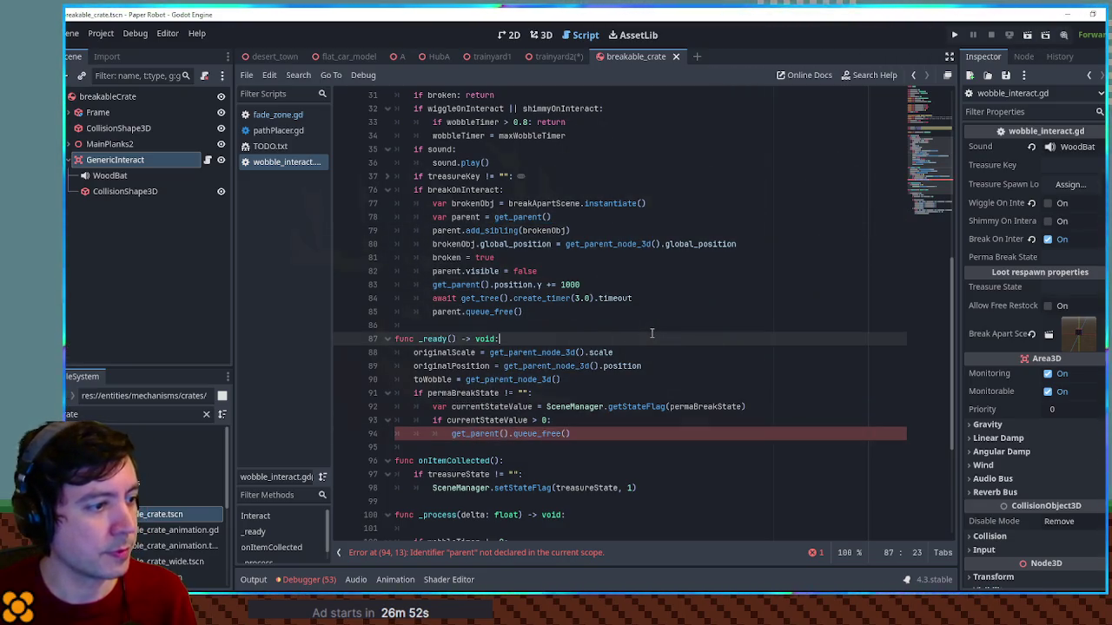
left_click(640, 338)
left_click_drag(643, 398, 647, 383)
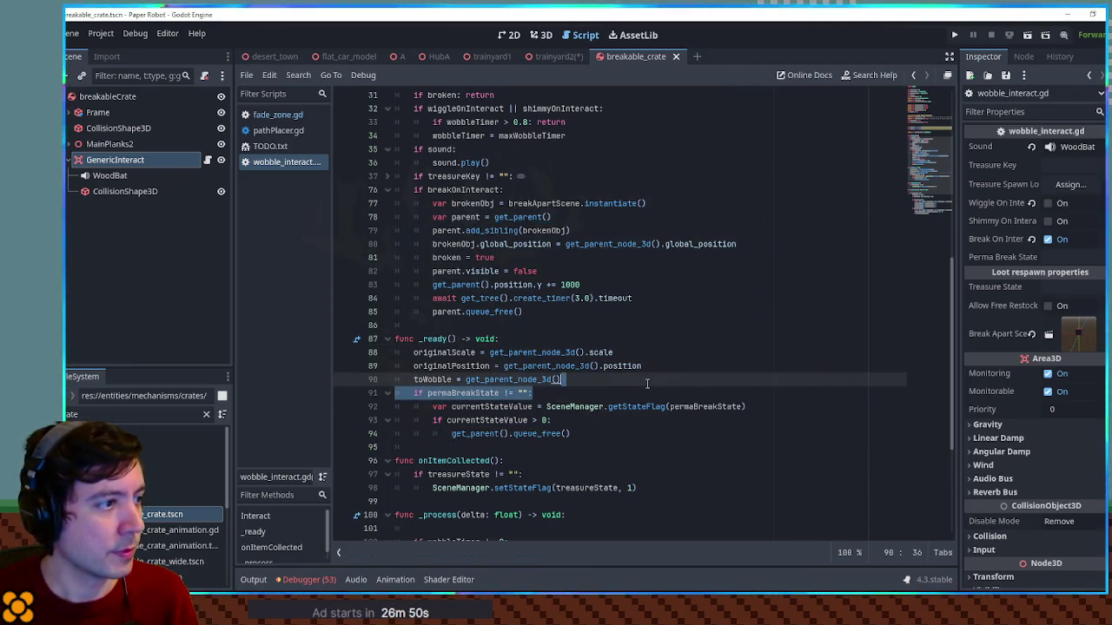
left_click(640, 287)
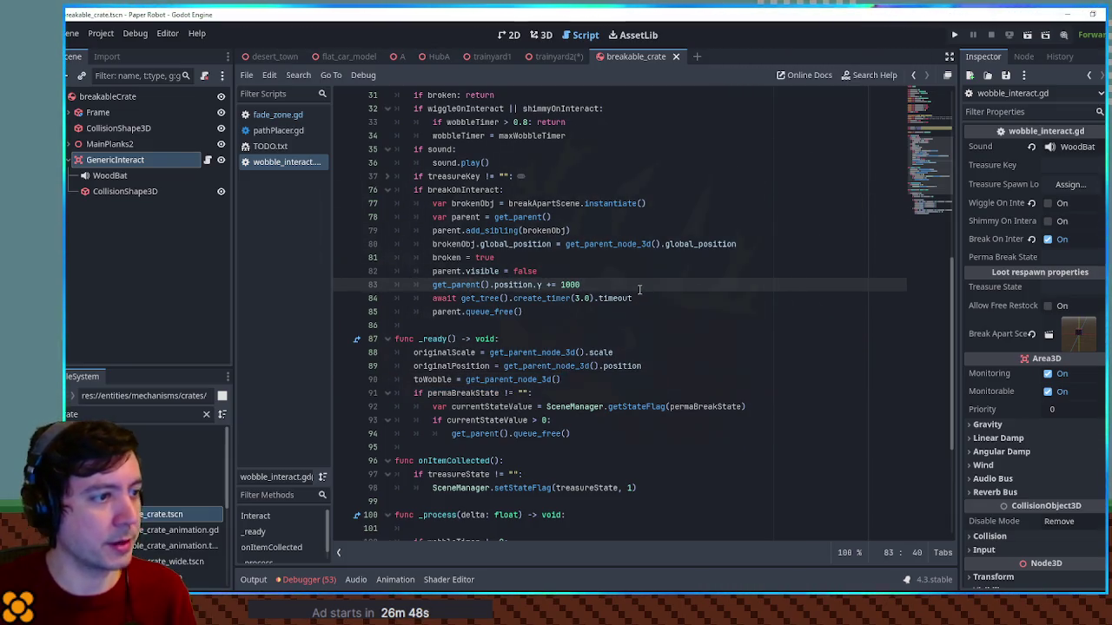
key("Up")
key("Up")
key("Up")
Under 'if breakOnInteract:' add an 'if permaBreakState != "":' check and paste the getStateFlag call below it
key("Return")
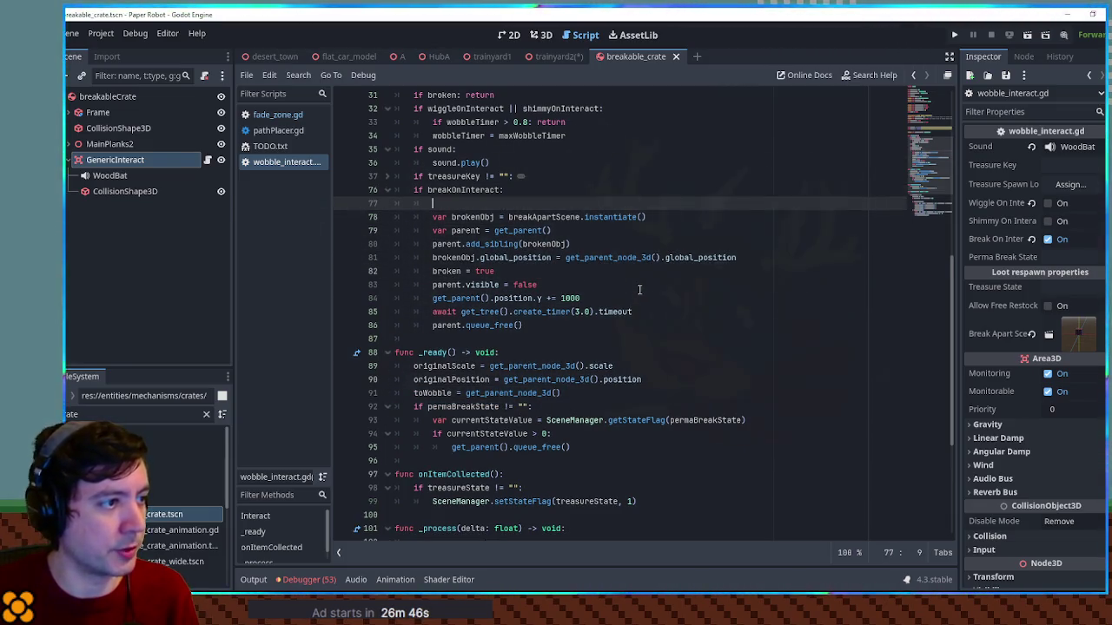
key("Return")
key("Return")
key("Up")
type("if permaBreakState != \"\":")
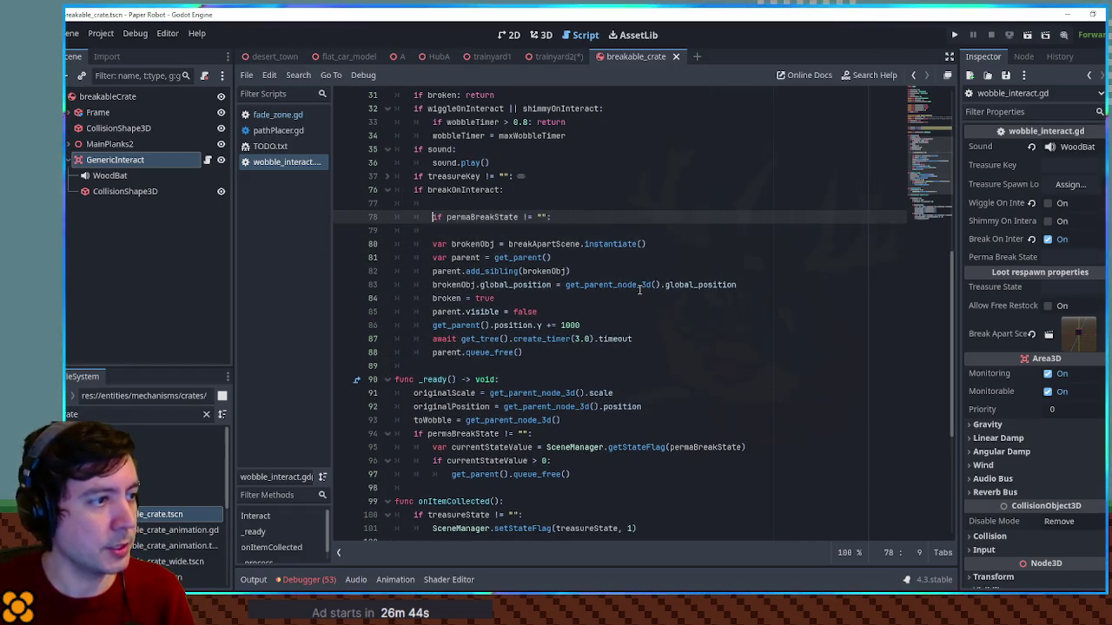
mouse_move(573, 474)
left_mouse_down()
mouse_move(484, 447)
mouse_move(586, 439)
left_mouse_up()
double_click(596, 446)
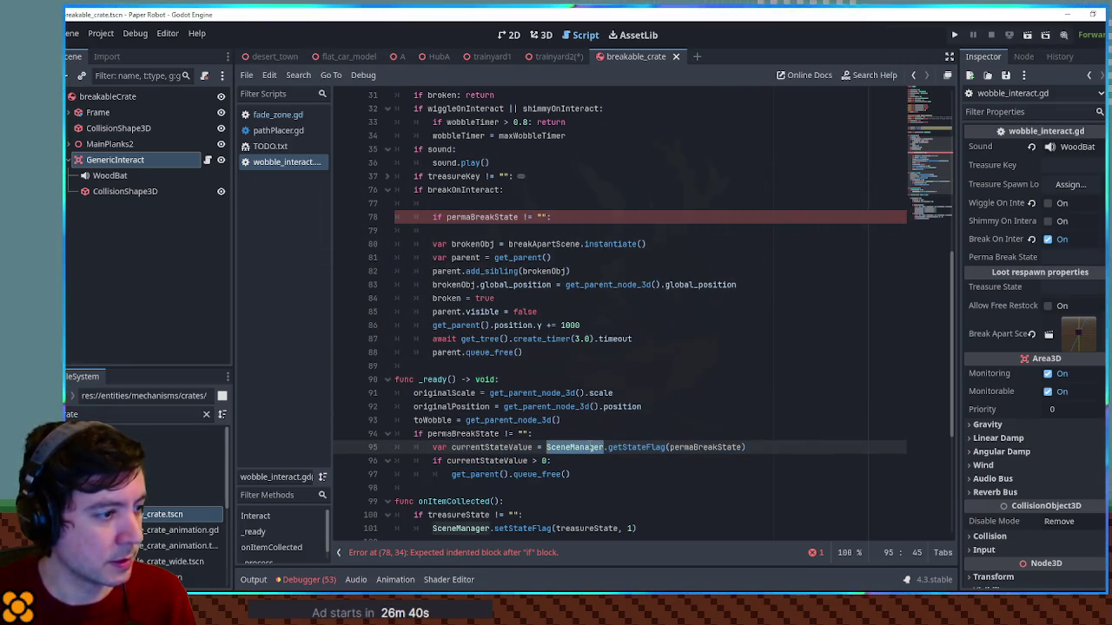
left_click_drag(547, 447, 747, 447)
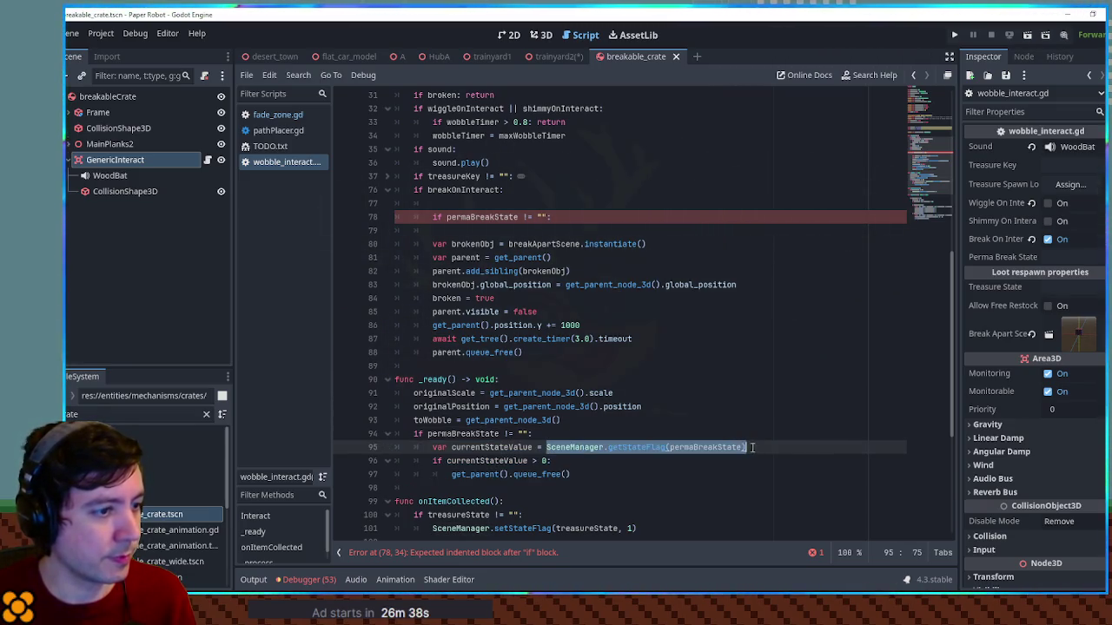
key("ctrl+c")
left_click(492, 230)
key("ctrl+v")
Change the pasted call to SceneManager.setStateFlag(permaBreakState, 1), remove the stray blank line, and open trainyard2
left_click(481, 217)
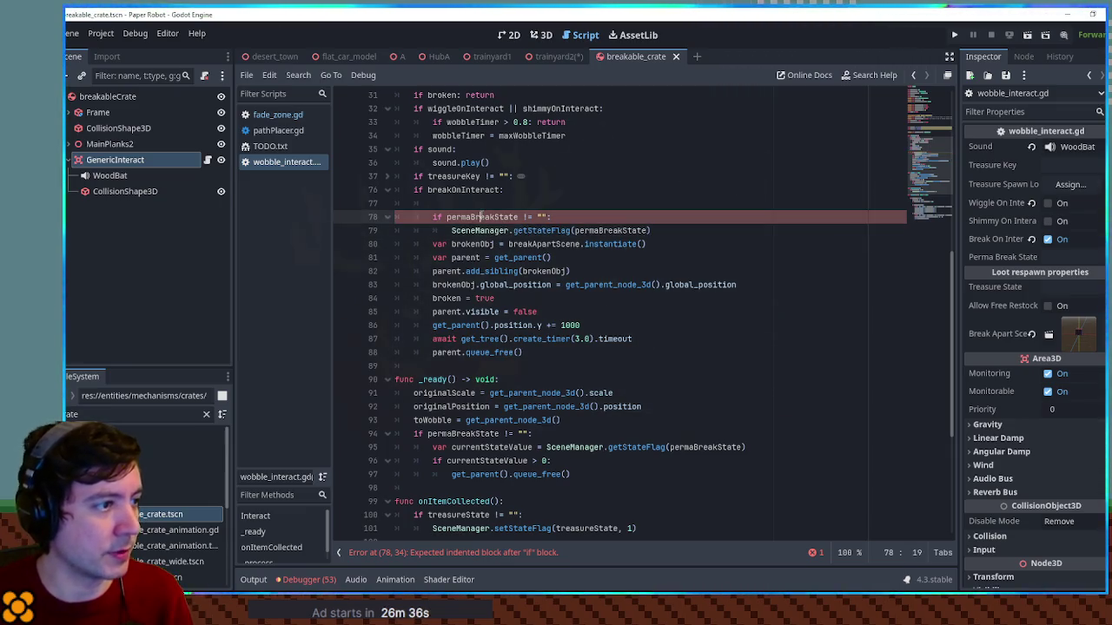
left_click(520, 230)
key("BackSpace")
type("s")
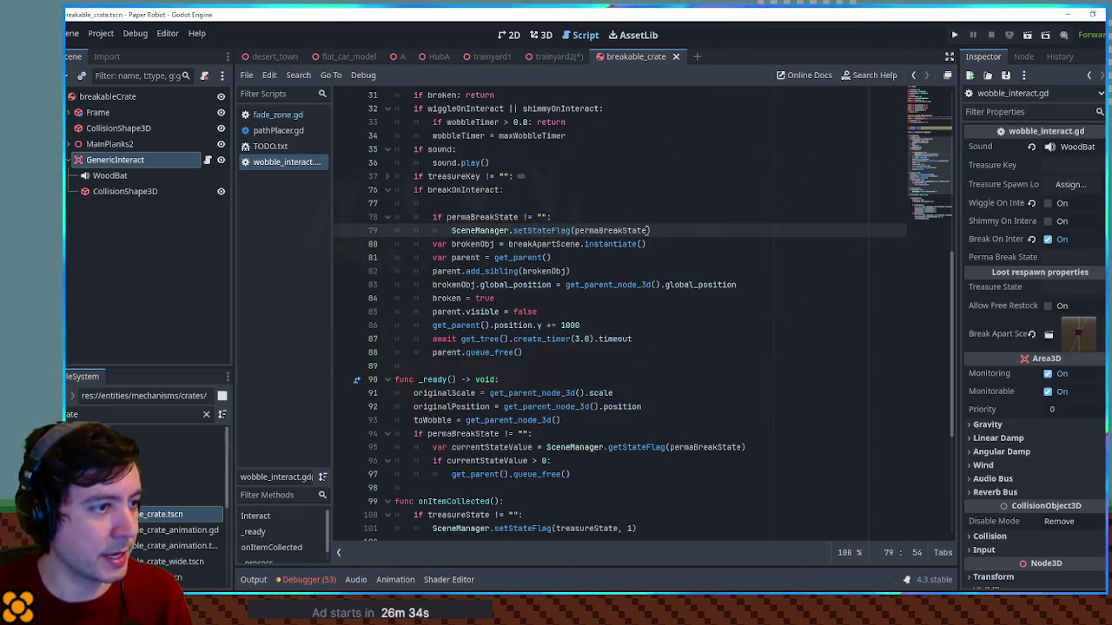
key("End")
type(", 1")
key("Up")
key("Up")
key("BackSpace")
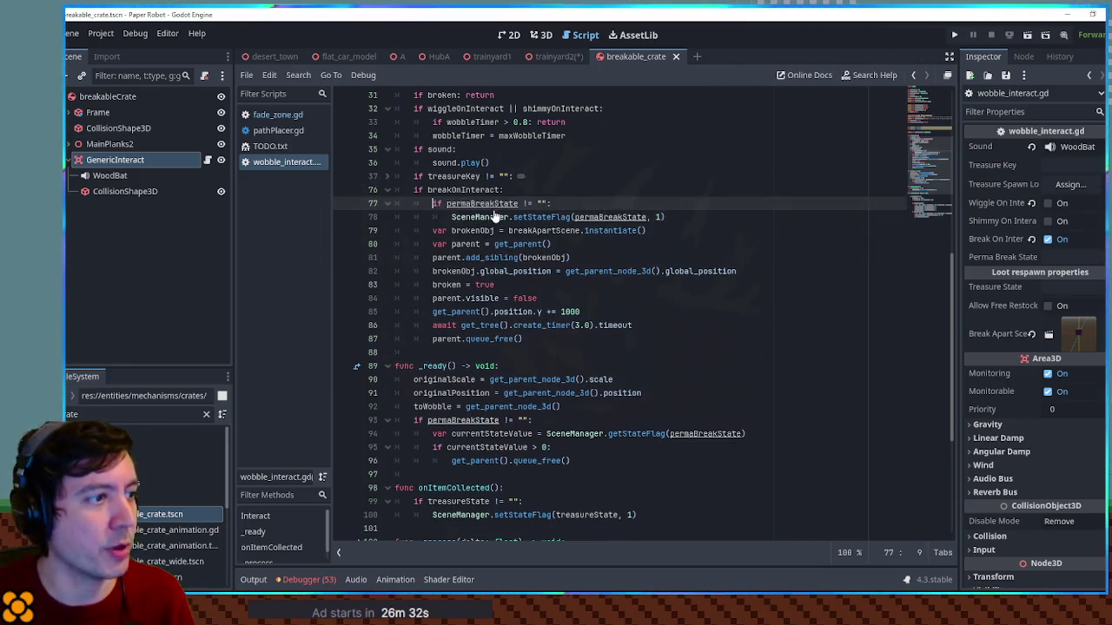
left_click(554, 152)
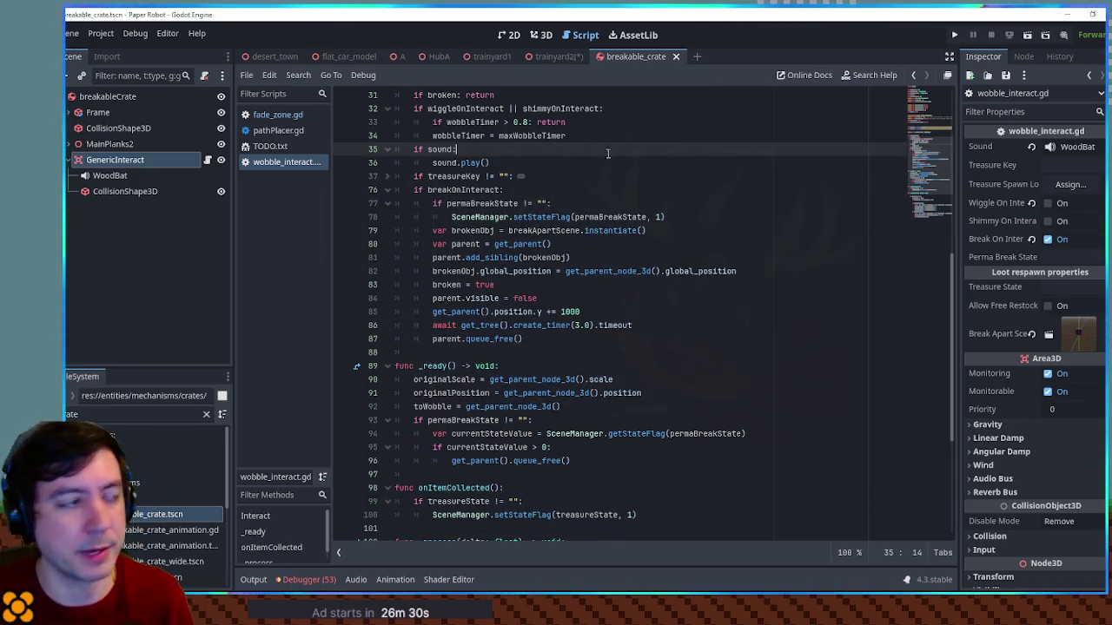
left_click(556, 57)
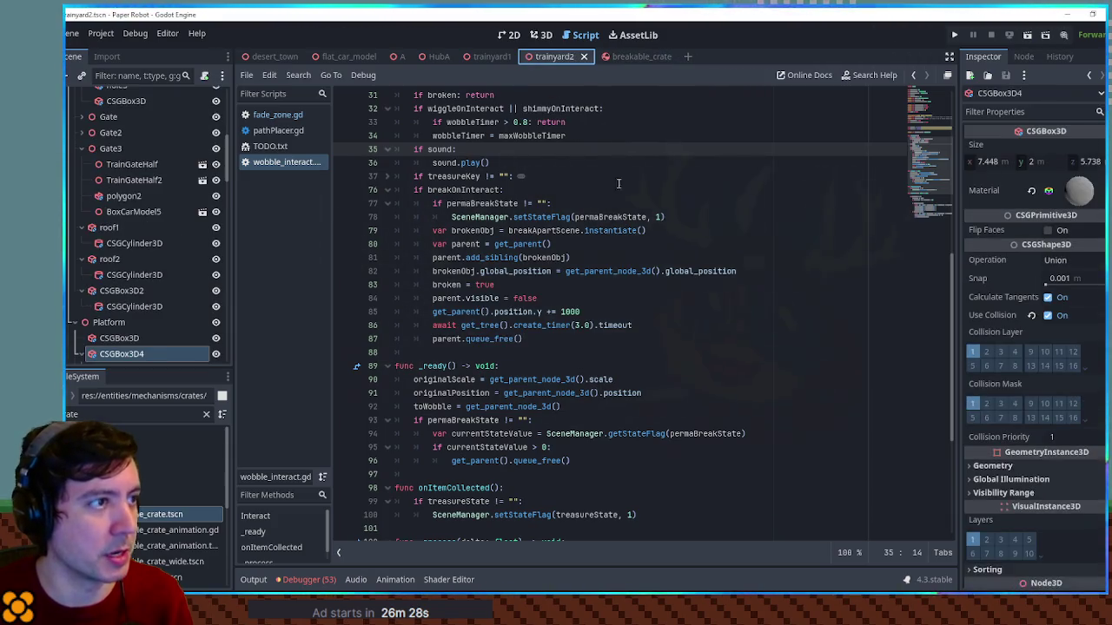
In the 3D view, drag CSGBox3D5 down 2 m on Y and orbit to check it
left_click(542, 36)
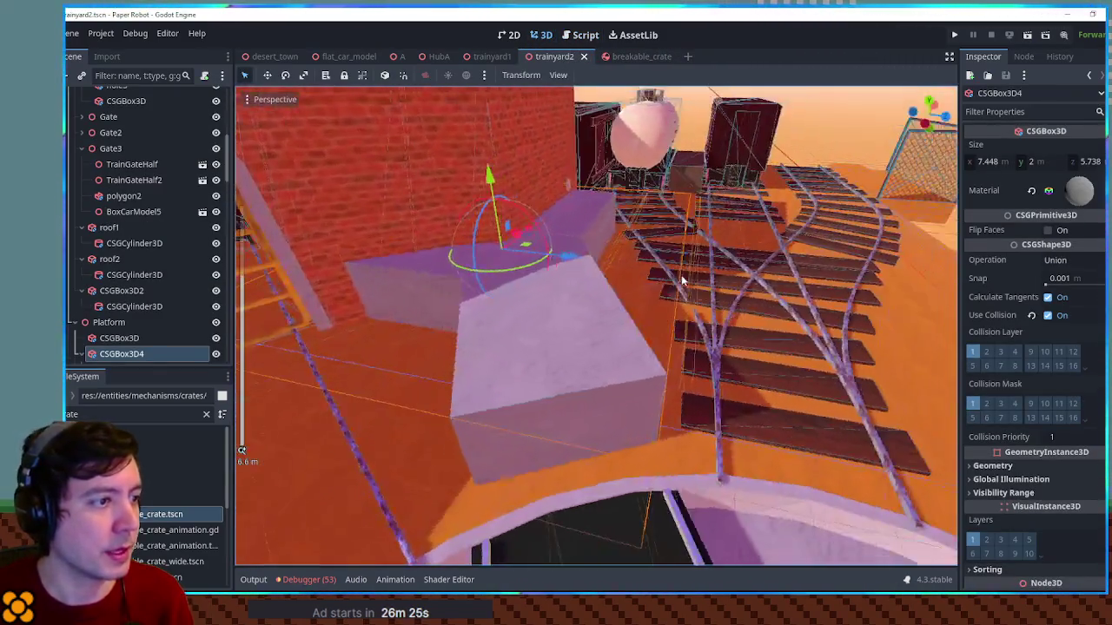
mouse_move(681, 281)
left_mouse_down()
mouse_move(509, 368)
mouse_move(464, 350)
mouse_move(586, 344)
mouse_move(485, 325)
left_mouse_up()
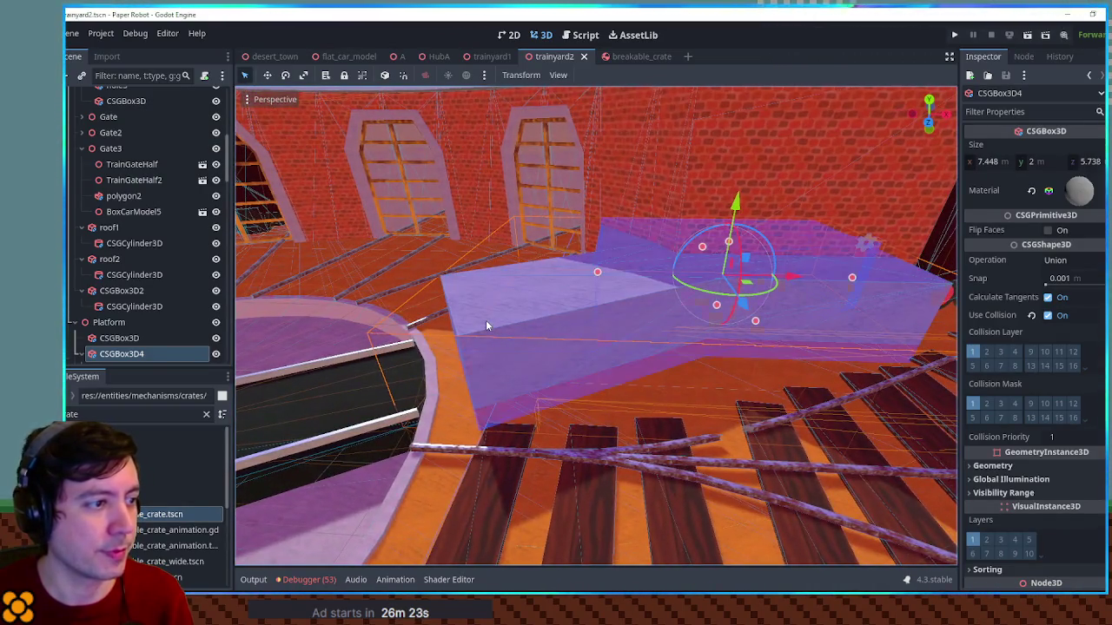
left_click(597, 301)
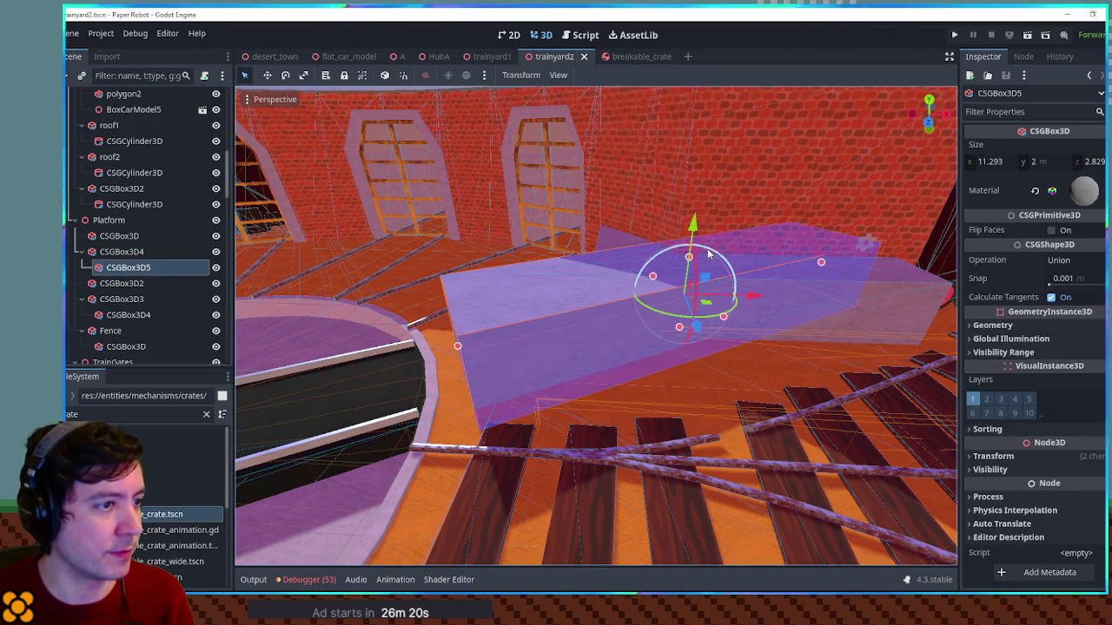
mouse_move(692, 228)
left_mouse_down()
mouse_move(692, 323)
mouse_move(681, 232)
mouse_move(680, 257)
left_mouse_up()
scroll(622, 331, "down", 2)
mouse_move(622, 331)
left_mouse_down()
mouse_move(536, 397)
mouse_move(479, 391)
left_mouse_up()
scroll(536, 397, "down", 2)
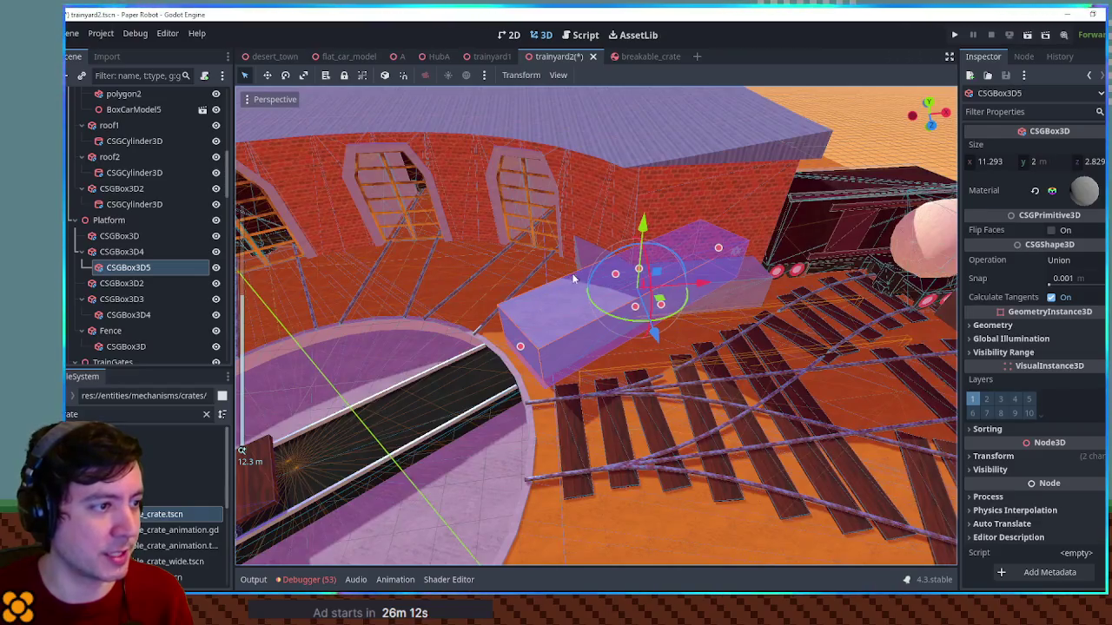
left_click_drag(517, 297, 701, 268)
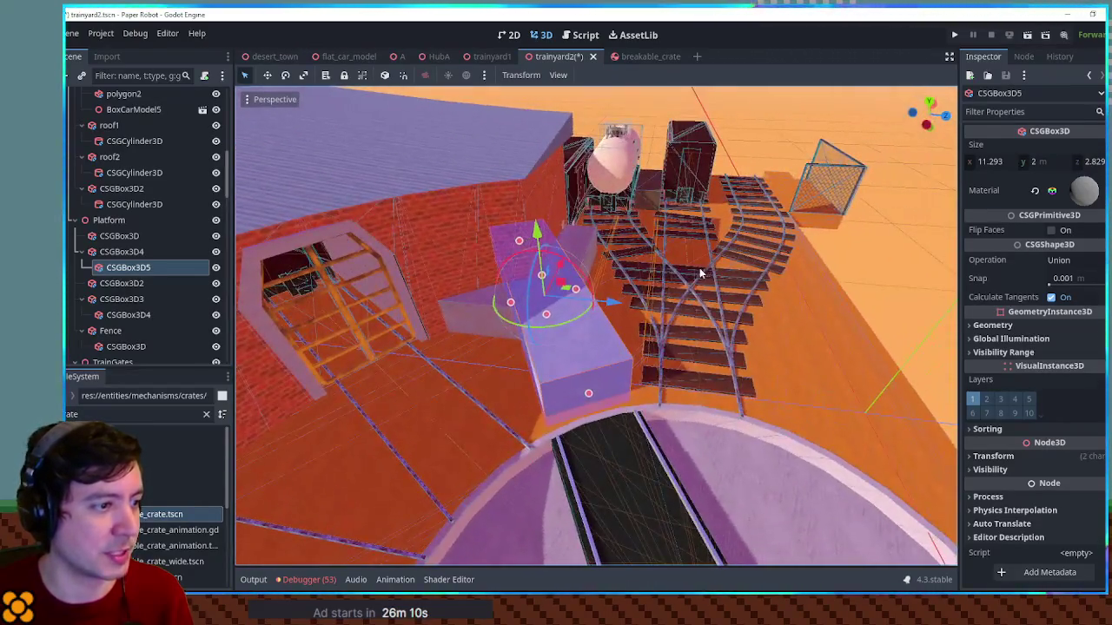
mouse_move(509, 356)
left_mouse_down()
mouse_move(367, 443)
mouse_move(808, 171)
mouse_move(531, 227)
mouse_move(553, 318)
mouse_move(524, 276)
mouse_move(665, 295)
mouse_move(659, 270)
mouse_move(621, 264)
mouse_move(716, 296)
left_mouse_up()
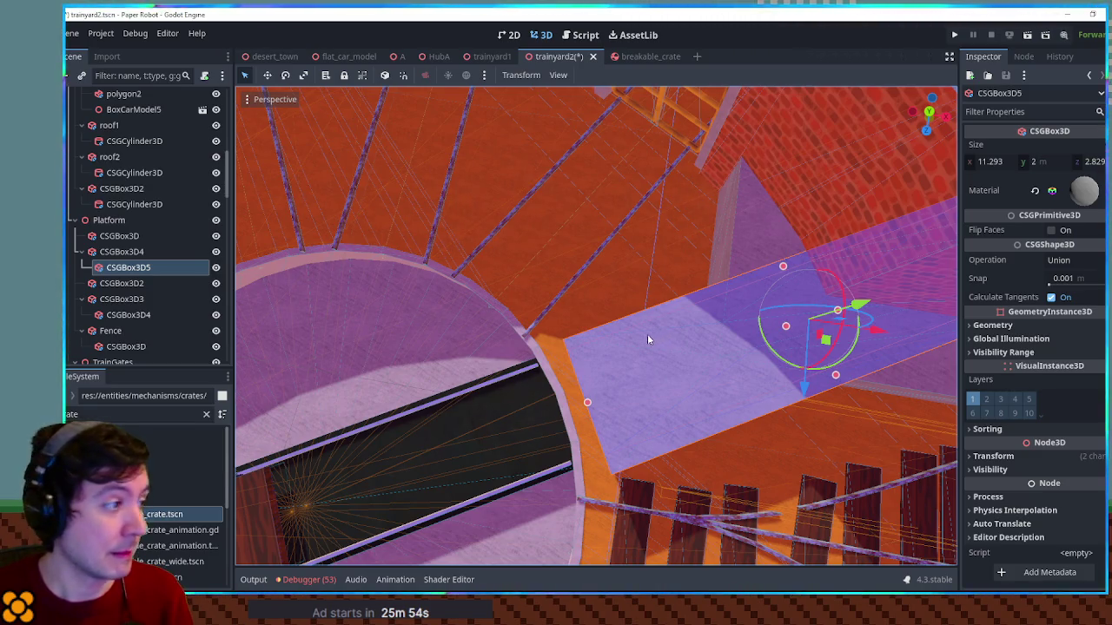
left_click(127, 253)
Add a CSGPolygon3D child under CSGBox3D4 and give it a new material
key("ctrl+a")
type("csgpoly")
key("Return")
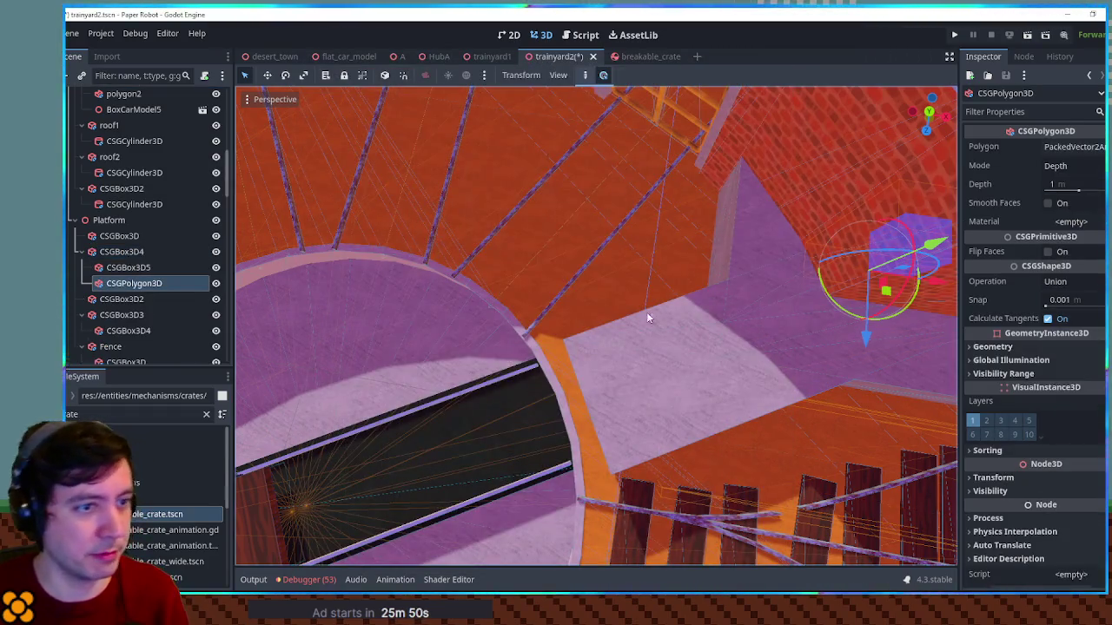
left_click(1070, 222)
left_click(1068, 320)
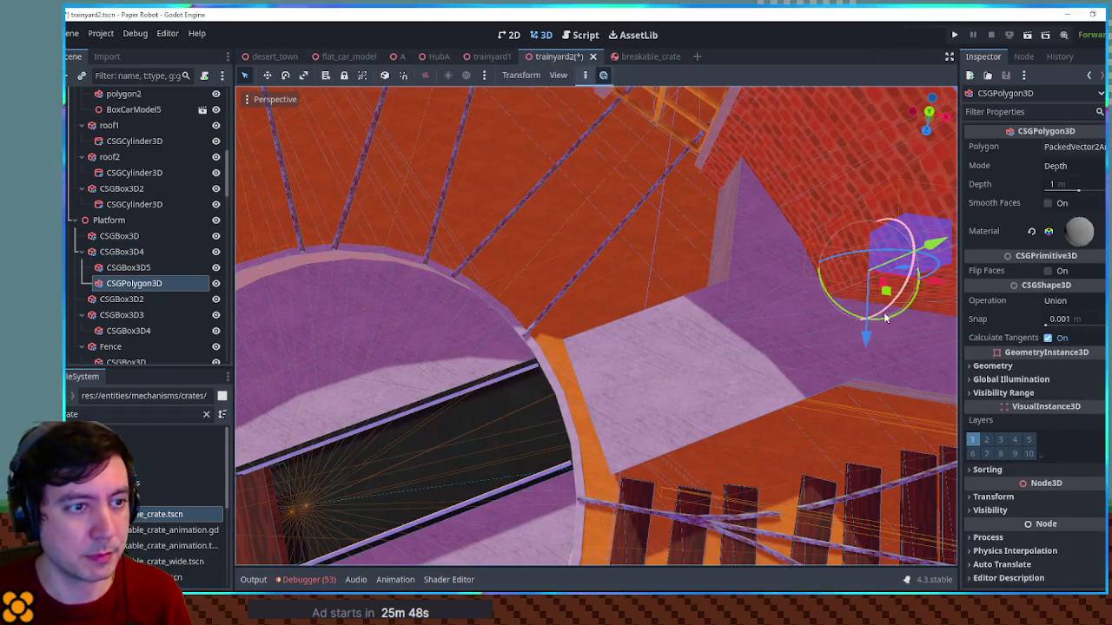
left_click_drag(885, 292, 866, 302)
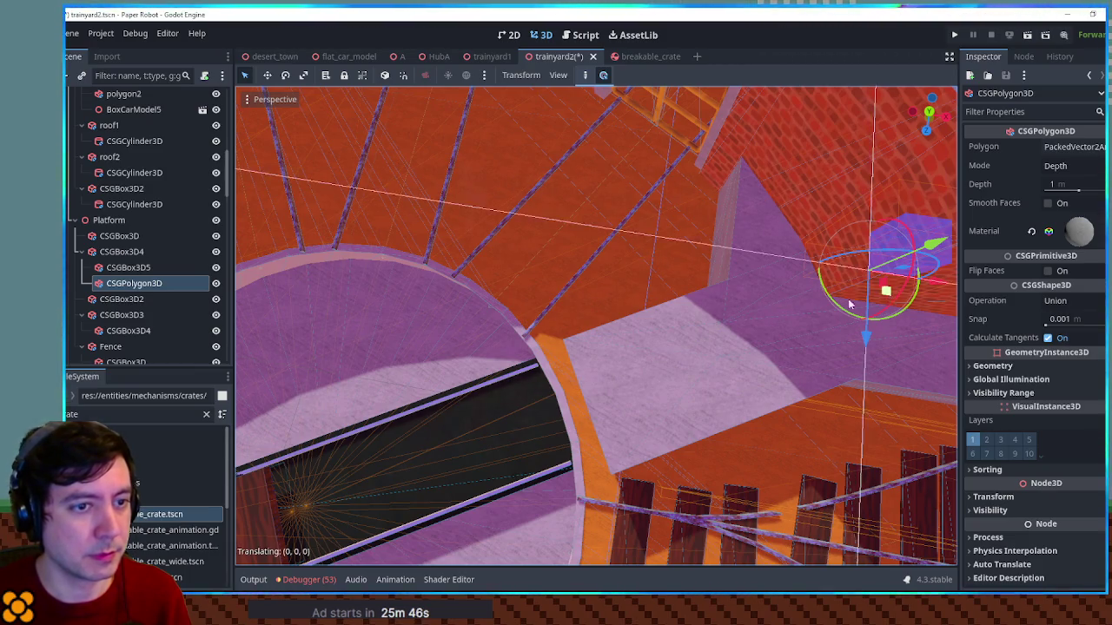
key("f")
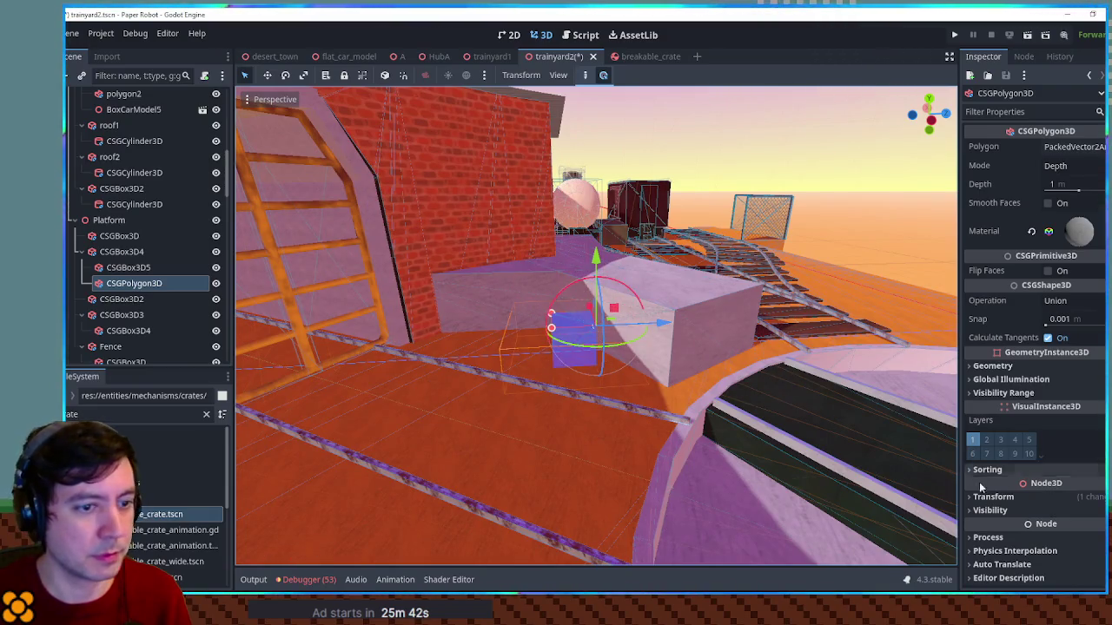
Set the polygon wedge's Position Y to 1 and its Depth to 2 m
left_click(1008, 499)
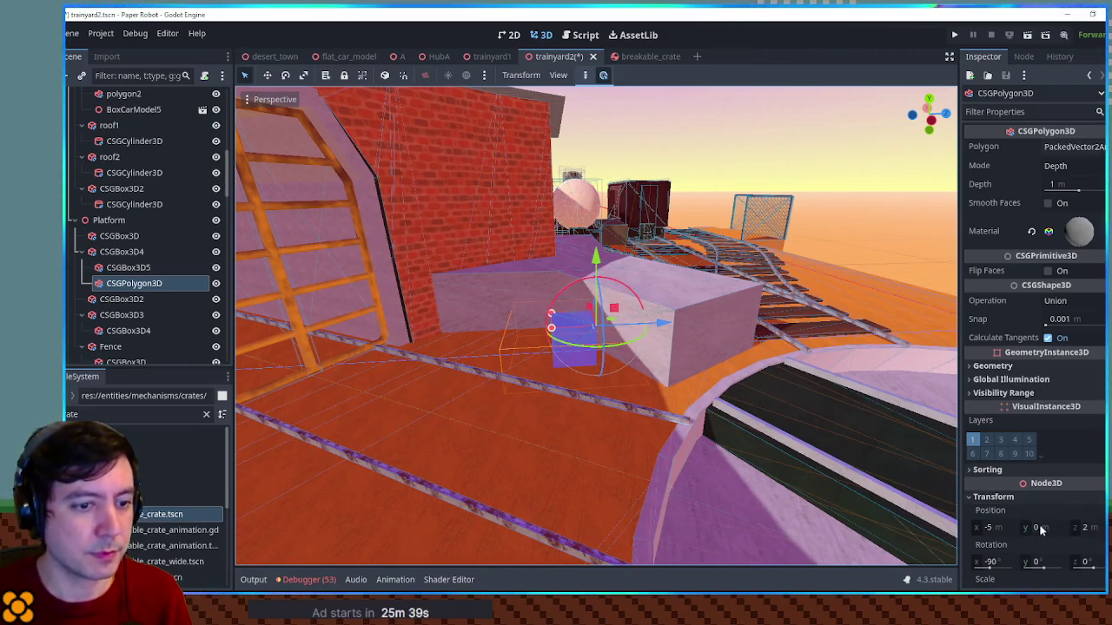
left_click(1042, 526)
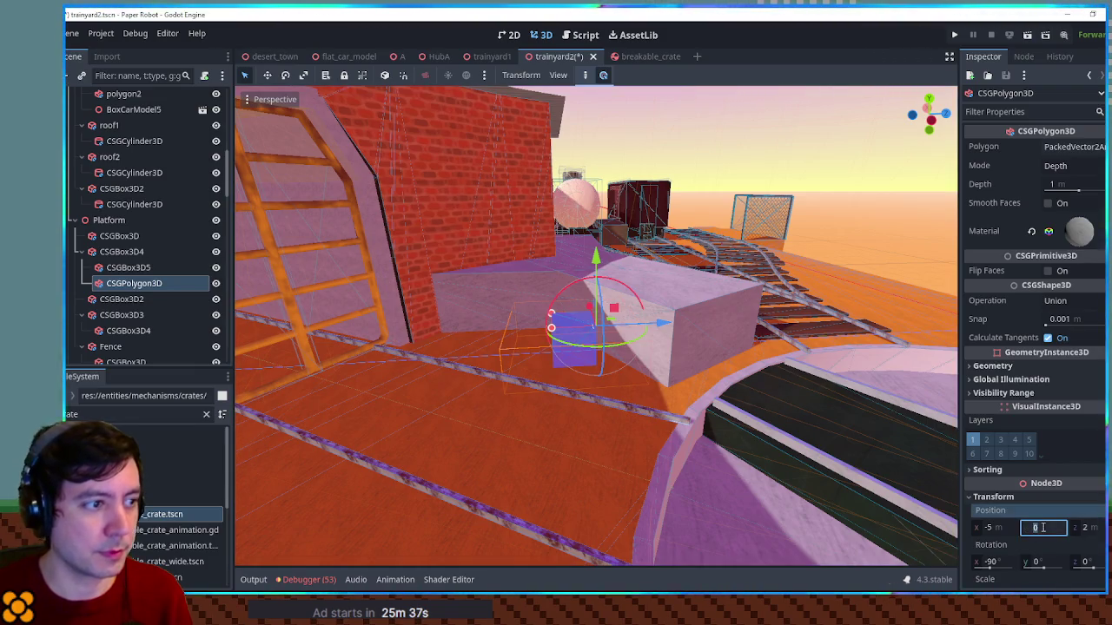
type("2")
key("Return")
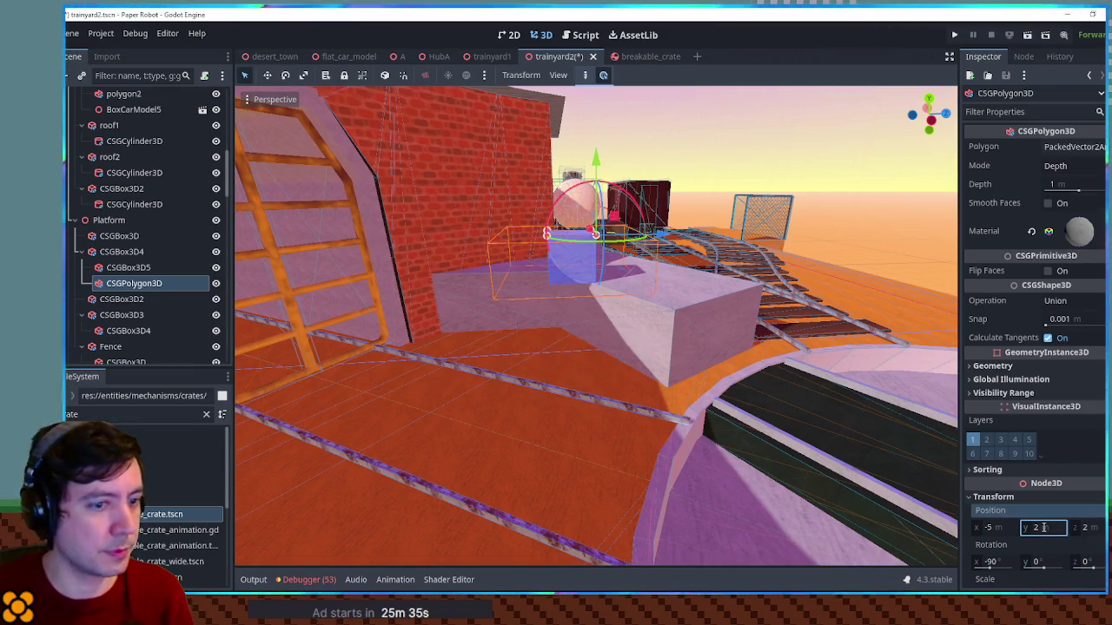
type("1")
key("Return")
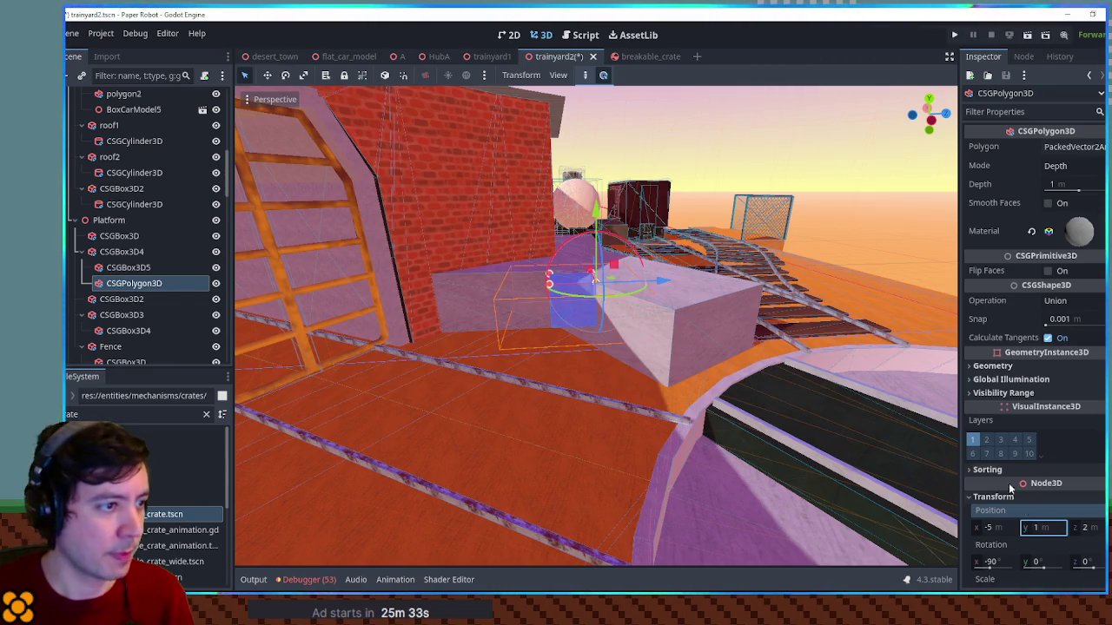
left_click(1073, 182)
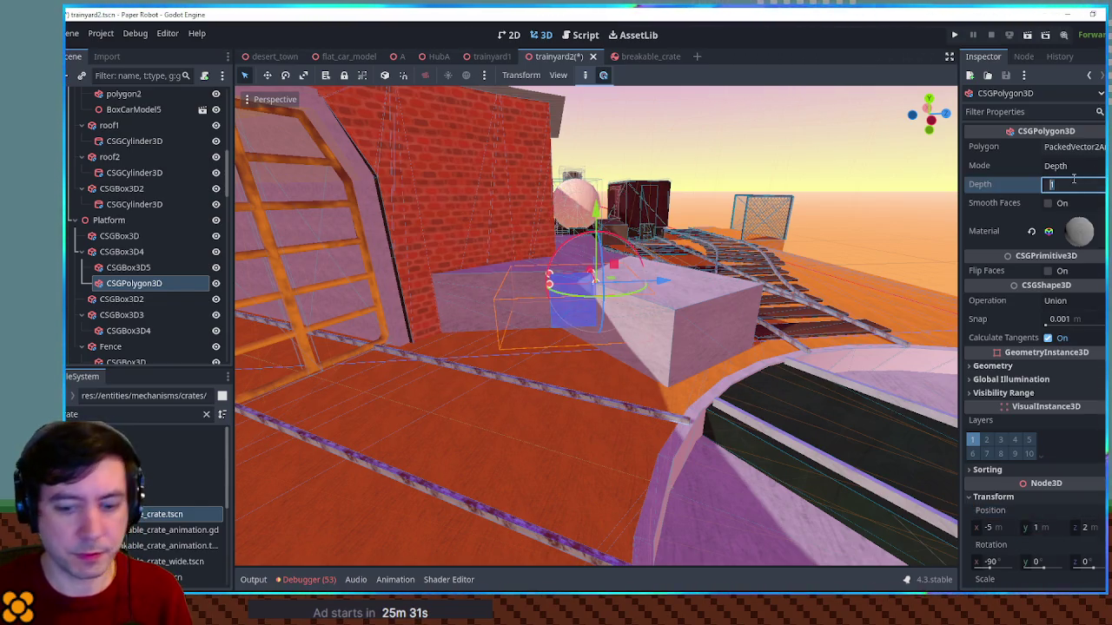
type("2")
key("Return")
Widen the lavender ramp by dragging its corner handles in top view, then save and run the scene
left_click_drag(626, 261, 556, 310)
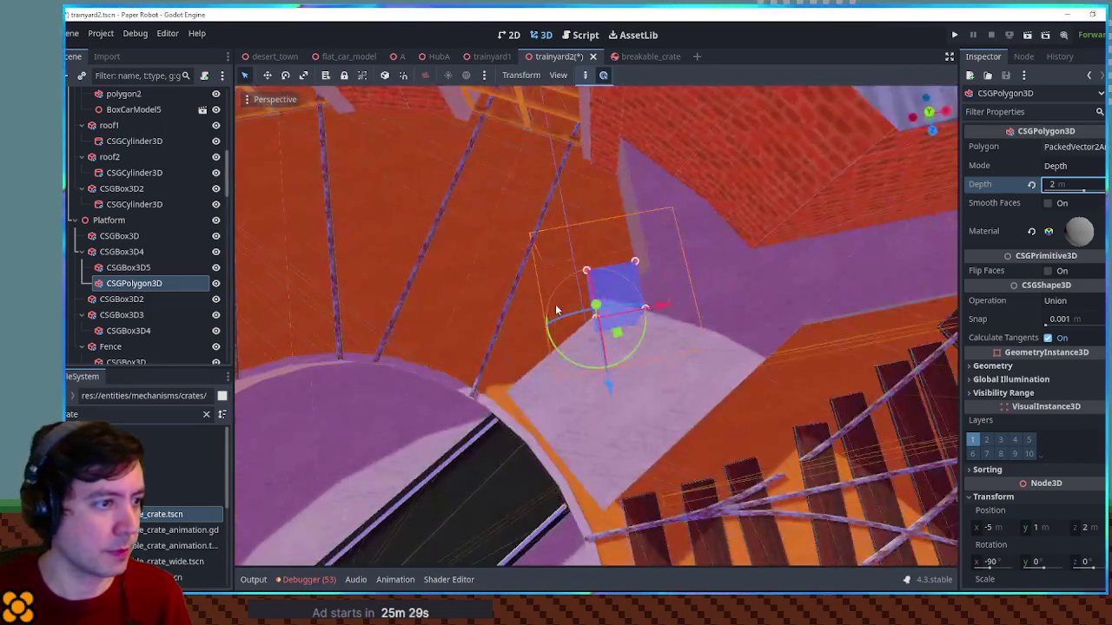
left_click(624, 294)
key("KP_7")
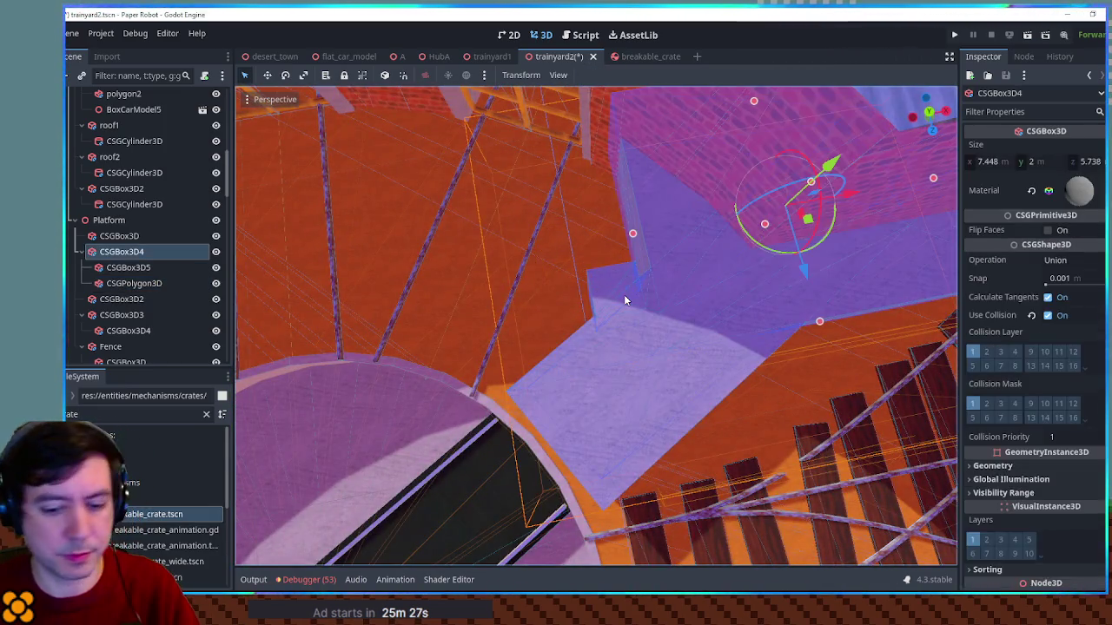
scroll(620, 309, "up", 3)
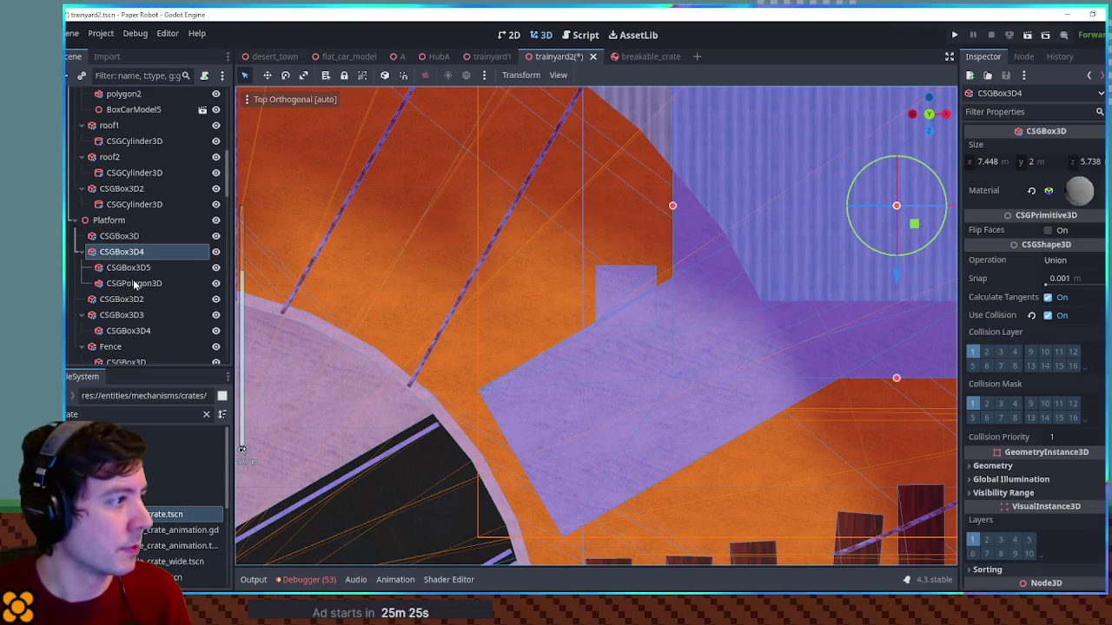
left_click(134, 284)
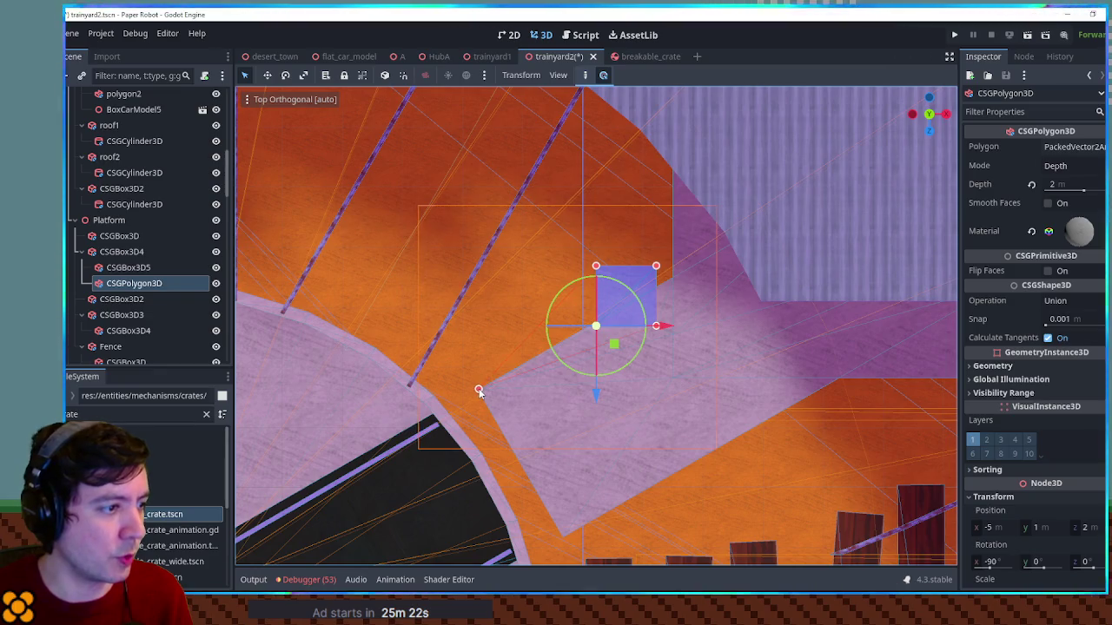
mouse_move(629, 118)
left_mouse_down()
mouse_move(614, 90)
mouse_move(635, 90)
left_mouse_up()
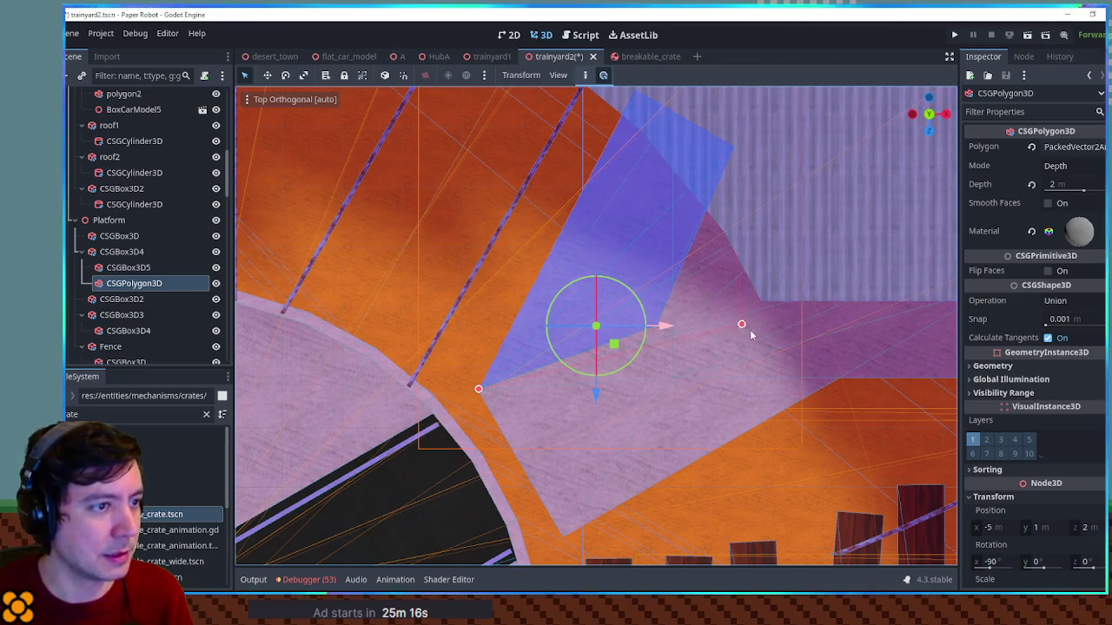
left_click_drag(750, 332, 754, 346)
mouse_move(698, 396)
left_mouse_down()
mouse_move(741, 155)
mouse_move(765, 216)
mouse_move(744, 460)
mouse_move(626, 415)
left_mouse_up()
scroll(613, 374, "up", 5)
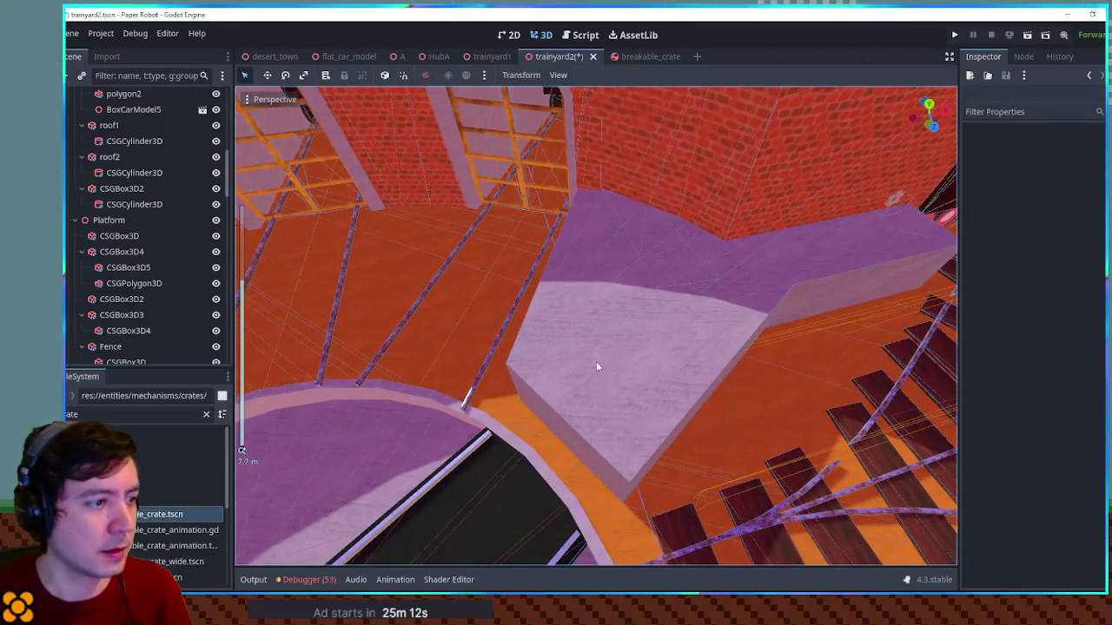
key("ctrl+s")
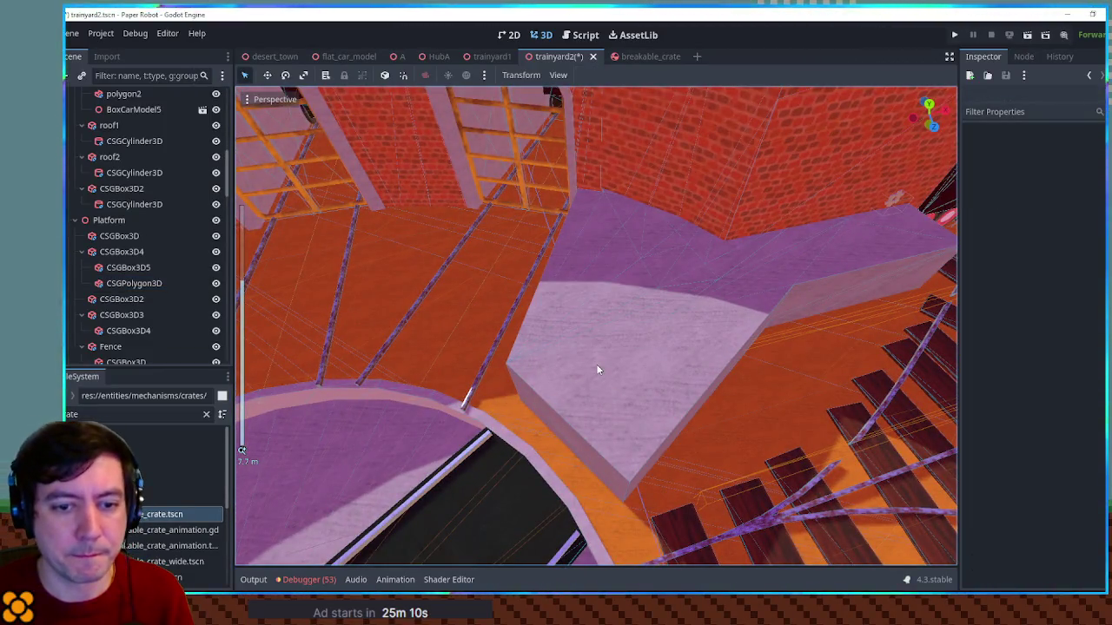
key("F6")
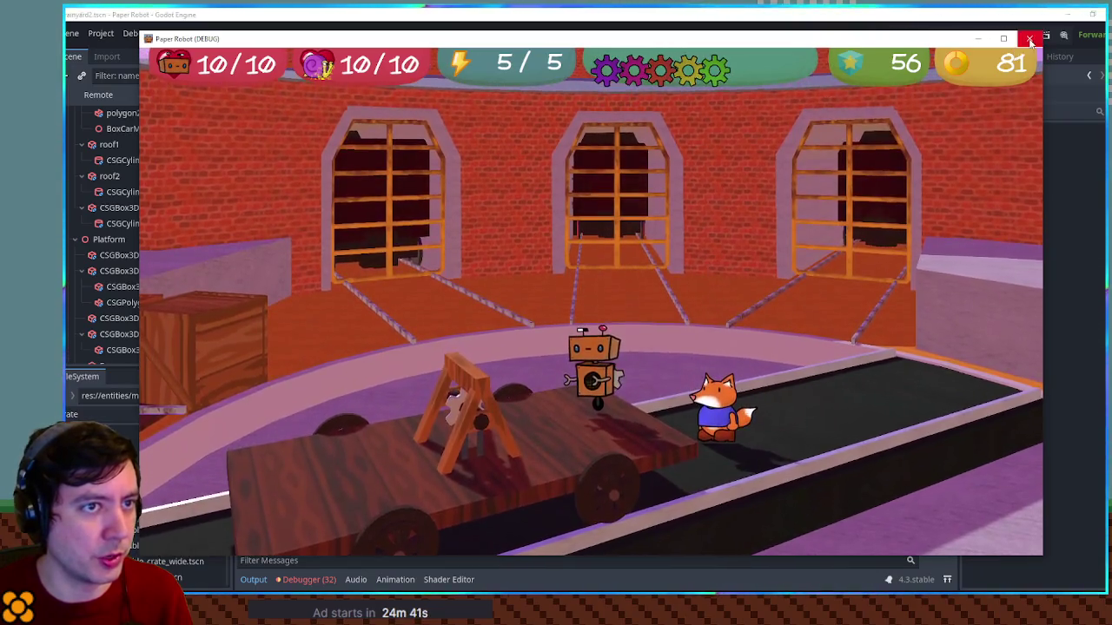
Close the Paper Robot game window after walking around the level
left_click(1029, 39)
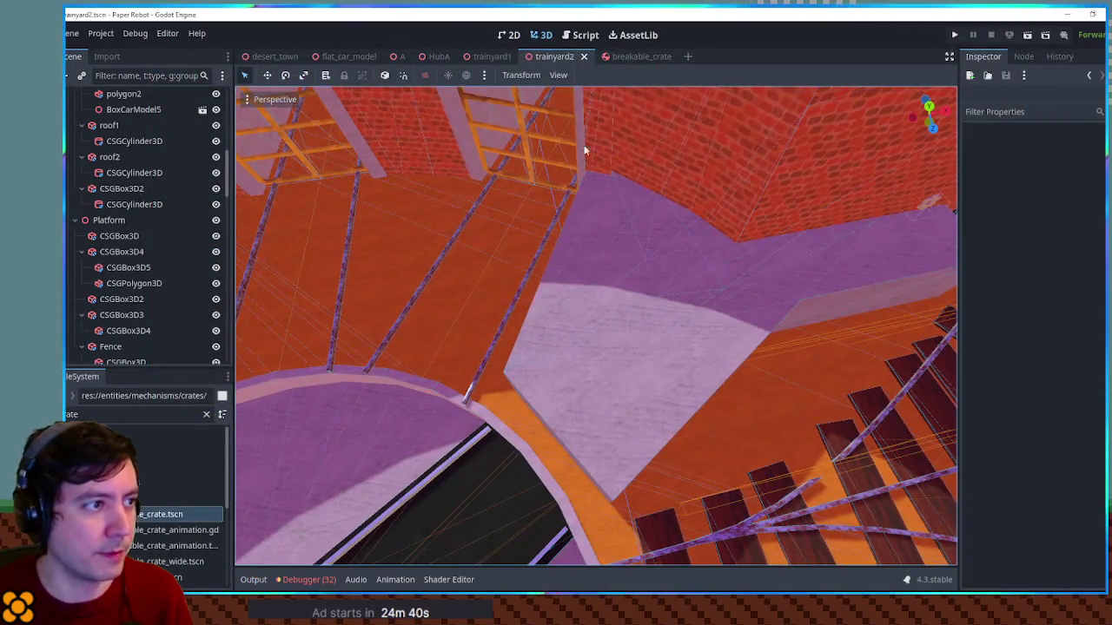
Rotate the TrainGateHalf2 gate to -10° around Y in the Inspector
left_click(591, 152)
scroll(607, 319, "up", 5)
left_click_drag(606, 319, 879, 288)
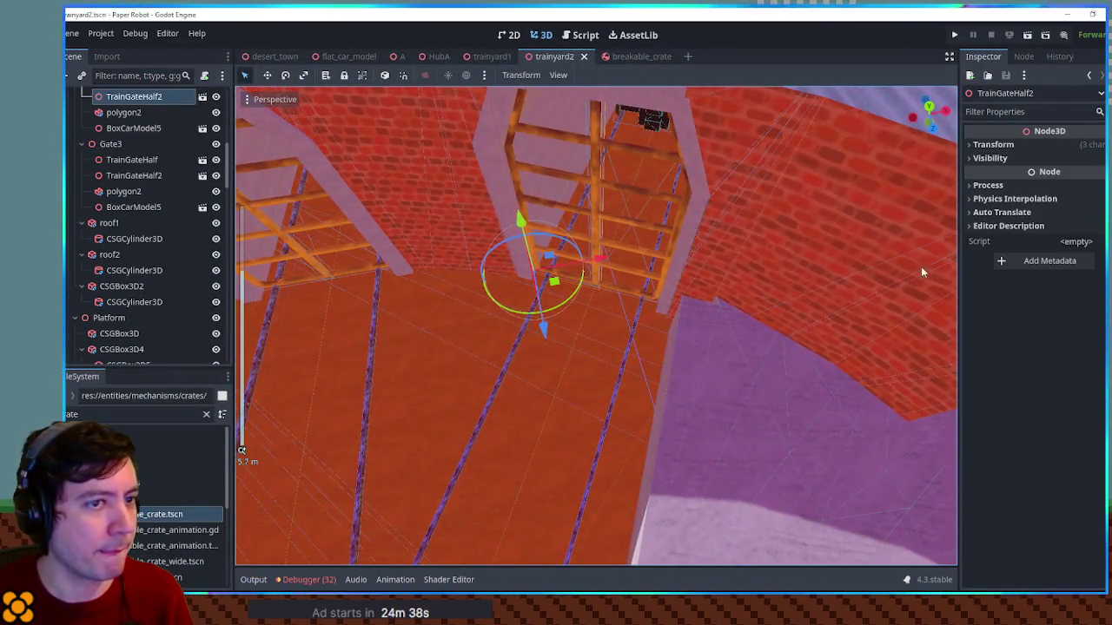
scroll(93, 178, "up", 2)
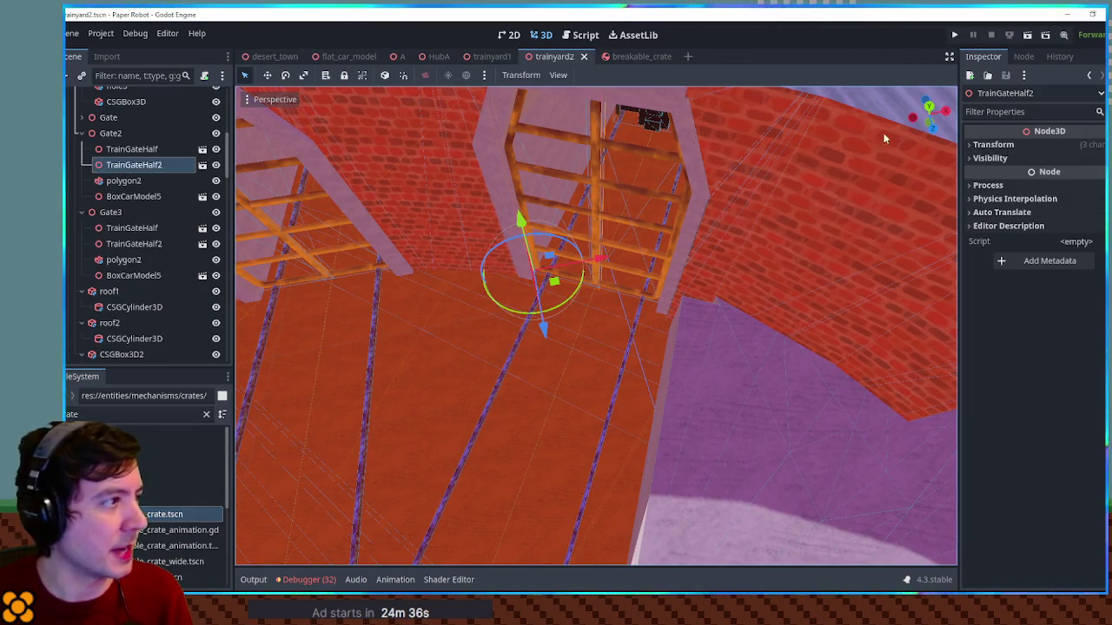
left_click(992, 144)
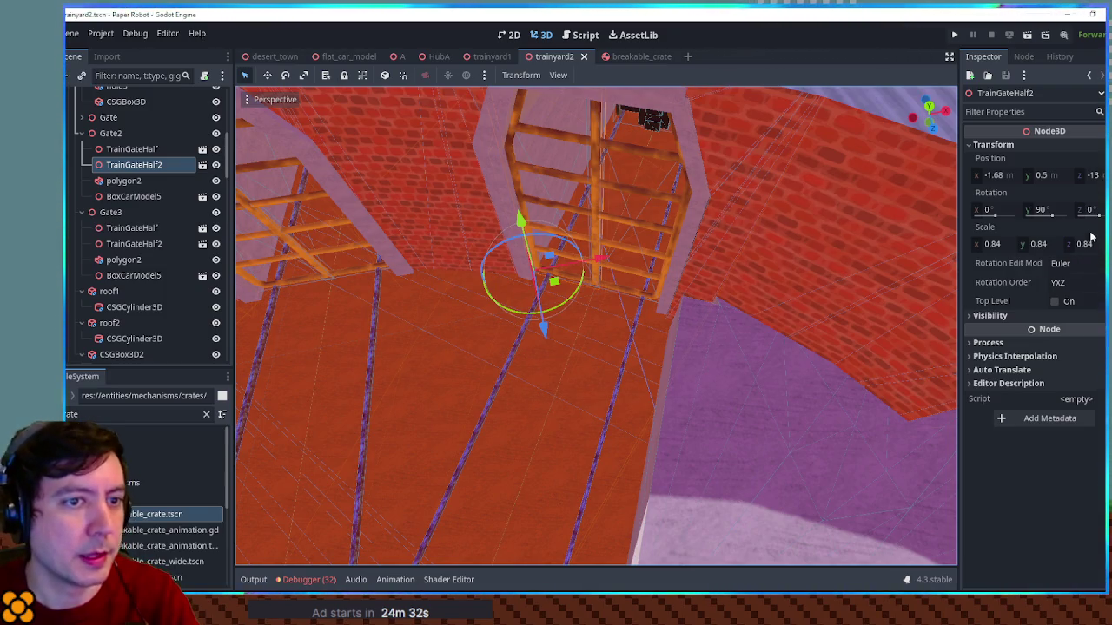
left_click(1036, 211)
type("190")
key("Return")
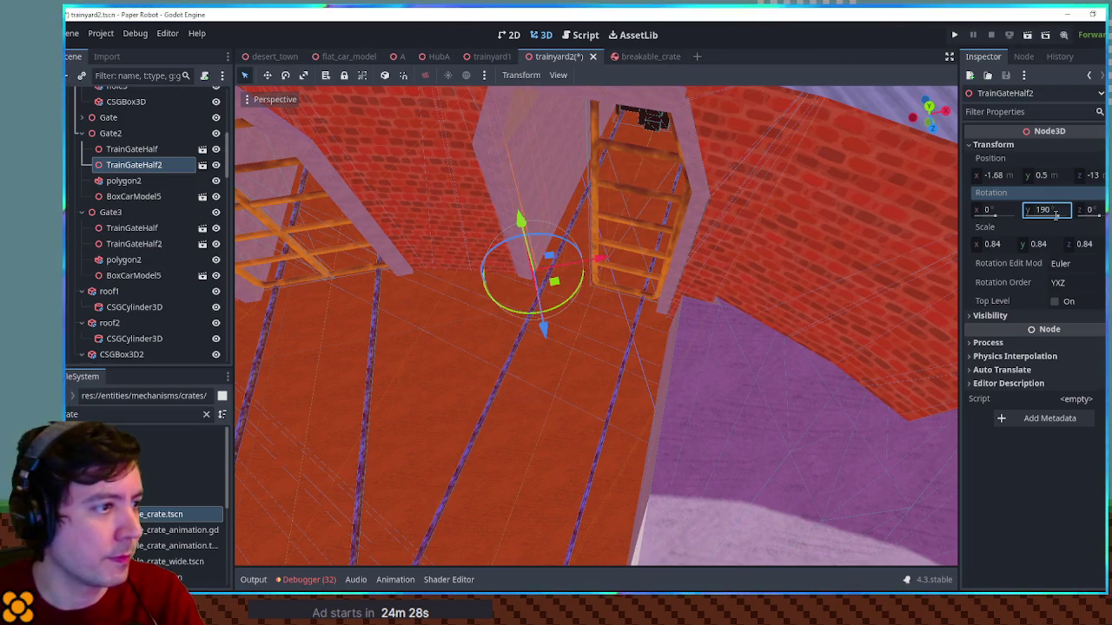
left_click(1048, 211)
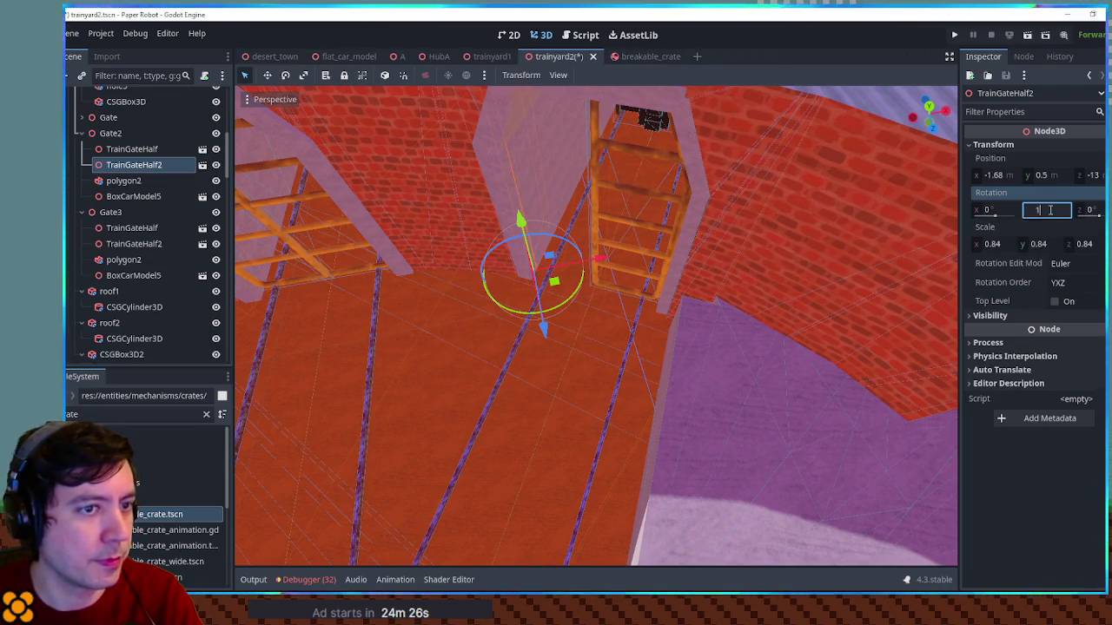
type("10")
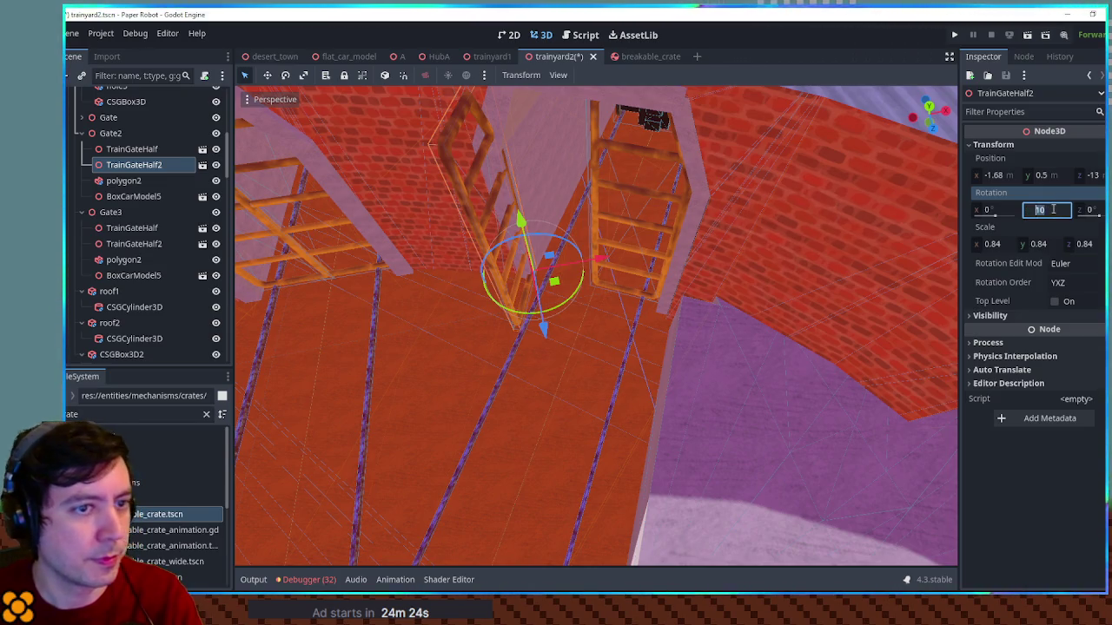
type("0")
key("Return")
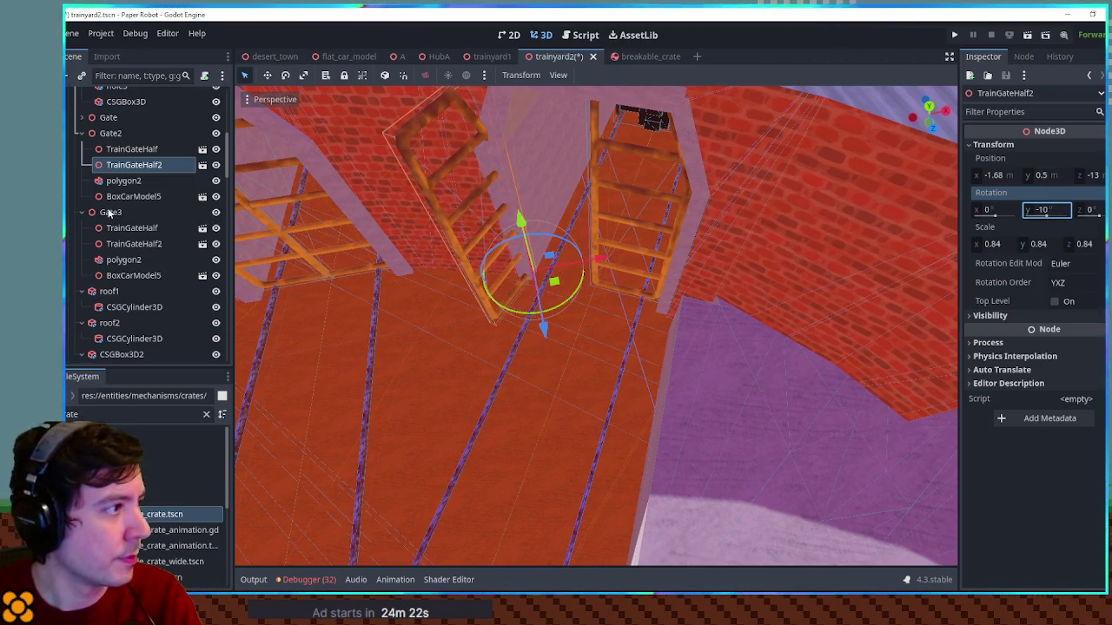
Turn the TrainGateHalf gate to 10° and move it to z -12.8
left_click(127, 153)
left_click(981, 145)
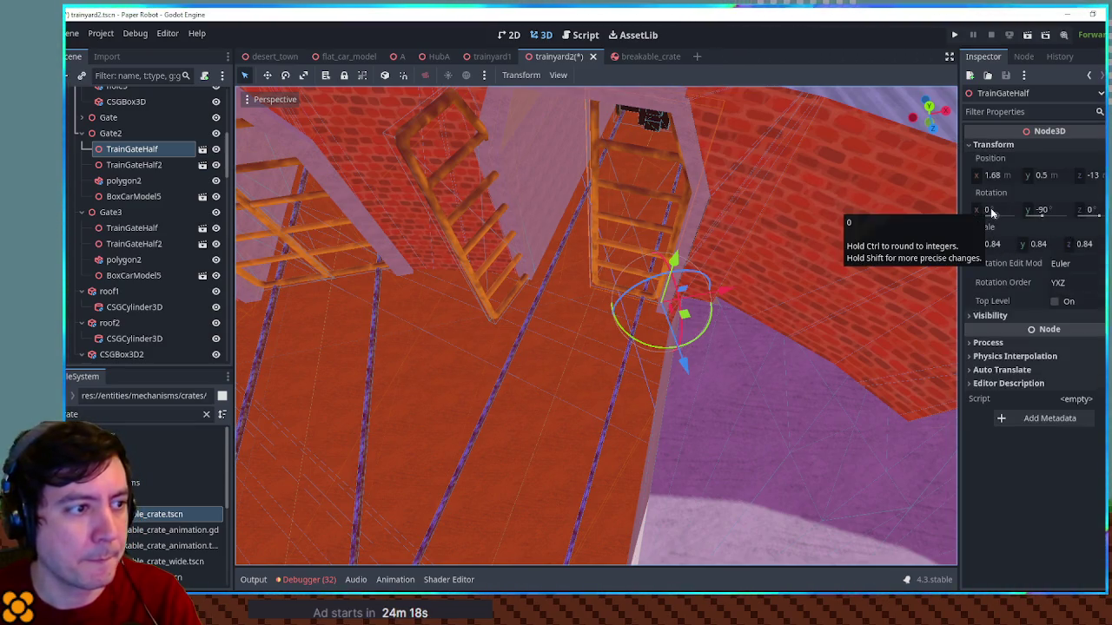
mouse_move(991, 208)
left_mouse_down()
mouse_move(1073, 209)
mouse_move(1060, 210)
left_mouse_up()
key("ctrl+z")
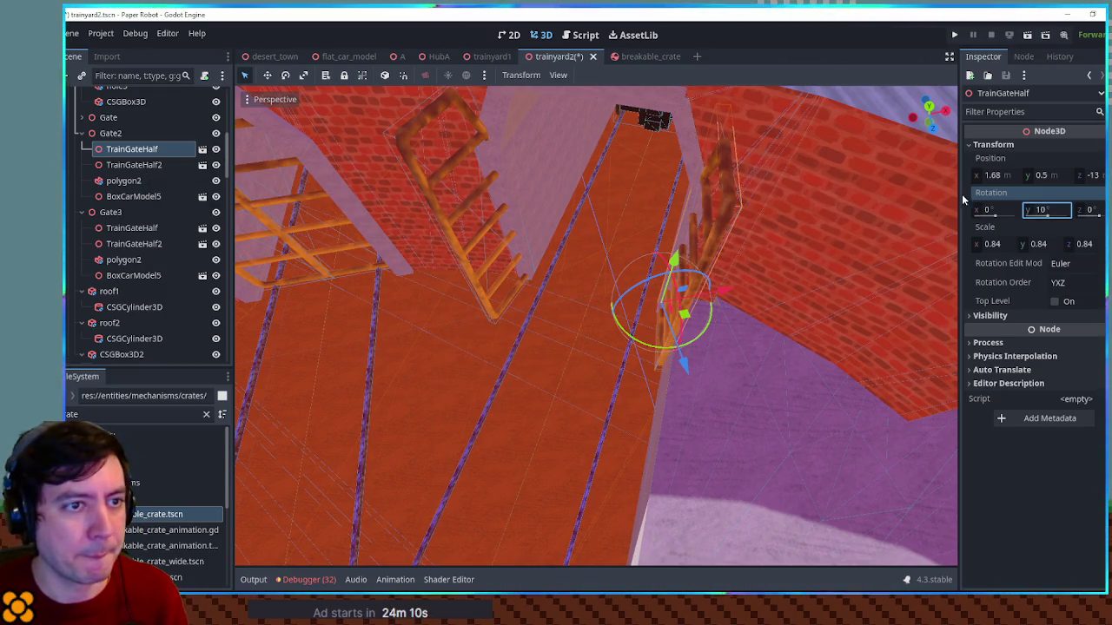
left_click(1003, 178)
left_click_drag(1083, 176, 1093, 176)
Inspect the roundhouse by selecting the box cars, cylinder wall and radius 12 cutout
mouse_move(855, 243)
left_mouse_down()
mouse_move(696, 267)
mouse_move(891, 231)
mouse_move(281, 185)
mouse_move(555, 260)
left_mouse_up()
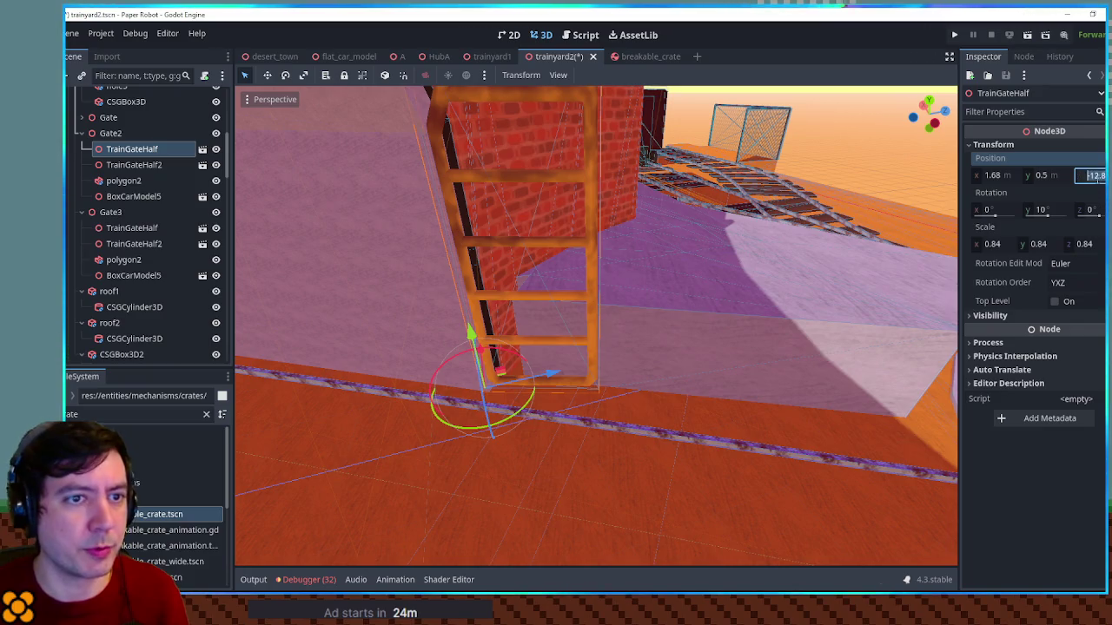
left_click_drag(556, 261, 189, 229)
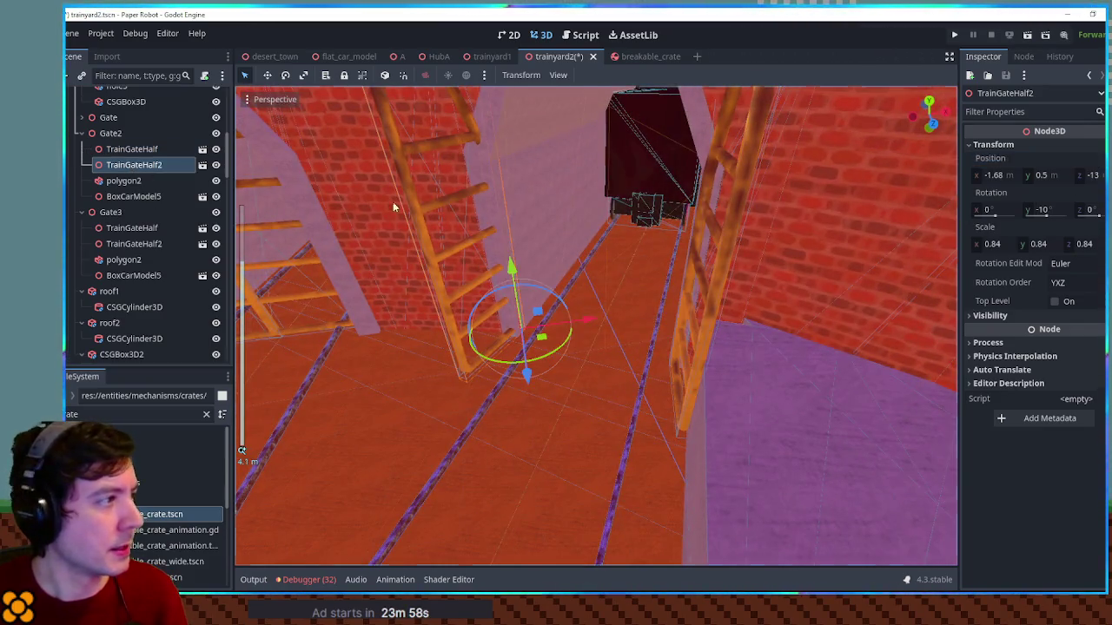
scroll(643, 312, "down", 8)
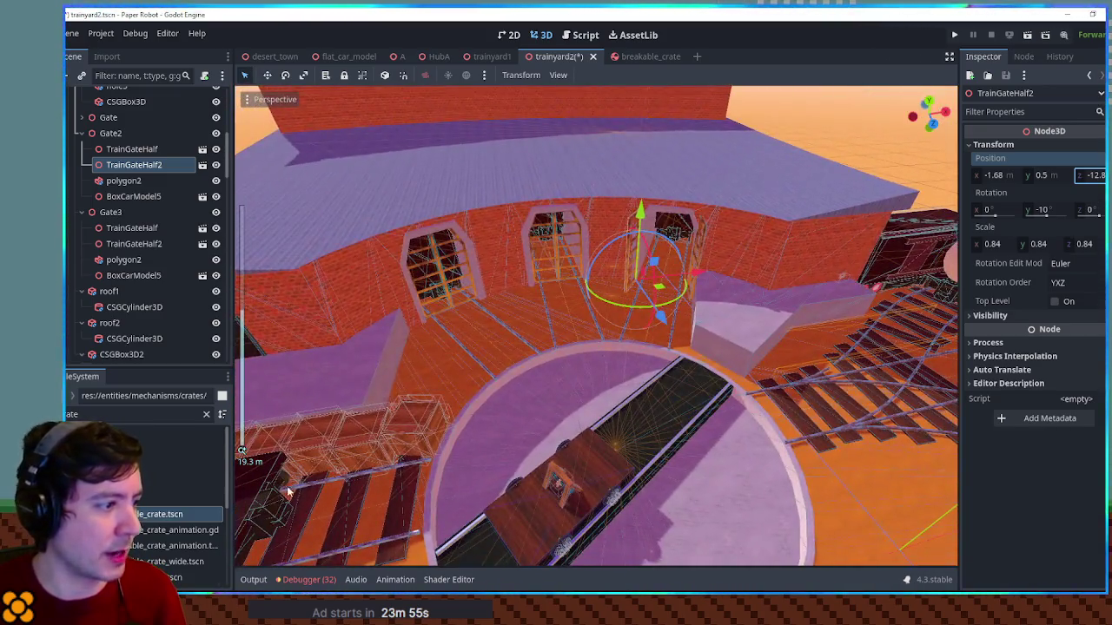
left_click(278, 492)
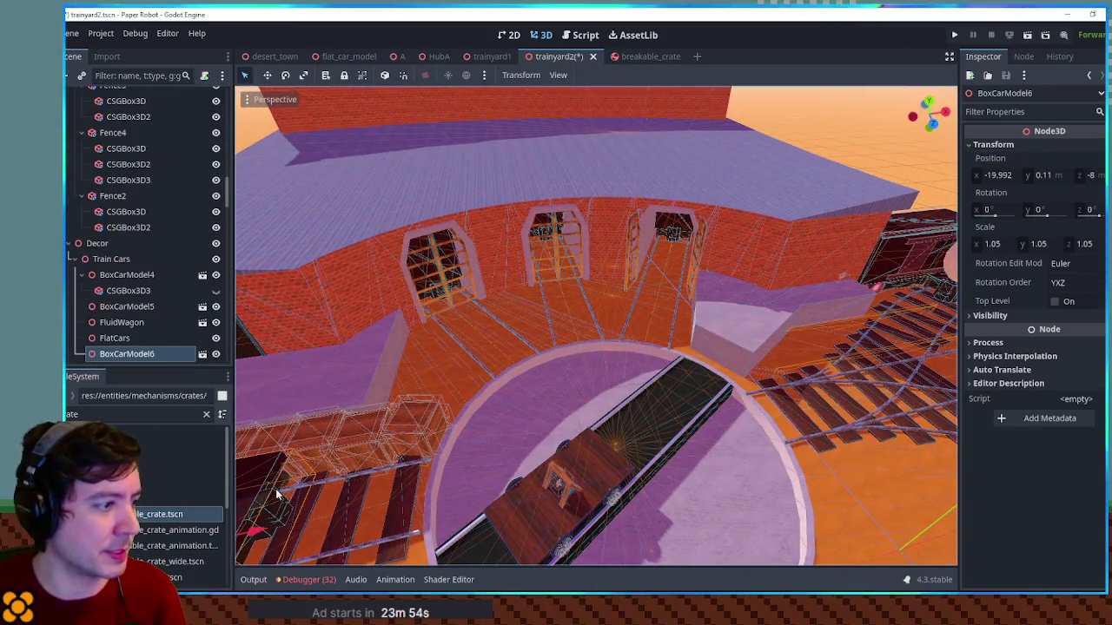
left_click(676, 232)
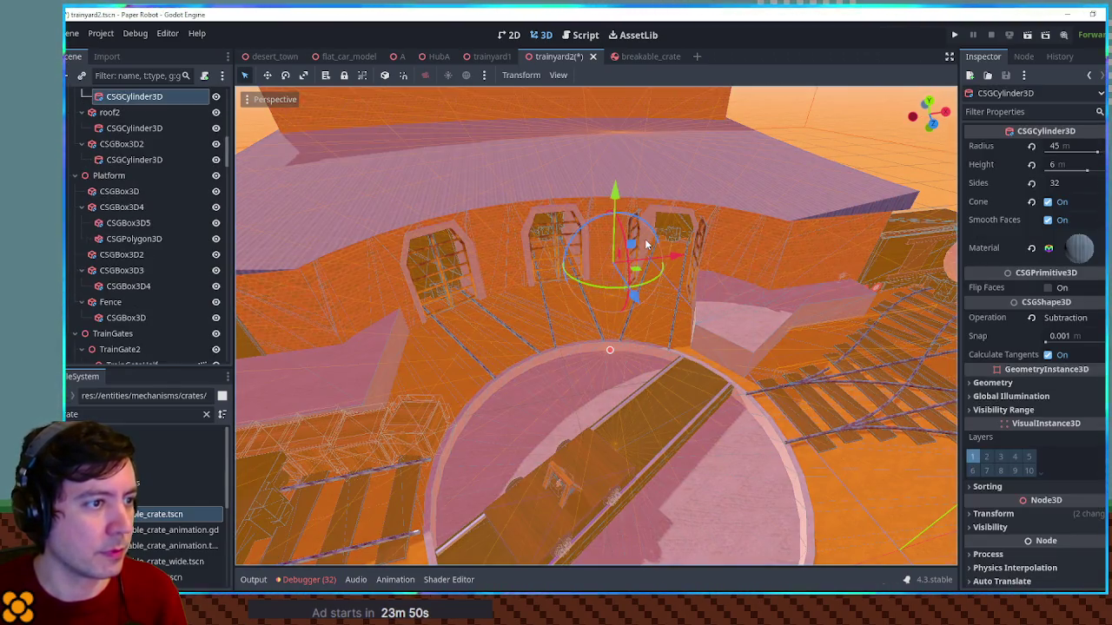
left_click(680, 236)
scroll(695, 209, "up", 5)
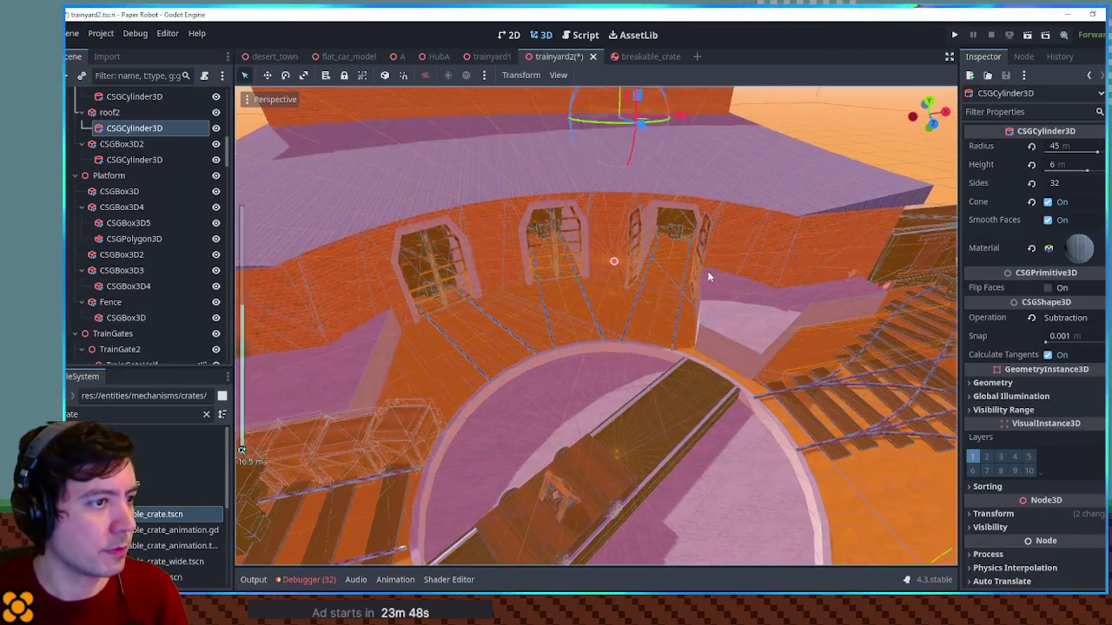
left_click(739, 139)
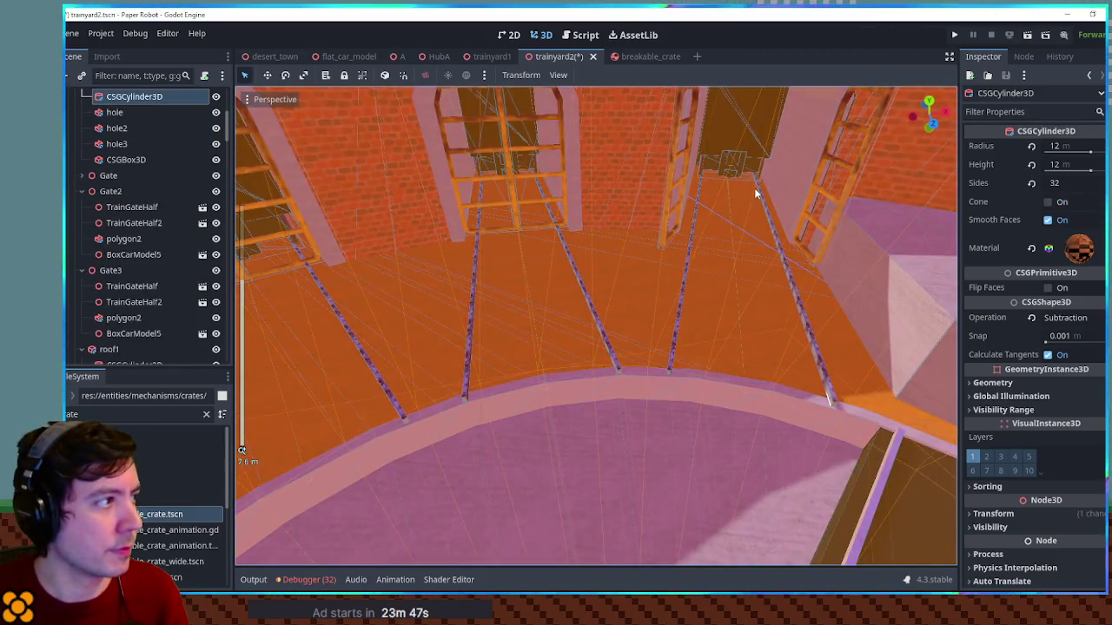
mouse_move(754, 193)
left_mouse_down()
mouse_move(716, 261)
mouse_move(606, 293)
mouse_move(657, 241)
mouse_move(535, 223)
left_mouse_up()
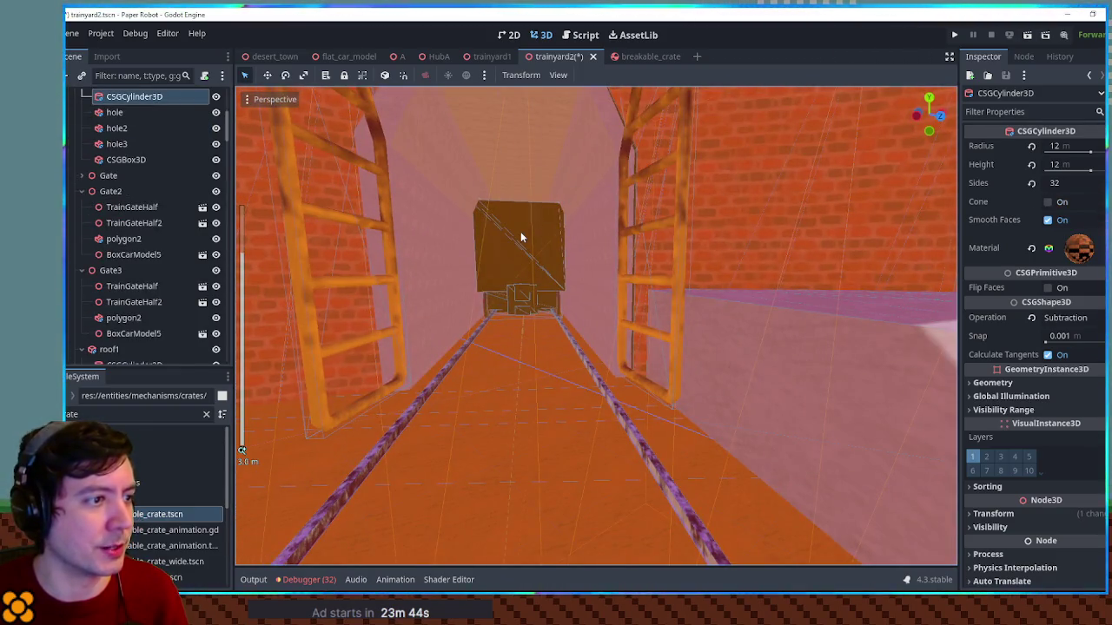
scroll(520, 231, "up", 5)
left_click(611, 308)
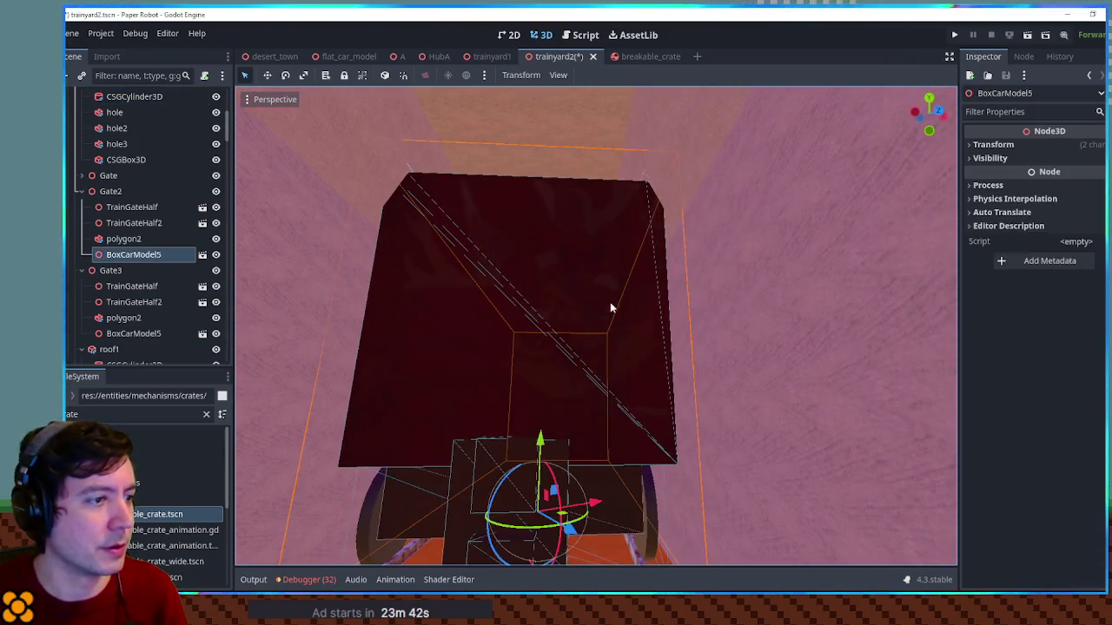
scroll(599, 331, "down", 10)
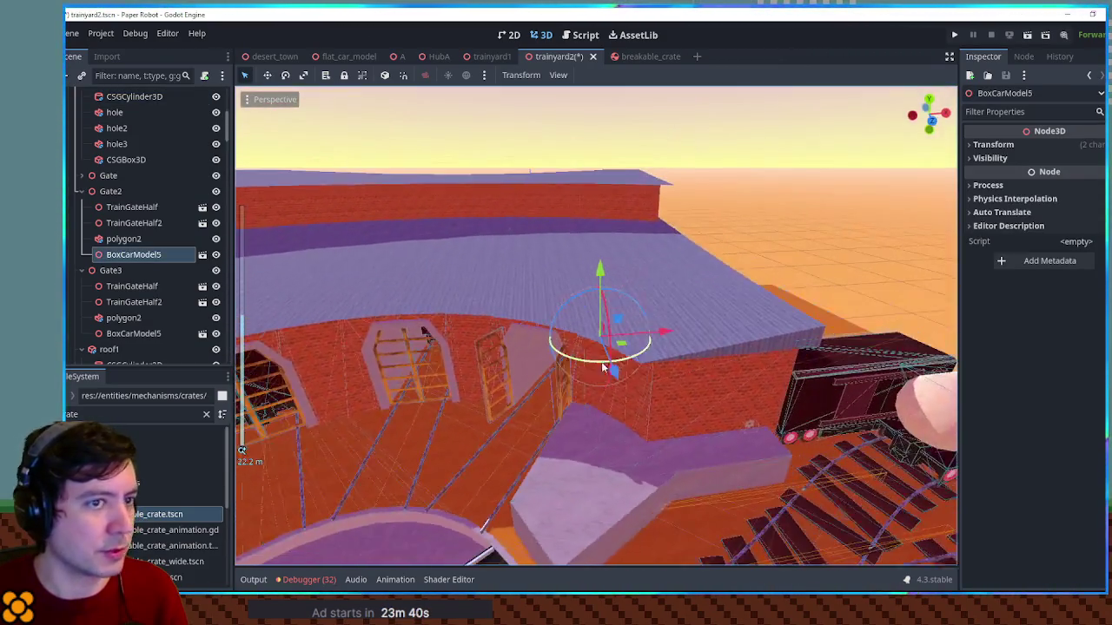
Duplicate the boxcar as a child of BoxCarModel5 and reset its position to zero
left_click(993, 144)
key("ctrl+v")
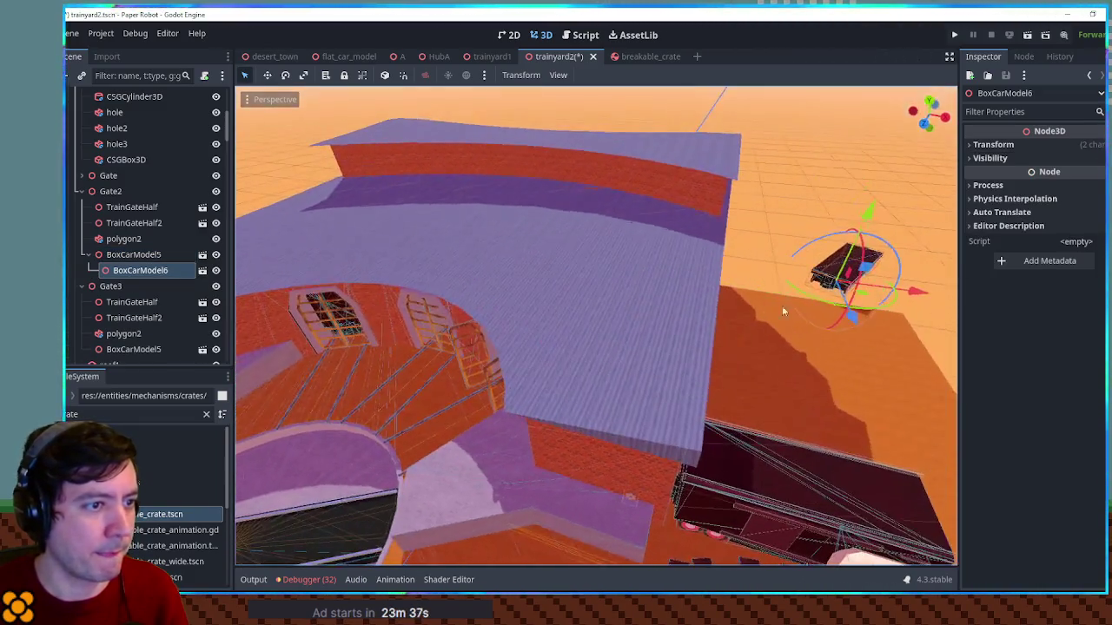
left_click(1018, 145)
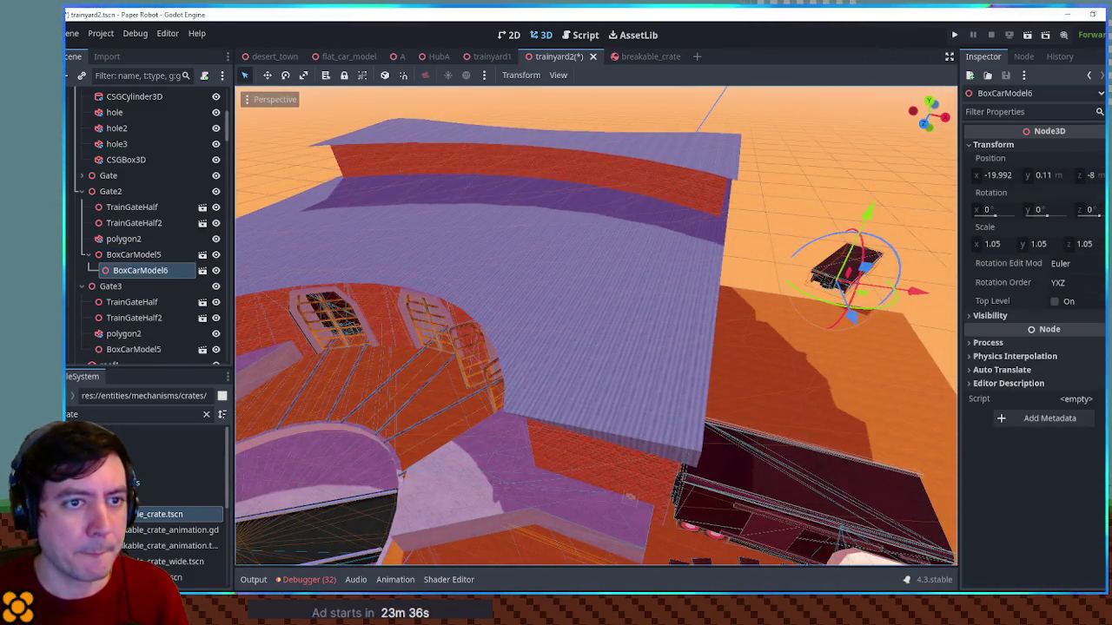
left_click(1096, 159)
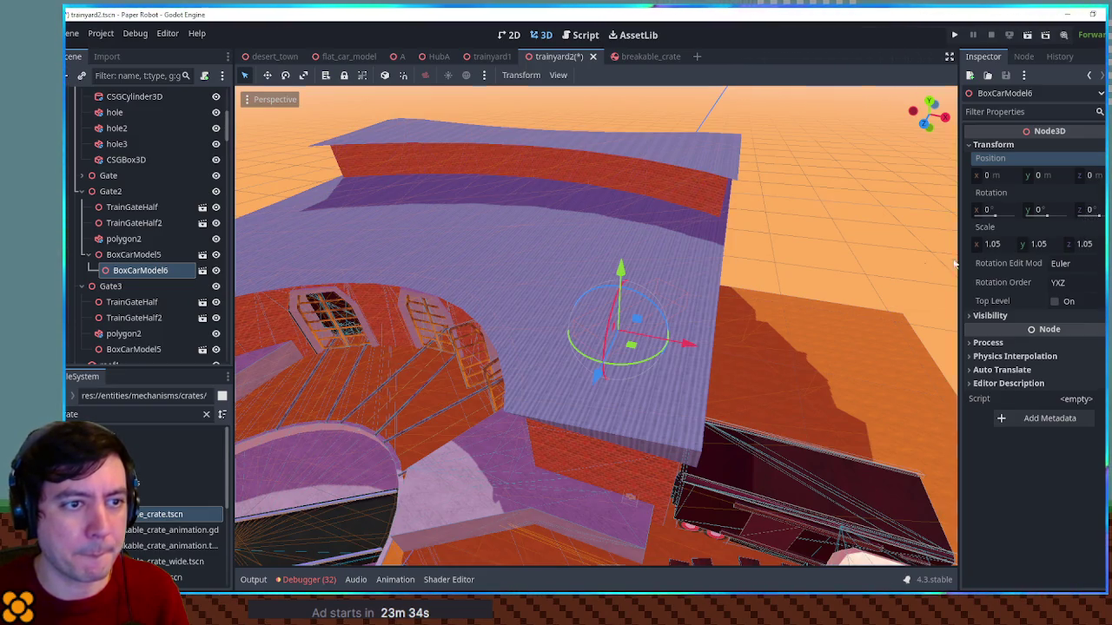
scroll(909, 228, "up", 5)
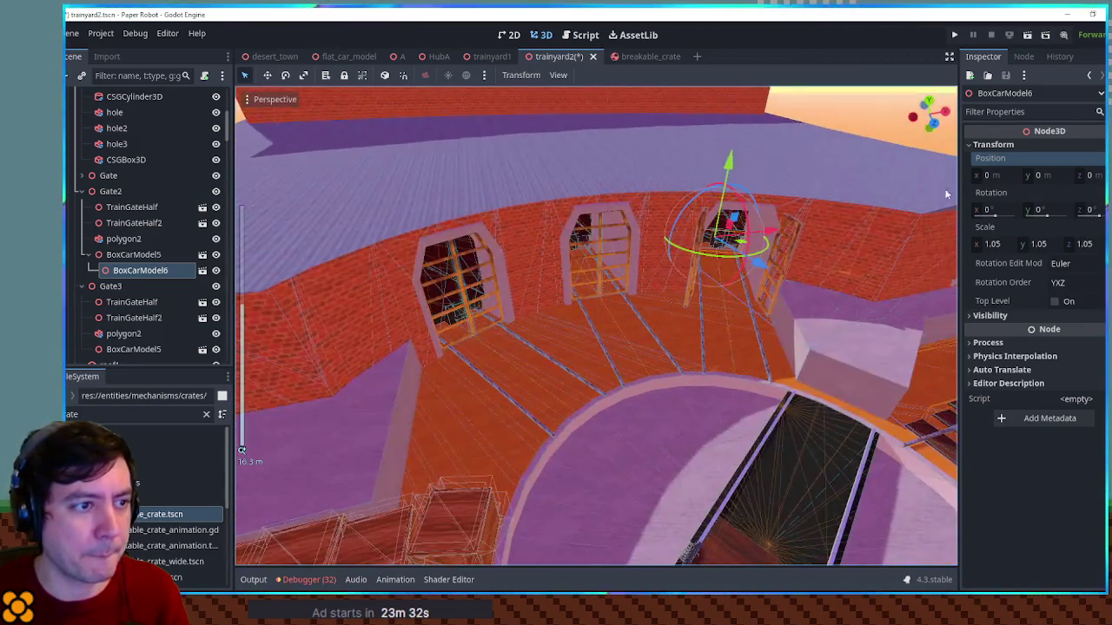
mouse_move(999, 175)
left_mouse_down()
mouse_move(989, 174)
mouse_move(1085, 176)
left_mouse_up()
Slide the new boxcar along X to about 9.73 so it lies across the doorway
mouse_move(765, 208)
left_mouse_down()
mouse_move(738, 197)
mouse_move(696, 290)
mouse_move(673, 291)
mouse_move(697, 300)
mouse_move(672, 280)
mouse_move(905, 205)
left_mouse_up()
scroll(672, 280, "up", 2)
left_click_drag(977, 176, 956, 176)
scroll(721, 222, "up", 2)
mouse_move(721, 223)
left_mouse_down()
mouse_move(778, 252)
mouse_move(785, 216)
left_mouse_up()
scroll(778, 252, "down", 2)
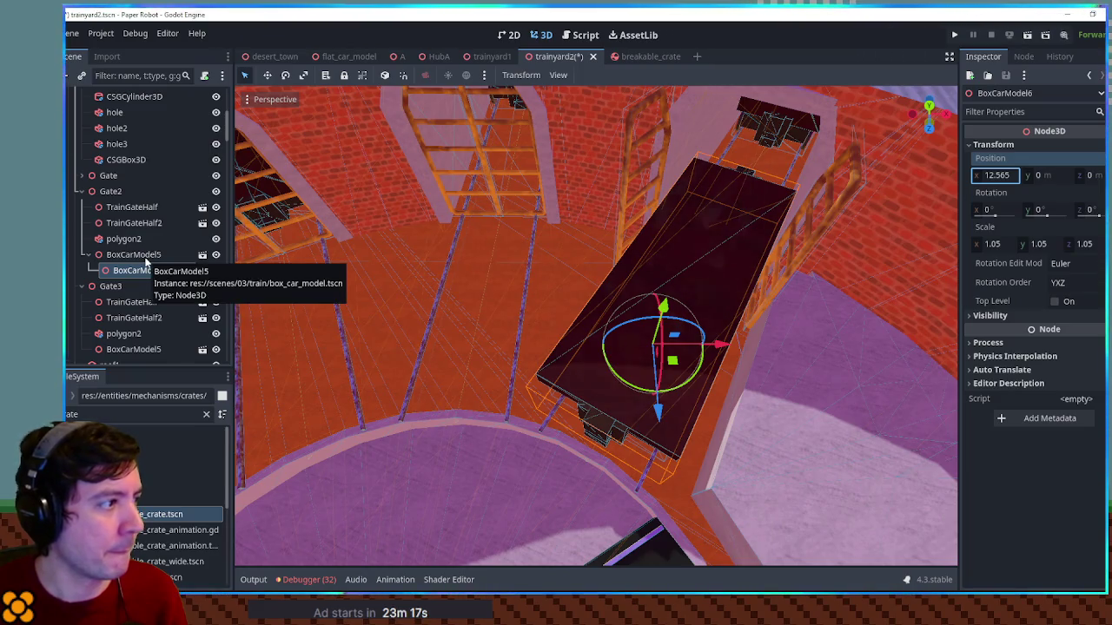
left_click_drag(975, 178, 938, 177)
Move BoxCarModel5 forward toward the doorway to Position Z about -18.8
left_click(116, 253)
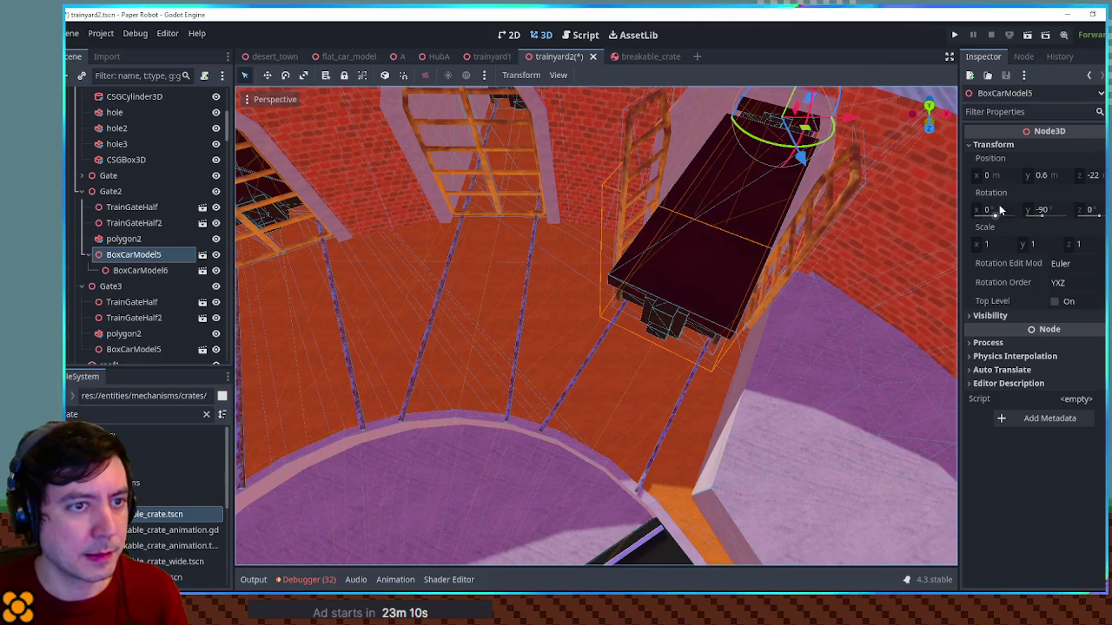
scroll(848, 166, "up", 3)
scroll(846, 150, "up", 2)
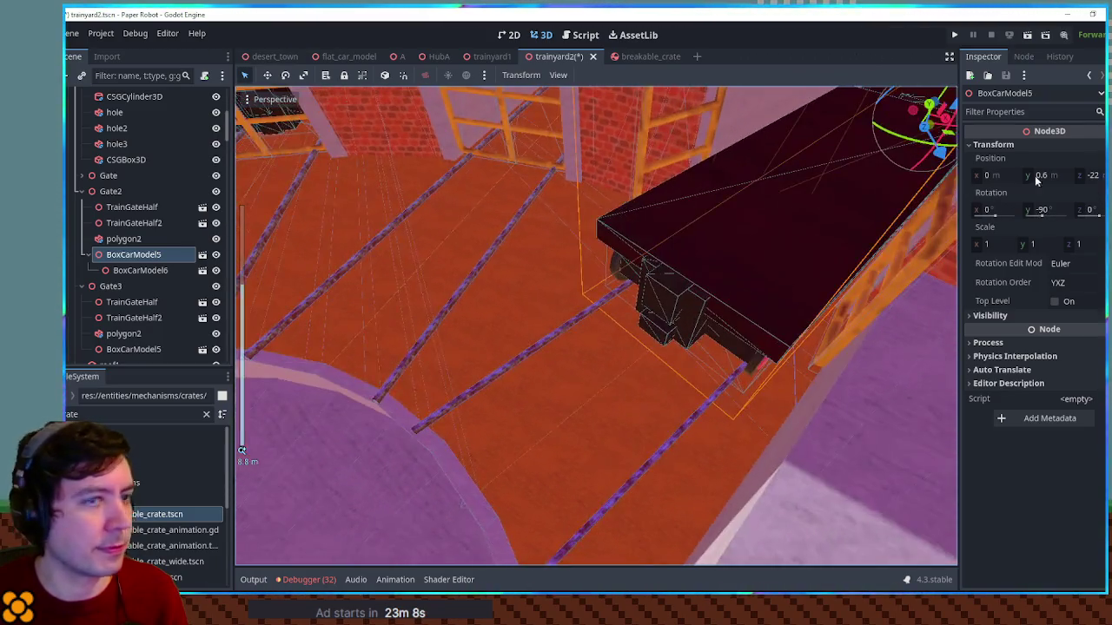
left_click_drag(979, 175, 980, 175)
left_click_drag(1090, 174, 1103, 175)
scroll(782, 222, "down", 5)
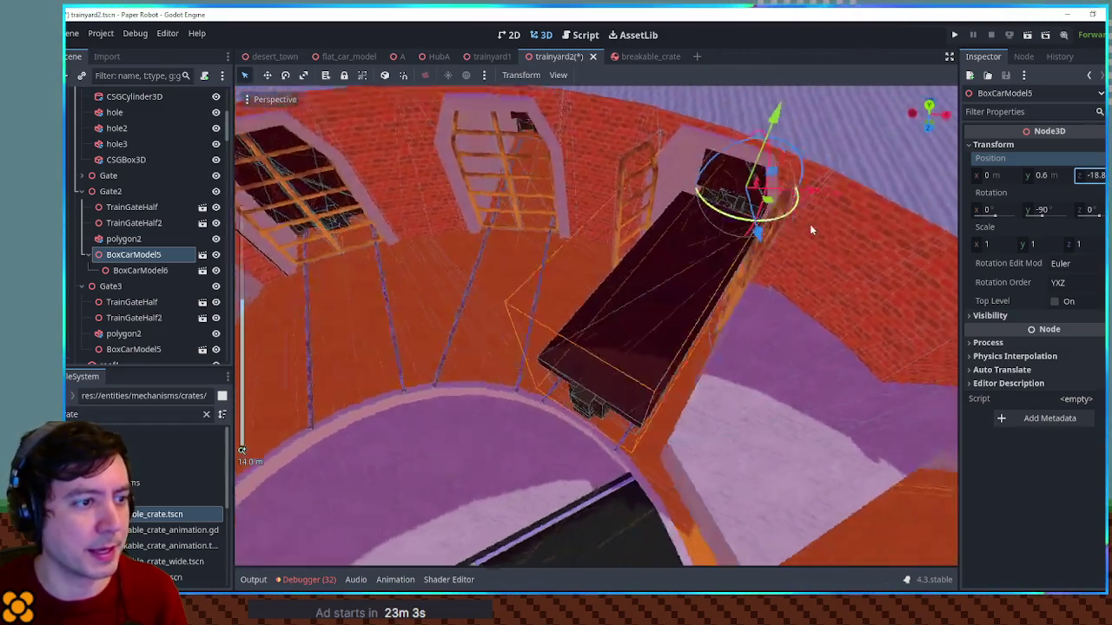
mouse_move(811, 230)
left_mouse_down()
mouse_move(790, 199)
mouse_move(834, 209)
mouse_move(1073, 200)
mouse_move(1086, 176)
left_mouse_up()
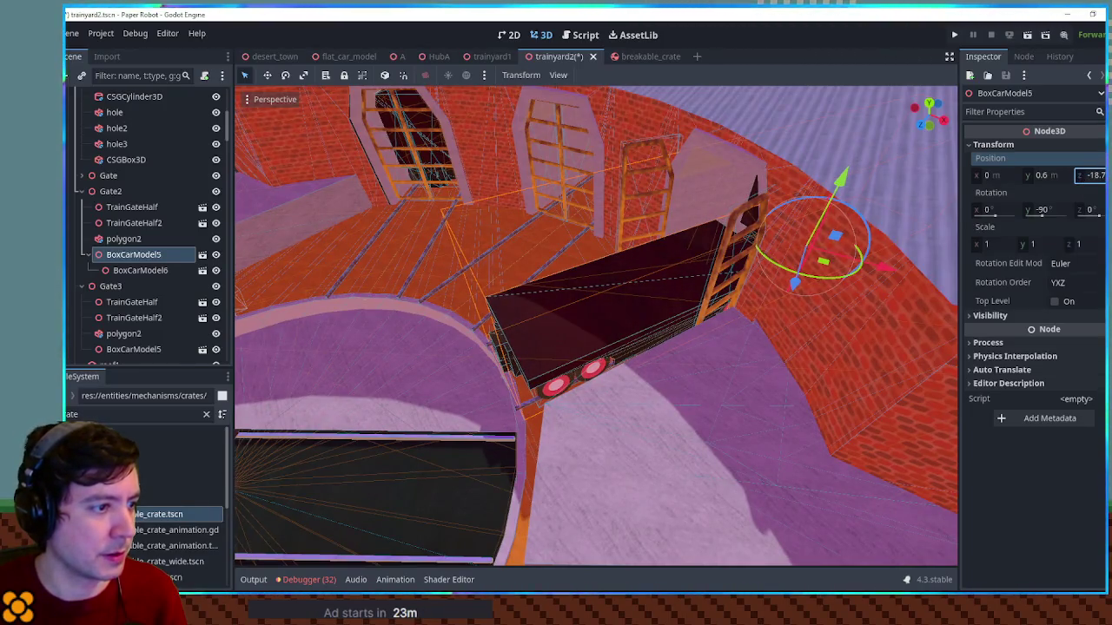
scroll(728, 273, "down", 5)
Save the trainyard2 scene and run the game to test the level
left_click(727, 272)
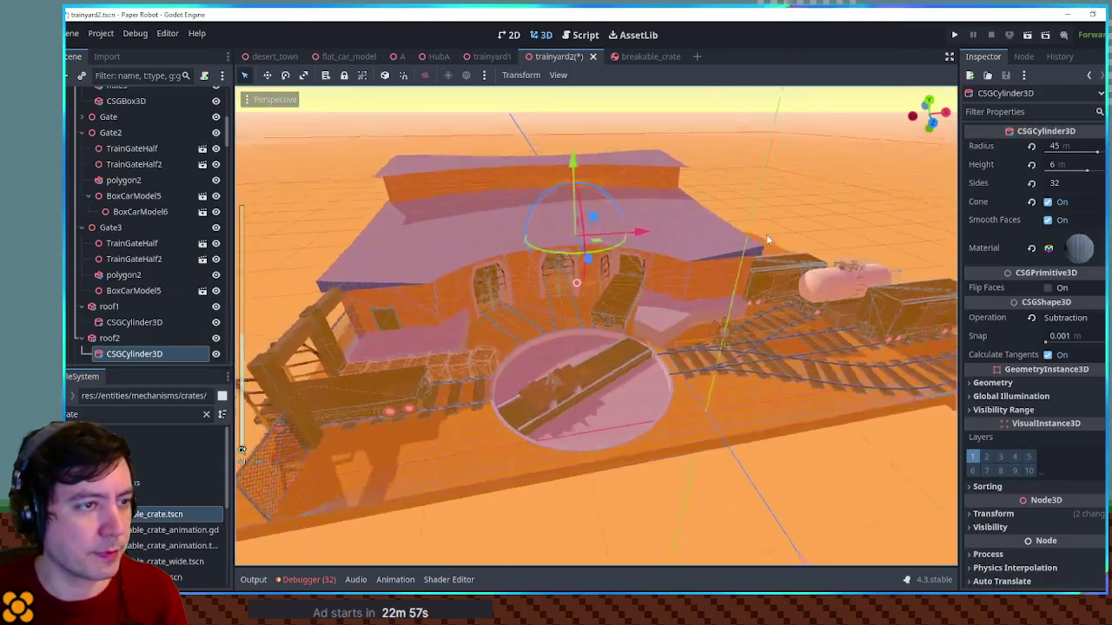
scroll(781, 209, "down", 3)
left_click(830, 168)
scroll(738, 278, "up", 8)
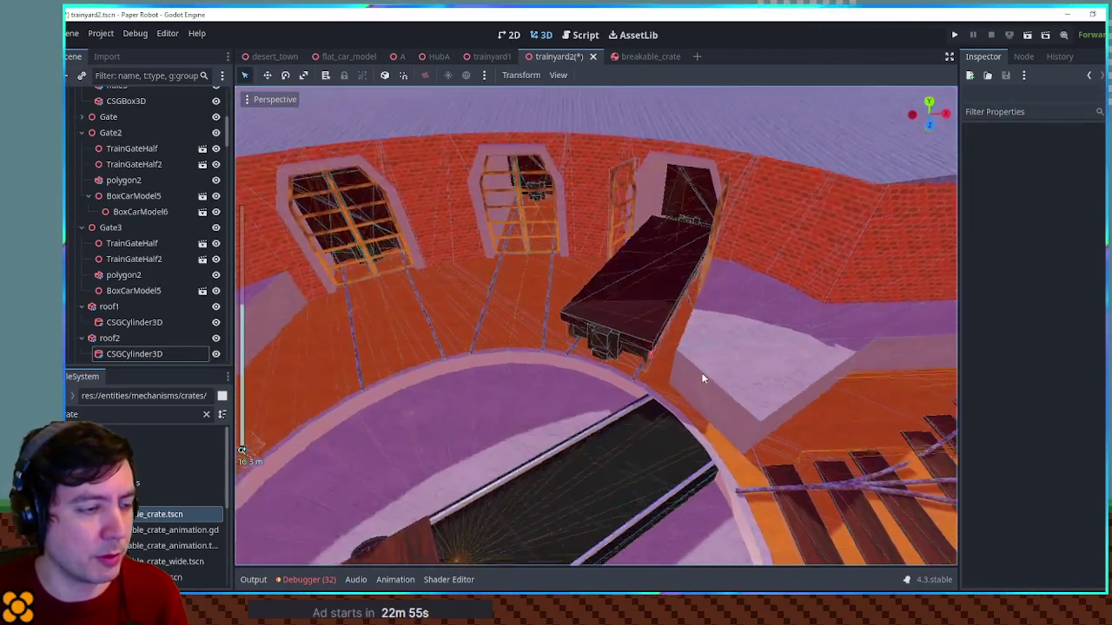
scroll(695, 339, "up", 4)
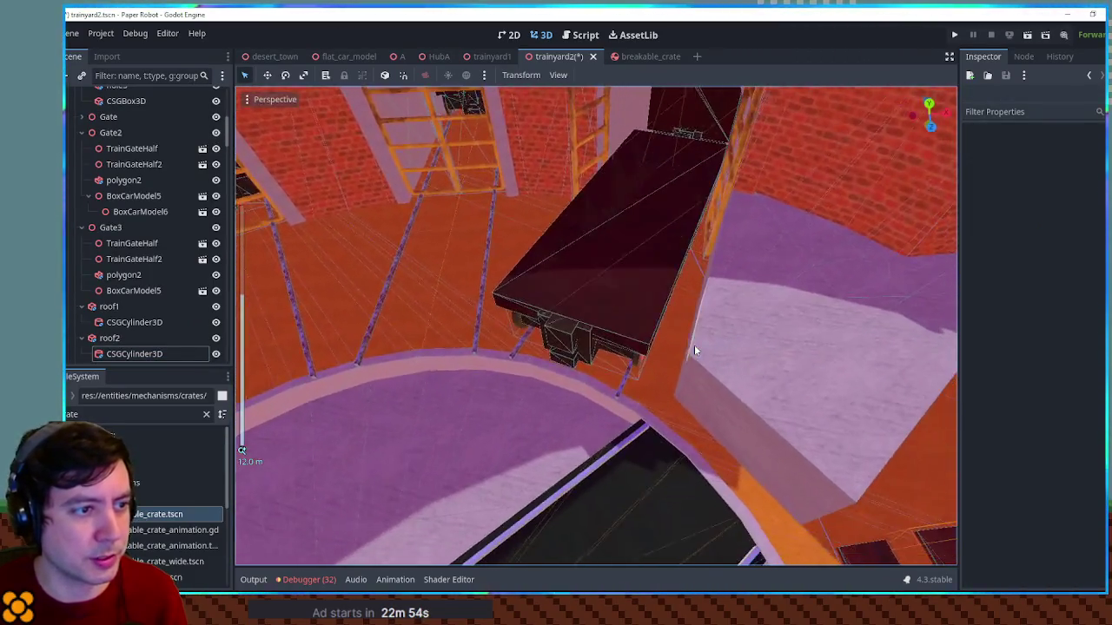
left_click(695, 352)
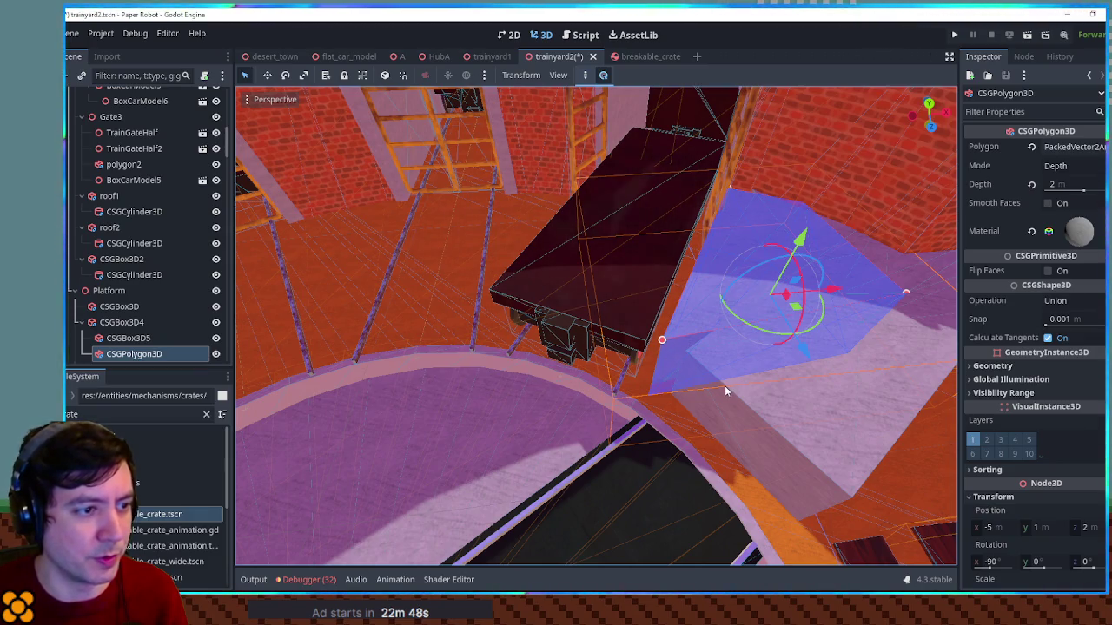
key("ctrl+s")
key("F5")
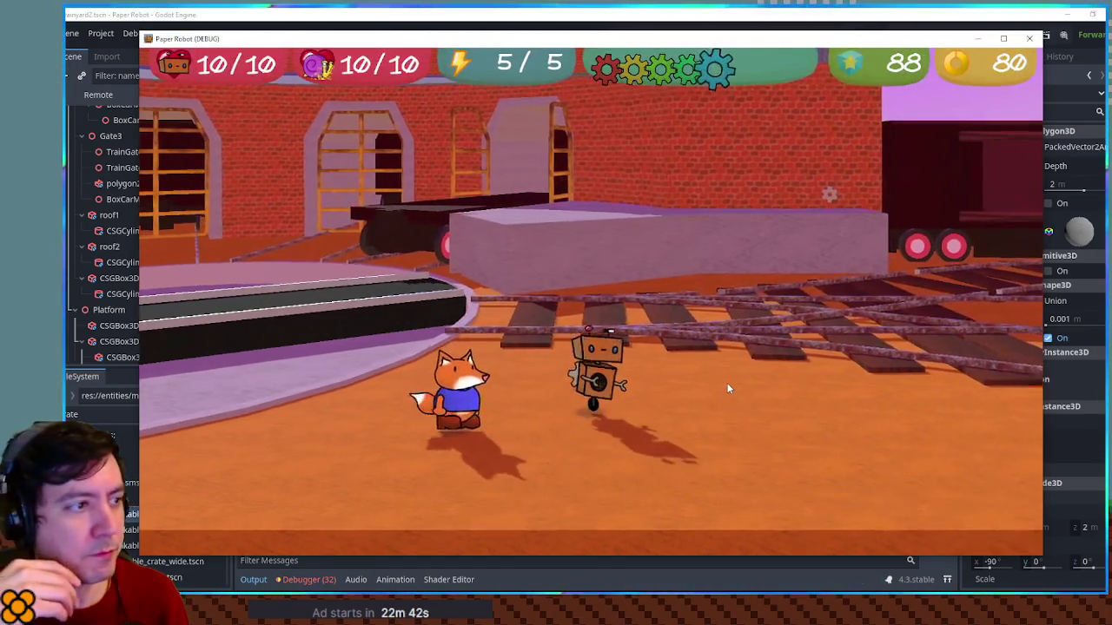
key("w")
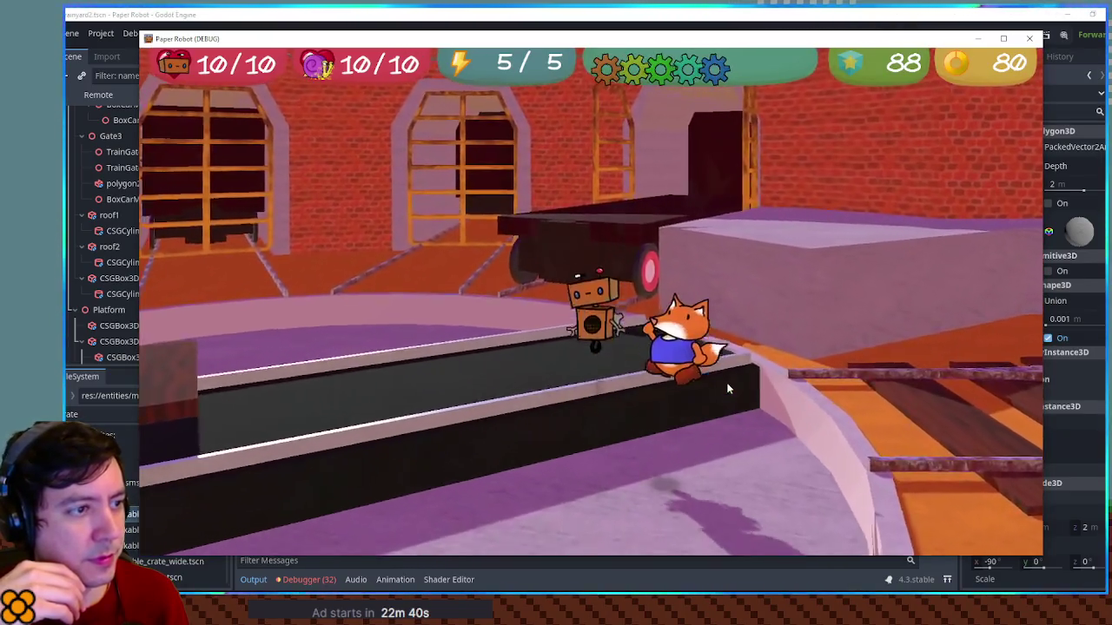
key("s")
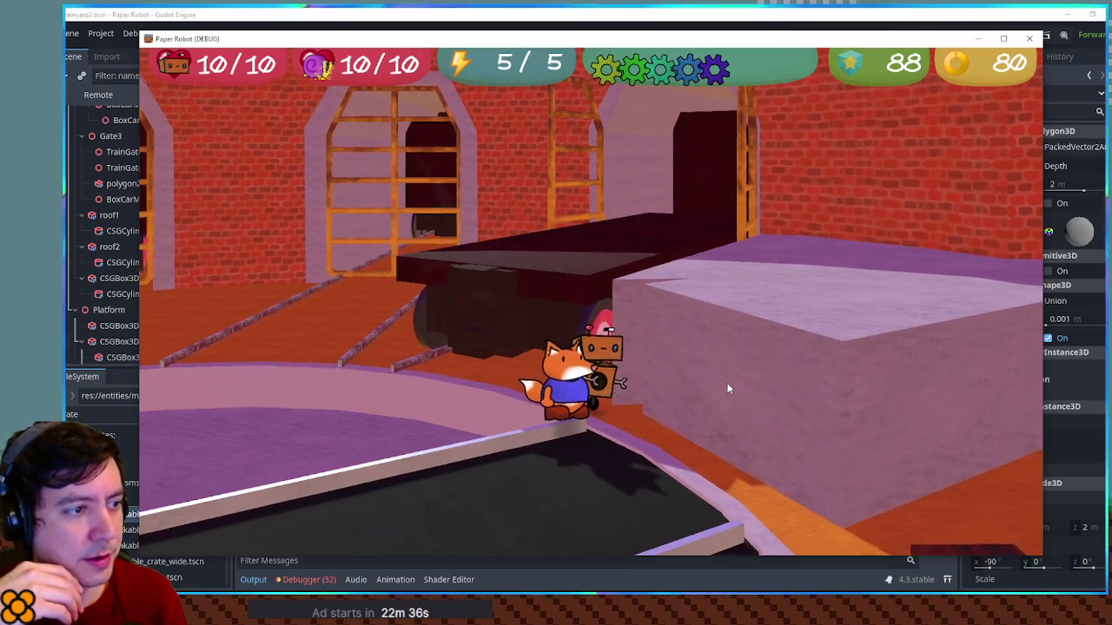
key("a")
key("d")
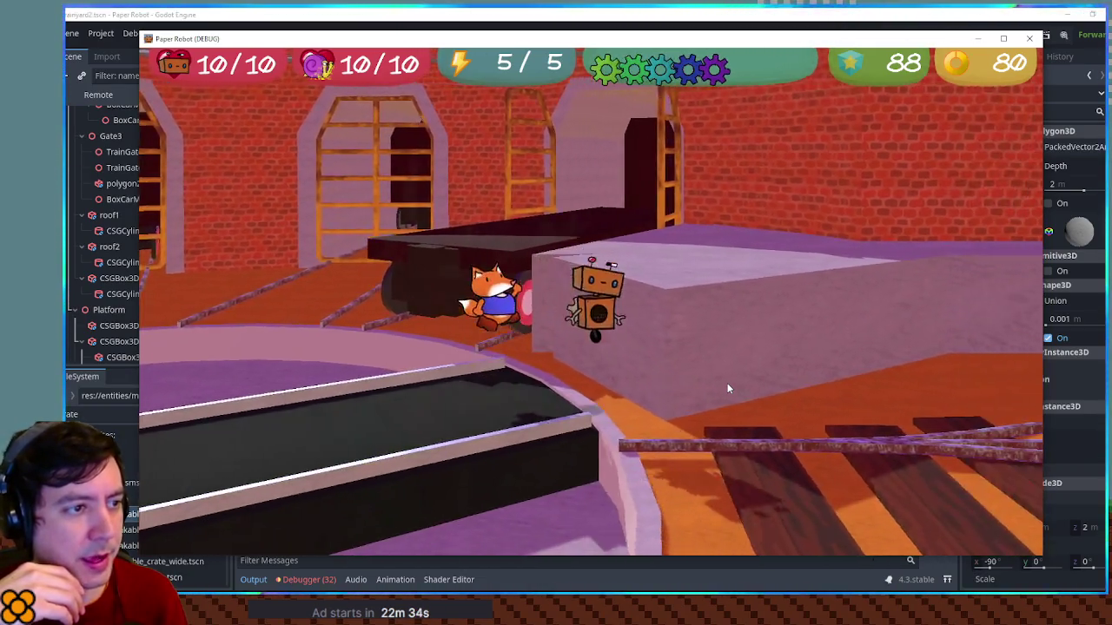
key("a")
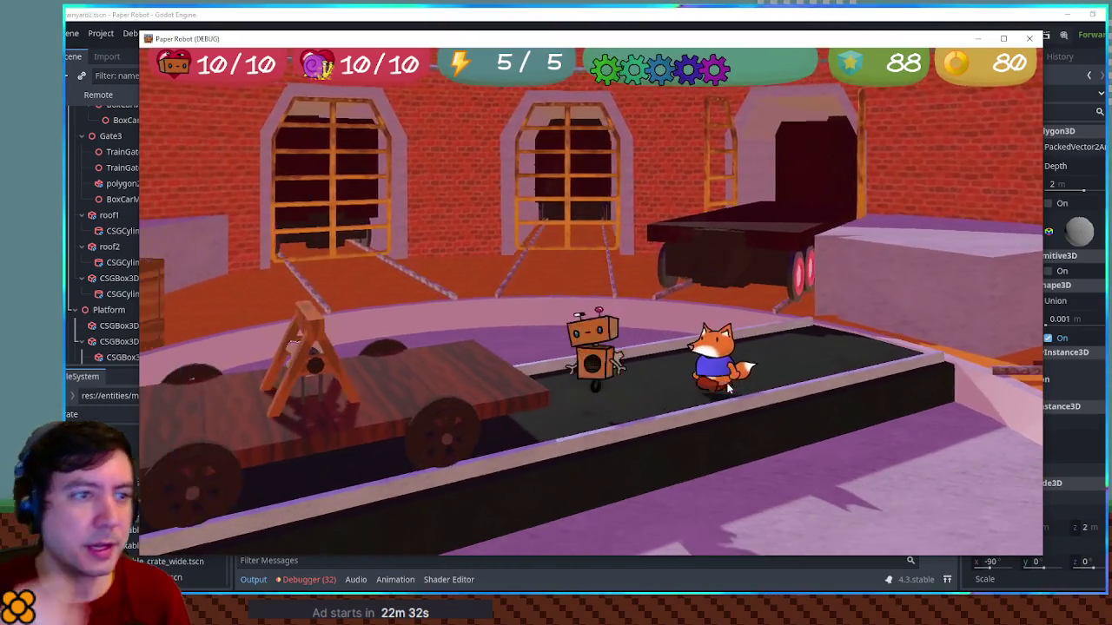
key("a")
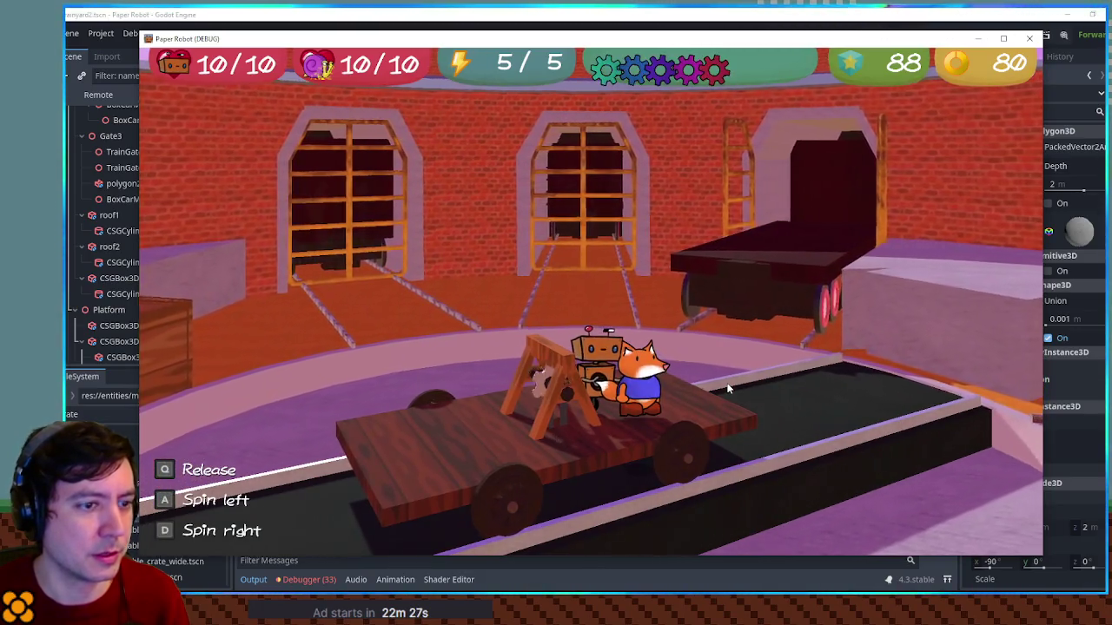
key("d")
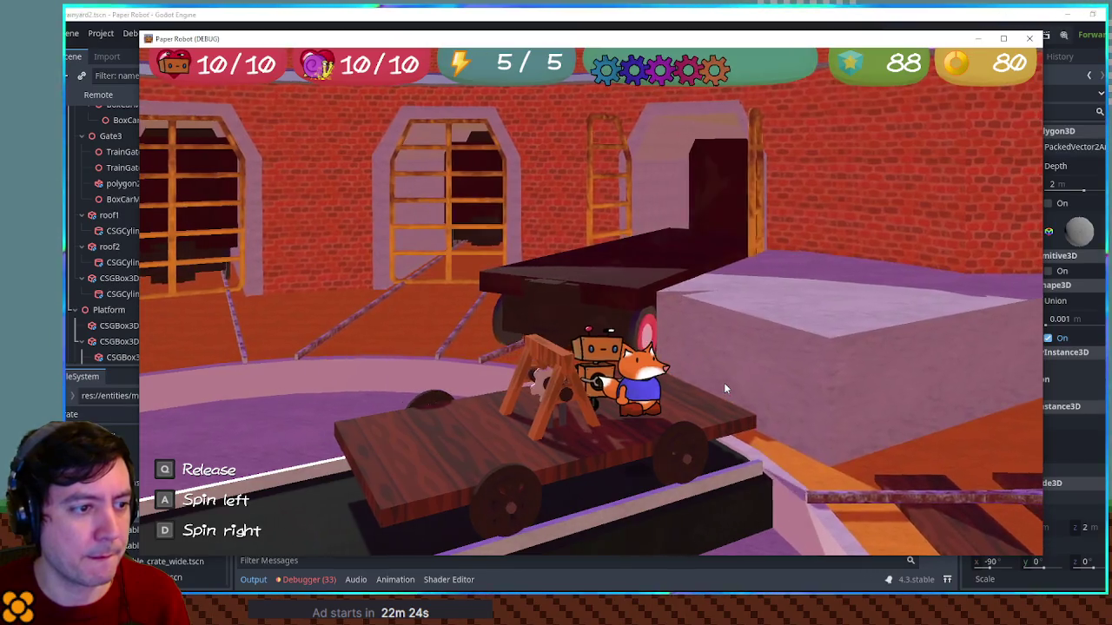
key("q")
key("w")
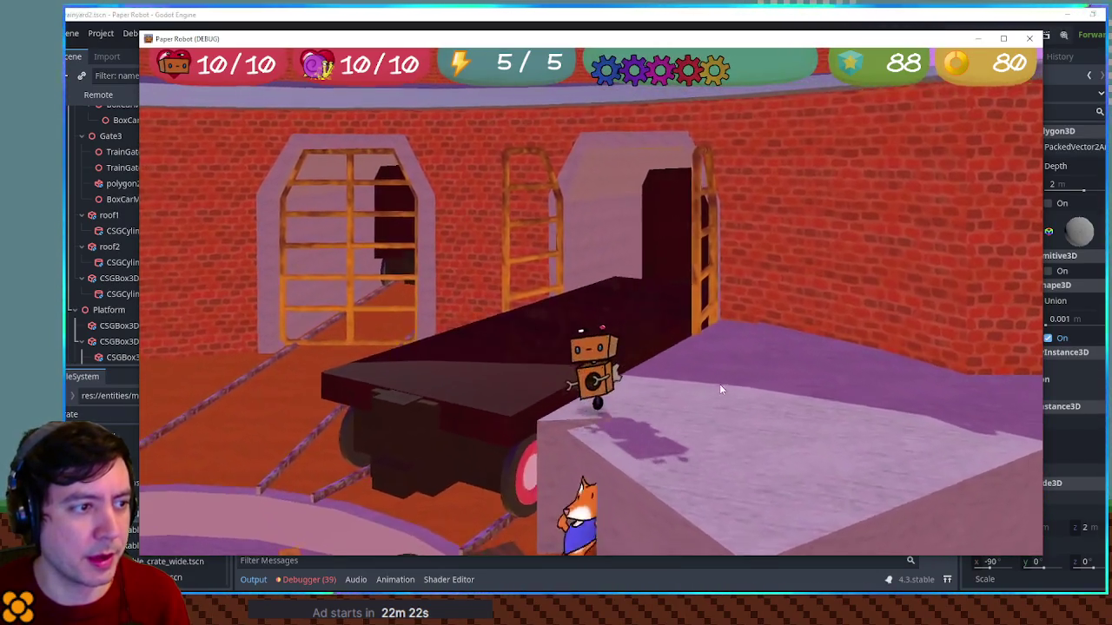
key("w")
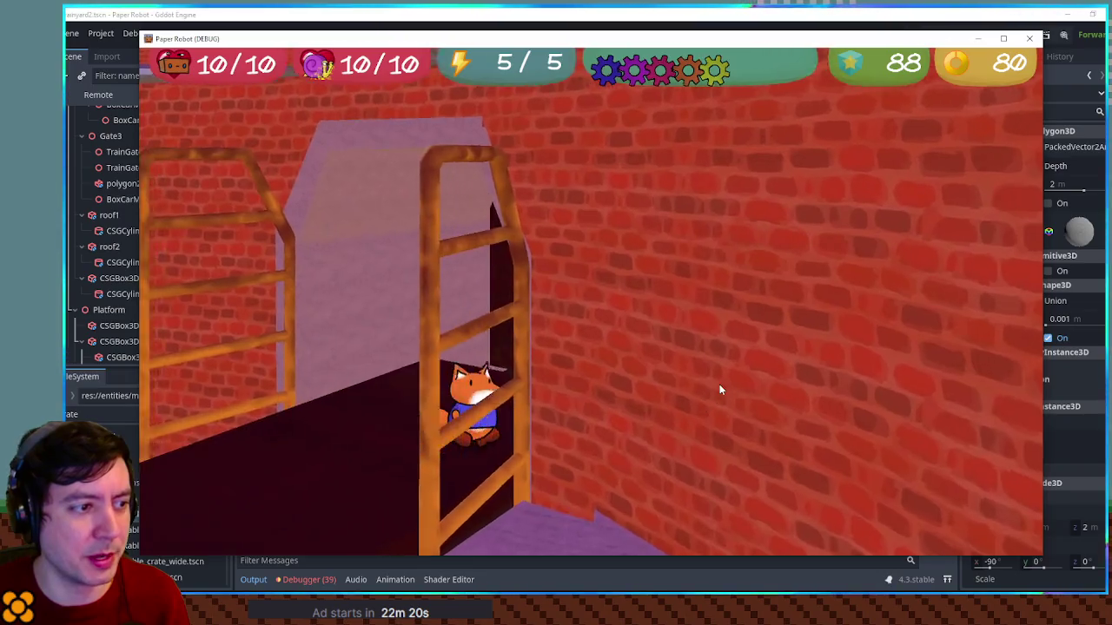
key("s")
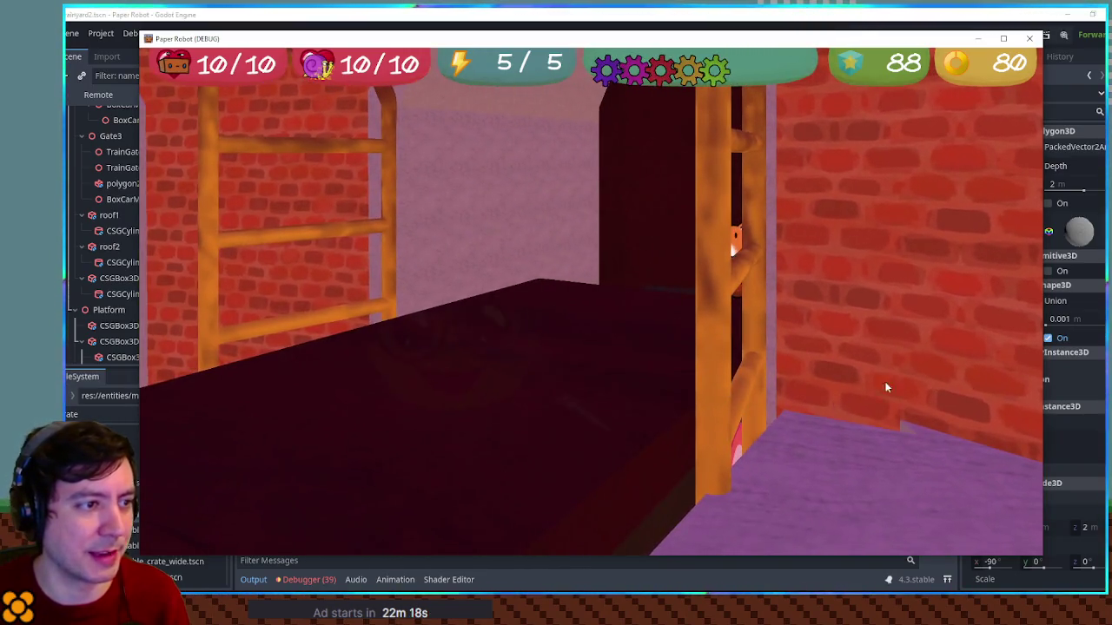
left_click(1034, 37)
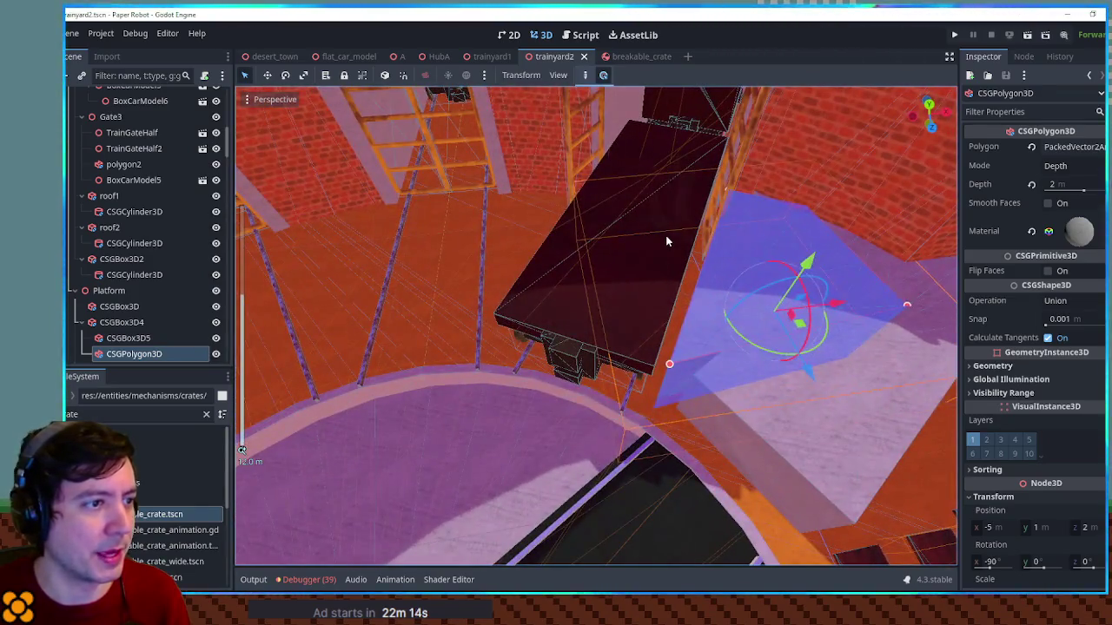
Add a CSGBox3D under BoxCarModel6, widen it along X, and give it a 5 m height
left_click(666, 241)
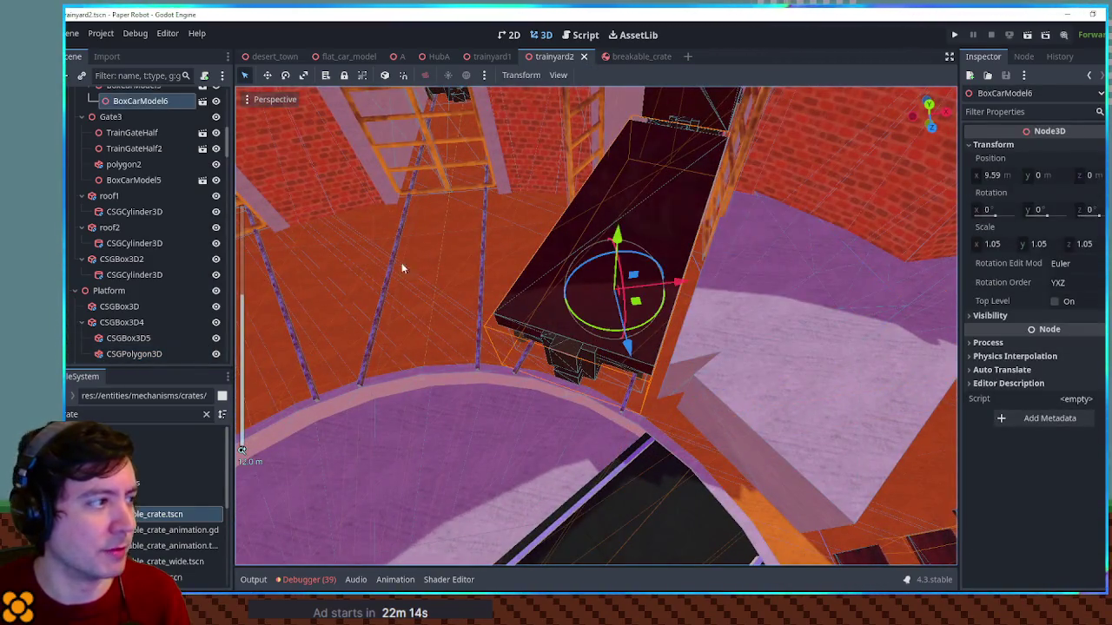
key("ctrl+a")
type("csg")
key("Return")
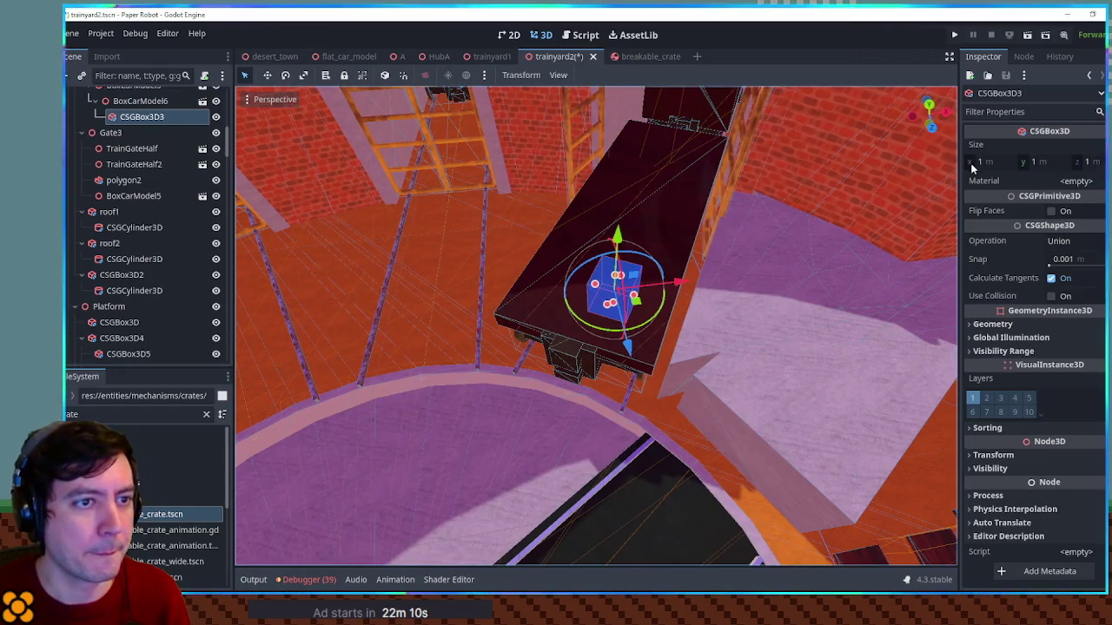
left_click_drag(971, 163, 990, 163)
type("3.97")
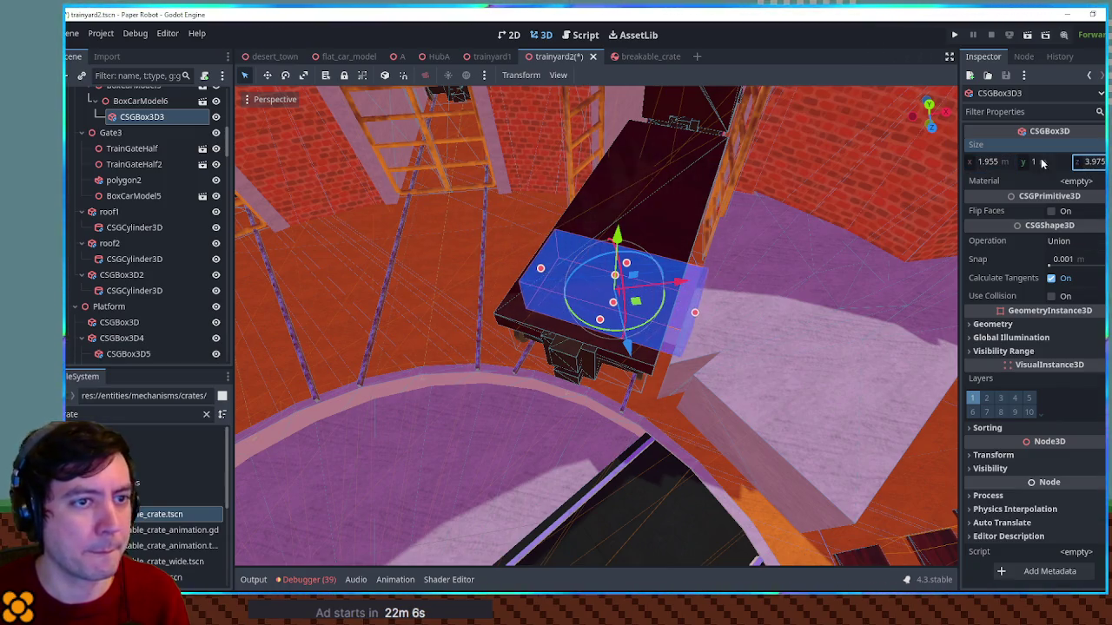
type("5")
key("Return")
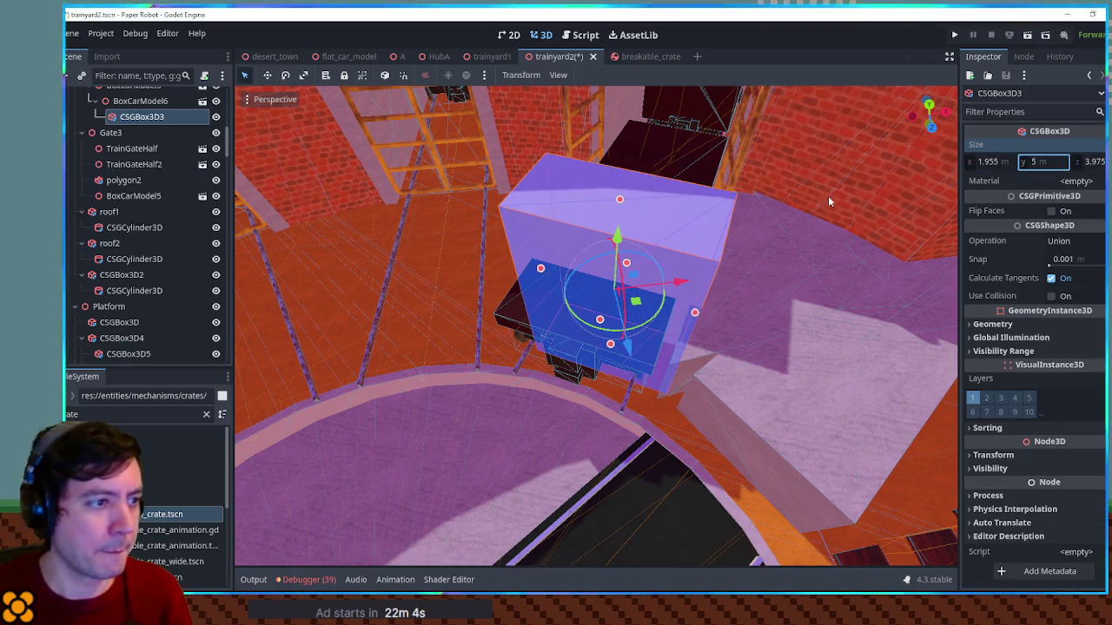
Move the box to X -5.79 and turn on its collision
left_click(993, 455)
left_click_drag(993, 486, 882, 485)
left_click(1047, 296)
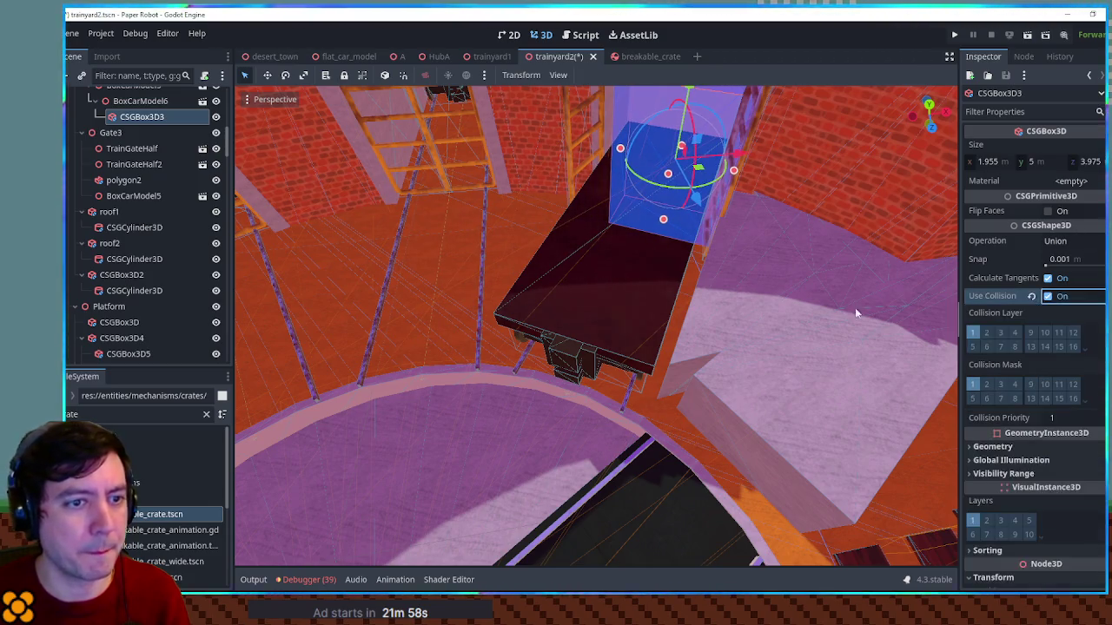
Raise the CSGBox3D3 block about 2.9 m upward into place
scroll(699, 256, "down", 5)
left_click_drag(700, 255, 705, 184)
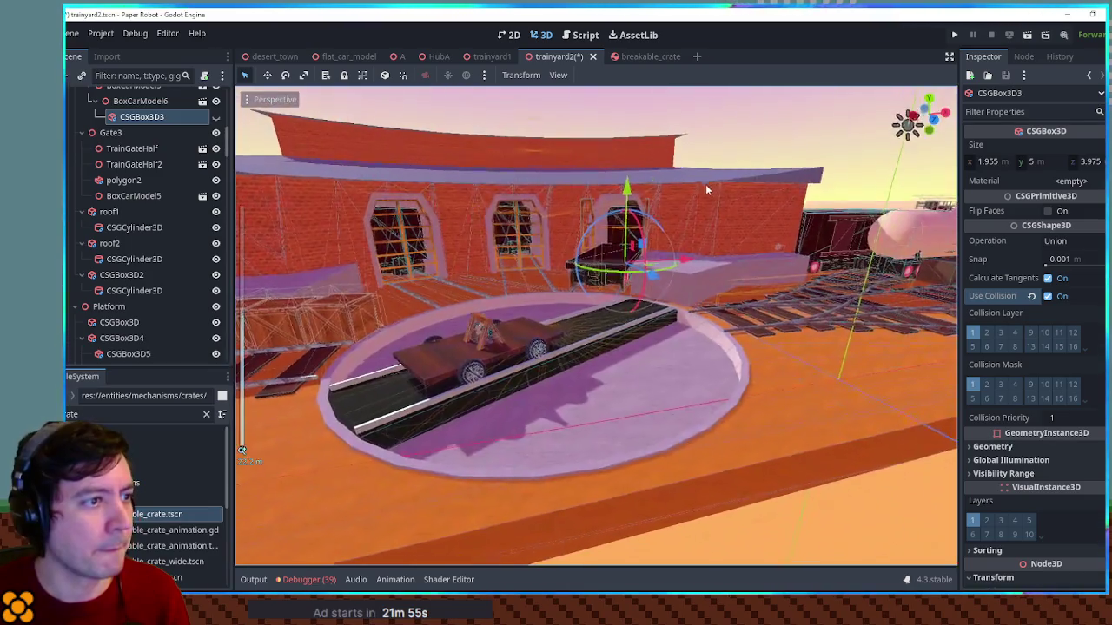
scroll(675, 202, "up", 5)
left_click_drag(643, 131, 660, 65)
scroll(734, 186, "down", 6)
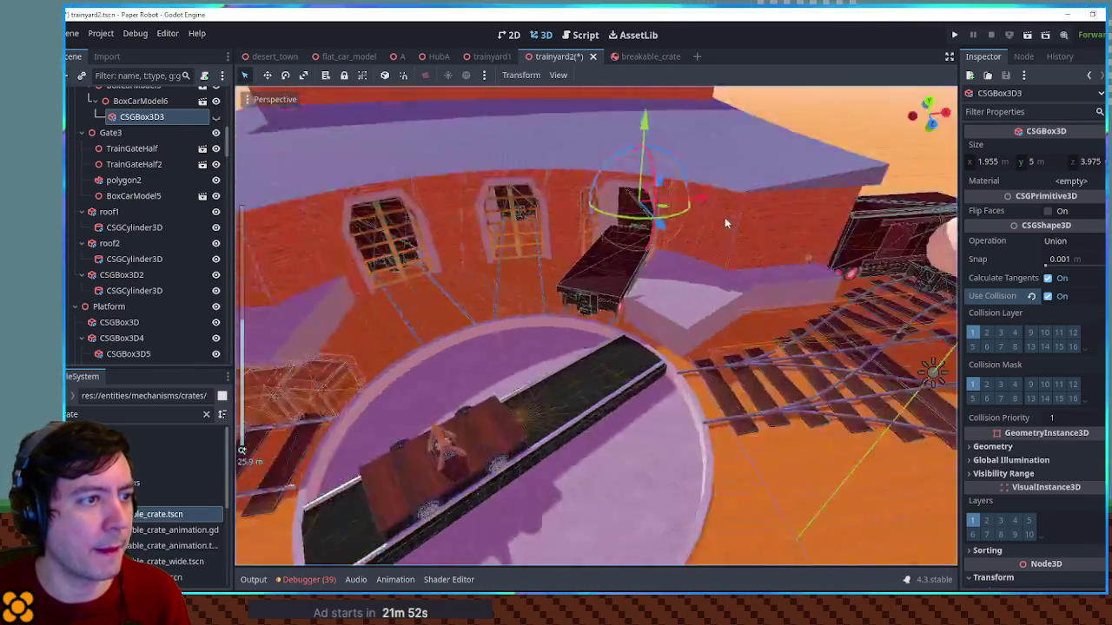
left_click(886, 168)
scroll(883, 443, "down", 4)
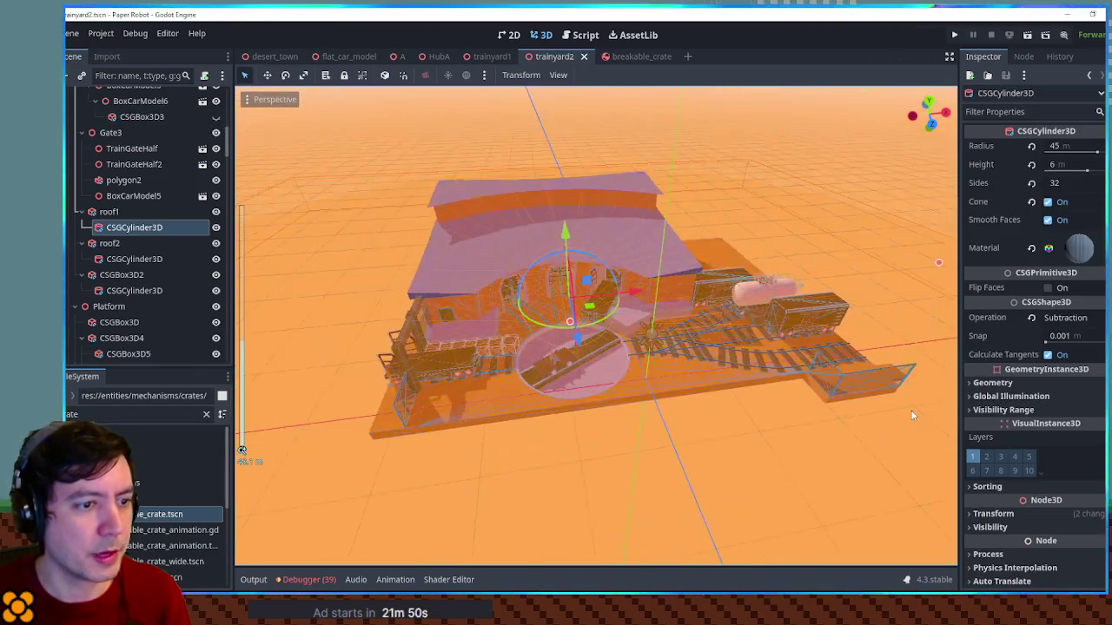
In top view, stretch a corner of CSGBox3D4's platform polygon outward to widen it
left_click(910, 414)
scroll(651, 298, "up", 6)
scroll(651, 298, "up", 5)
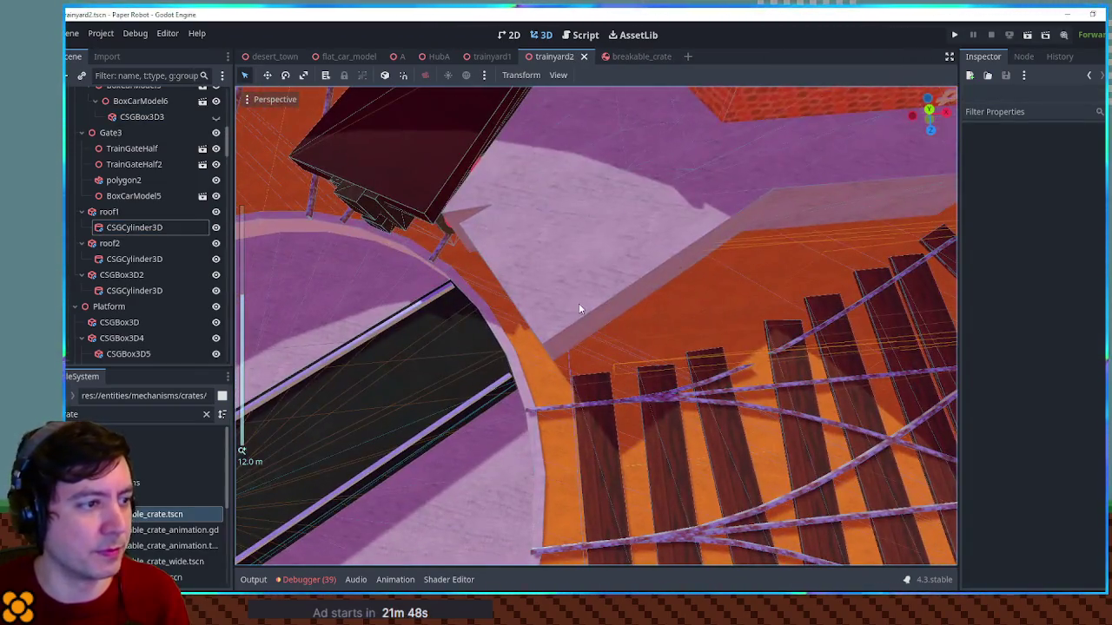
left_click(575, 304)
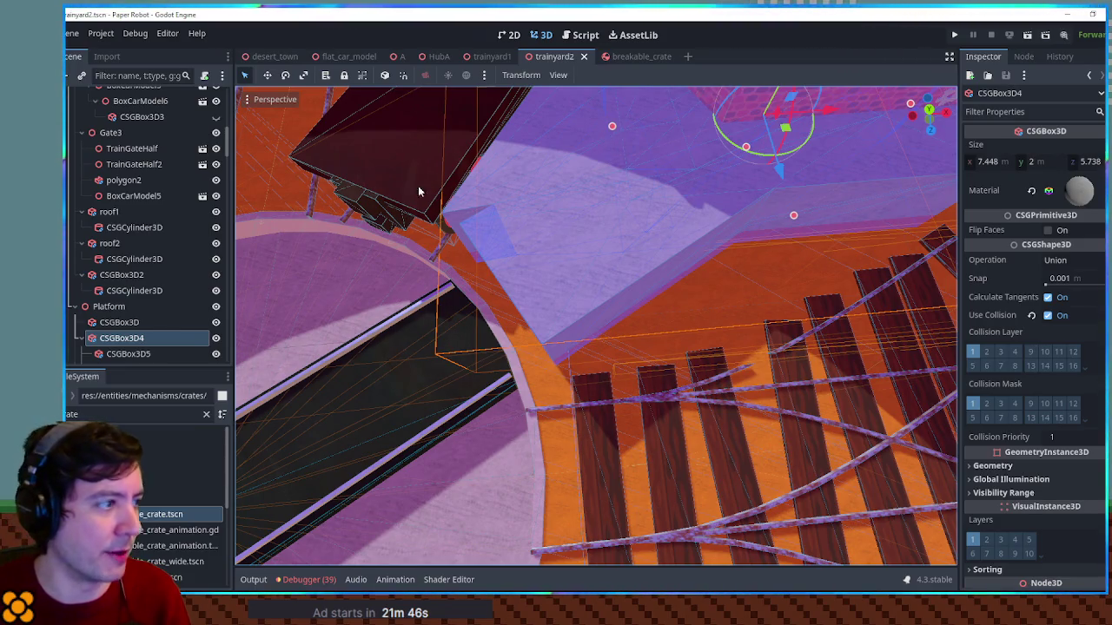
scroll(126, 356, "down", 1)
left_click(126, 337)
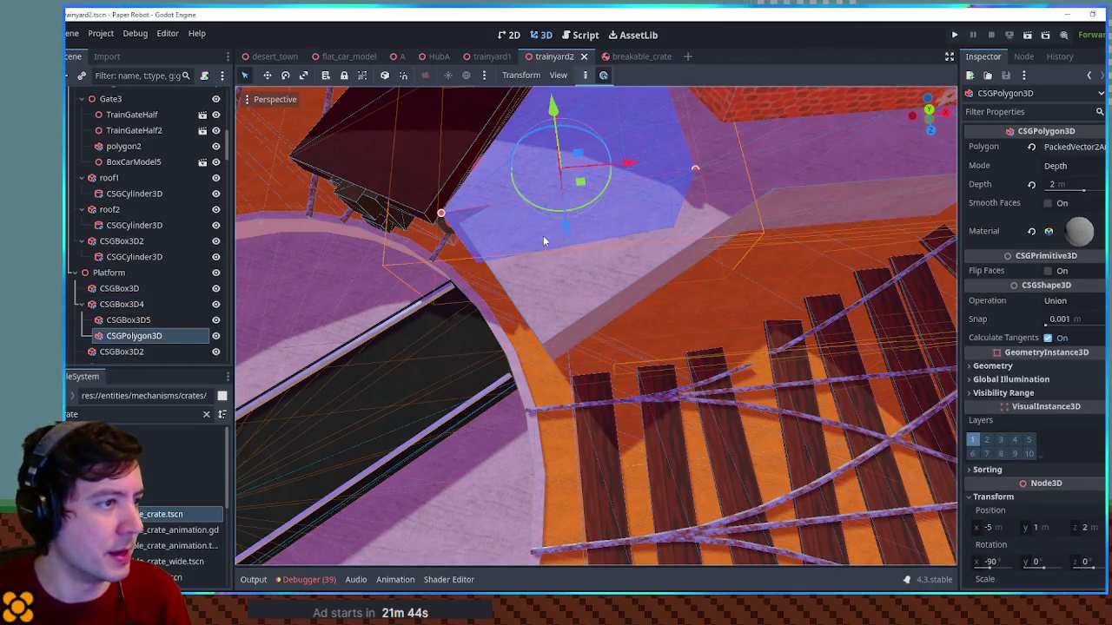
key("KP_7")
scroll(718, 244, "up", 3)
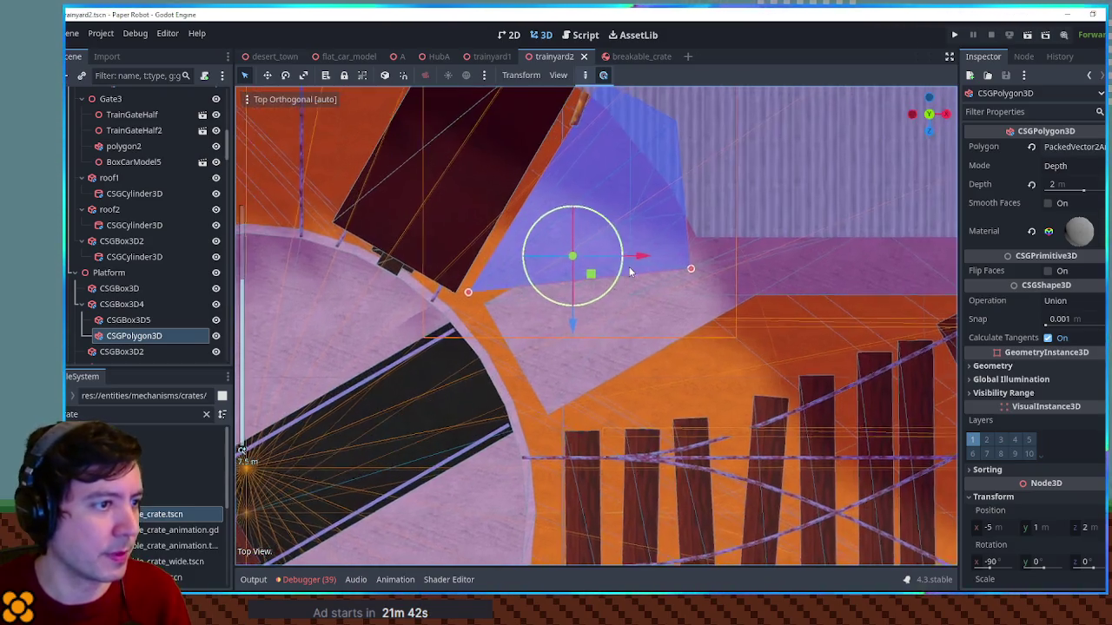
scroll(680, 224, "down", 3)
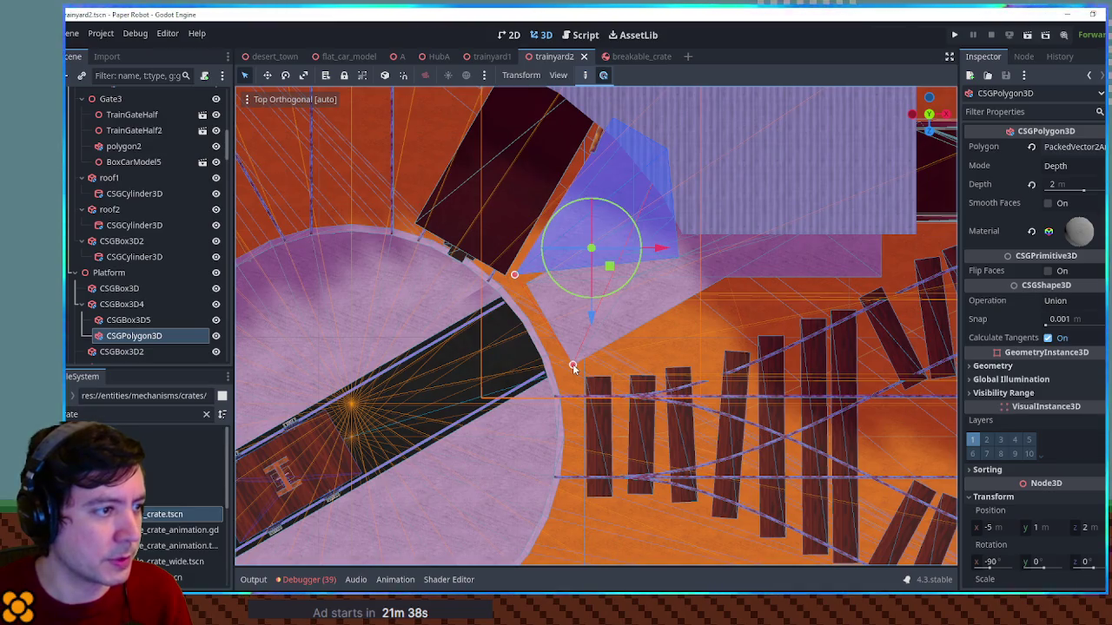
left_click(573, 364)
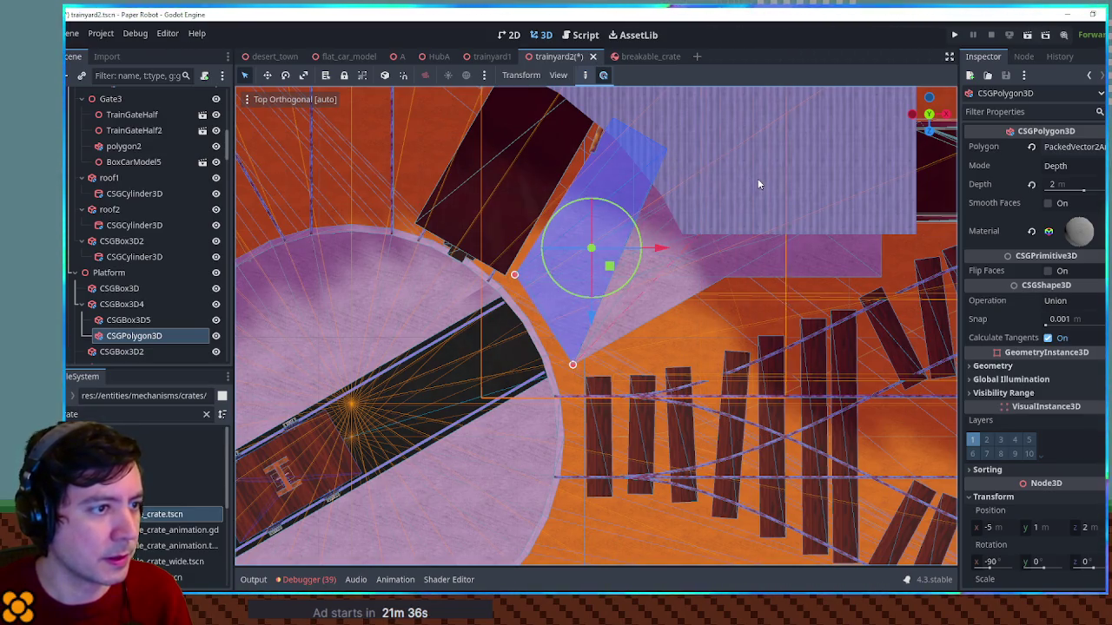
left_click_drag(757, 178, 760, 177)
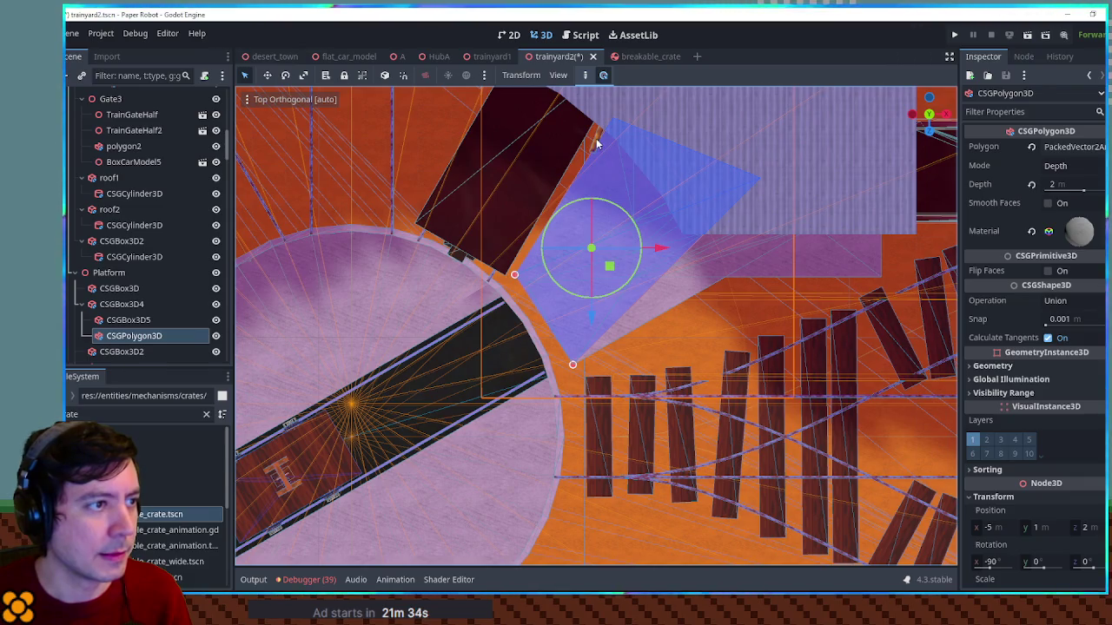
Rotate TrainGateHalf to 7° around Y and save trainyard2
left_click(597, 144)
left_click(1043, 211)
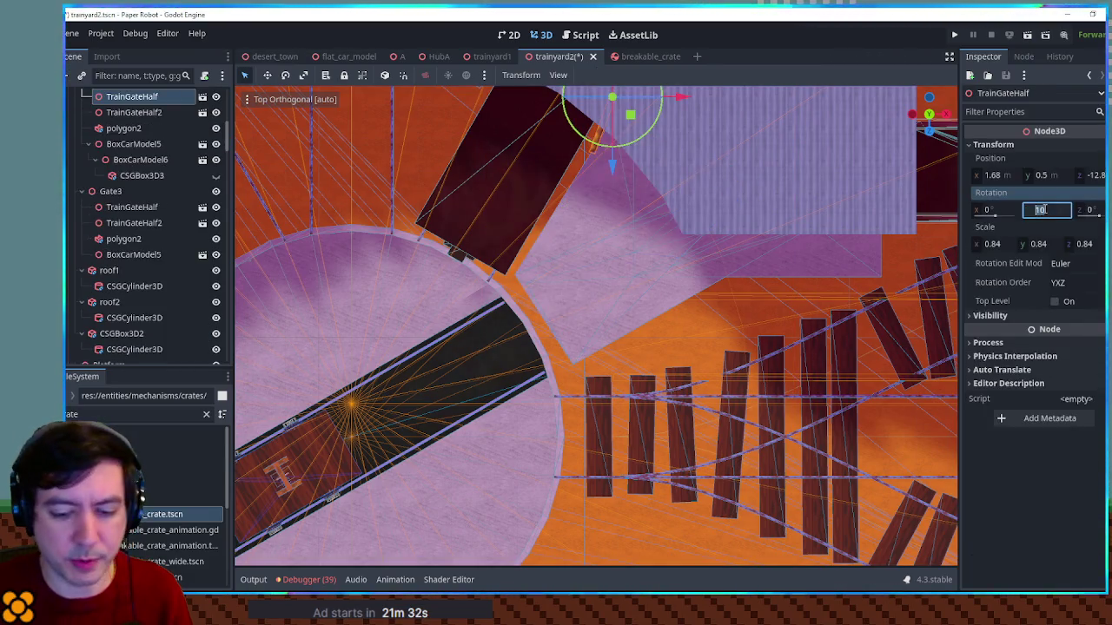
scroll(840, 226, "down", 5)
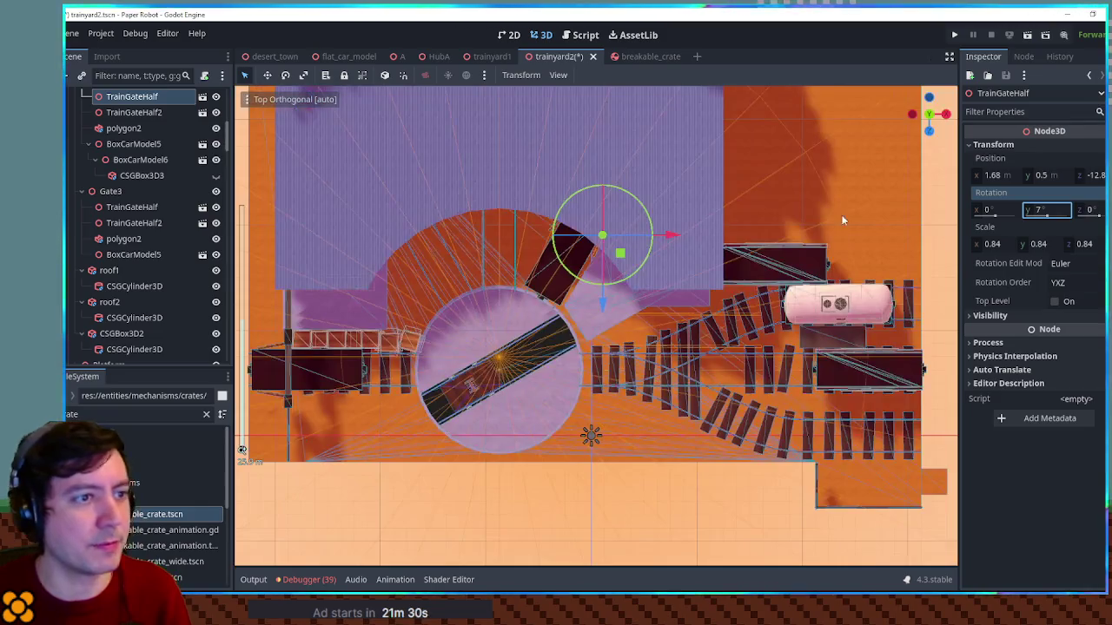
mouse_move(939, 204)
left_mouse_down()
mouse_move(637, 241)
mouse_move(628, 110)
mouse_move(467, 220)
mouse_move(382, 236)
left_mouse_up()
key("ctrl+s")
mouse_move(583, 248)
left_mouse_down()
mouse_move(422, 269)
mouse_move(433, 273)
left_mouse_up()
key("F5")
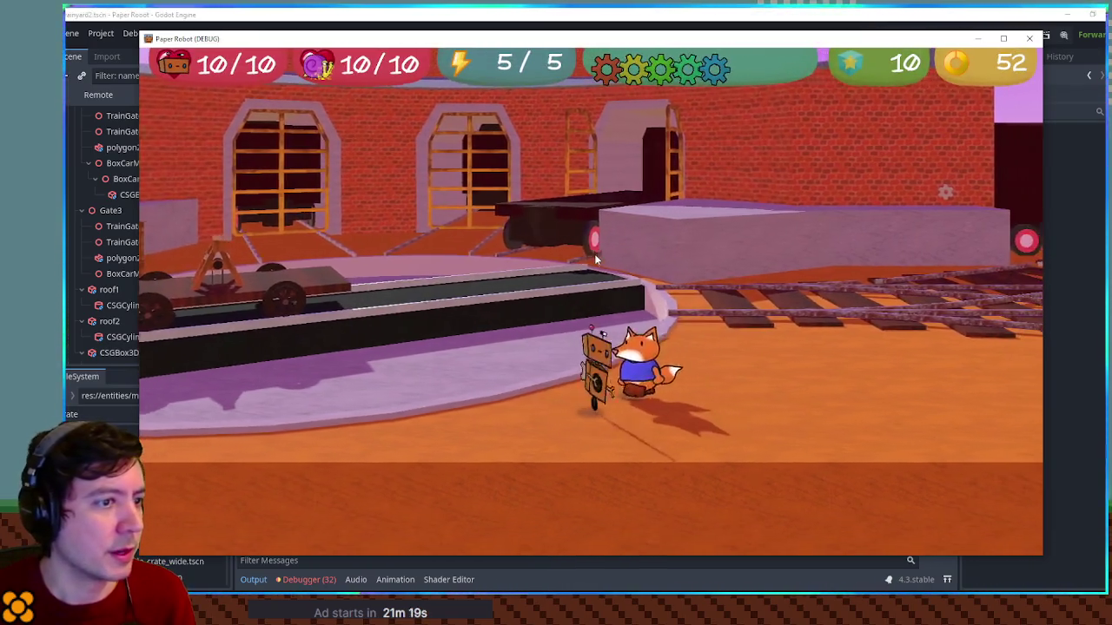
key("Right")
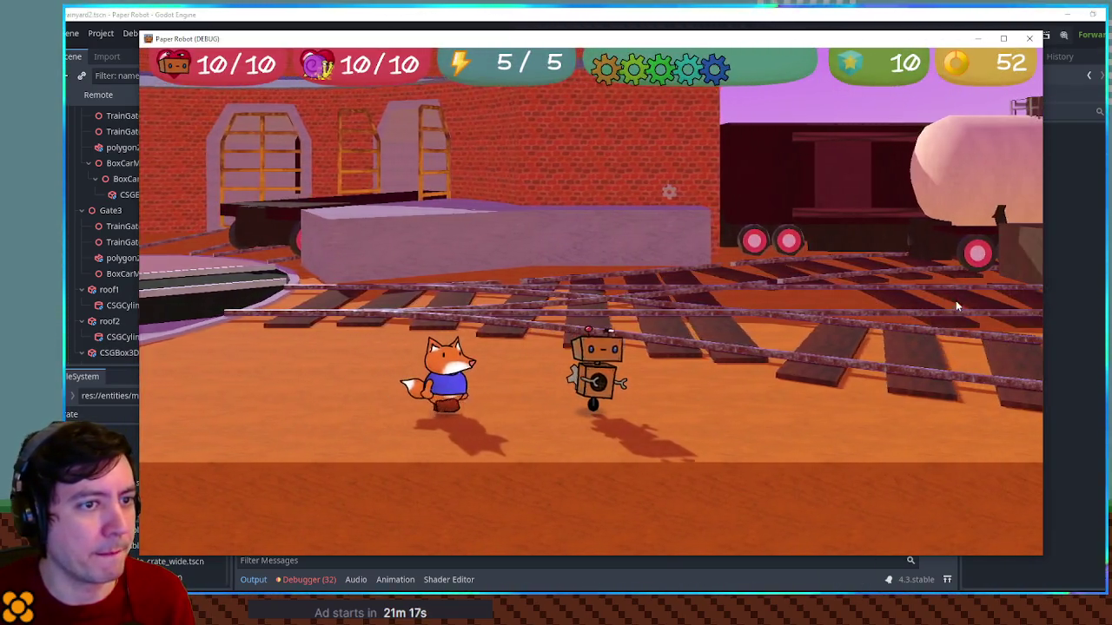
key("Up")
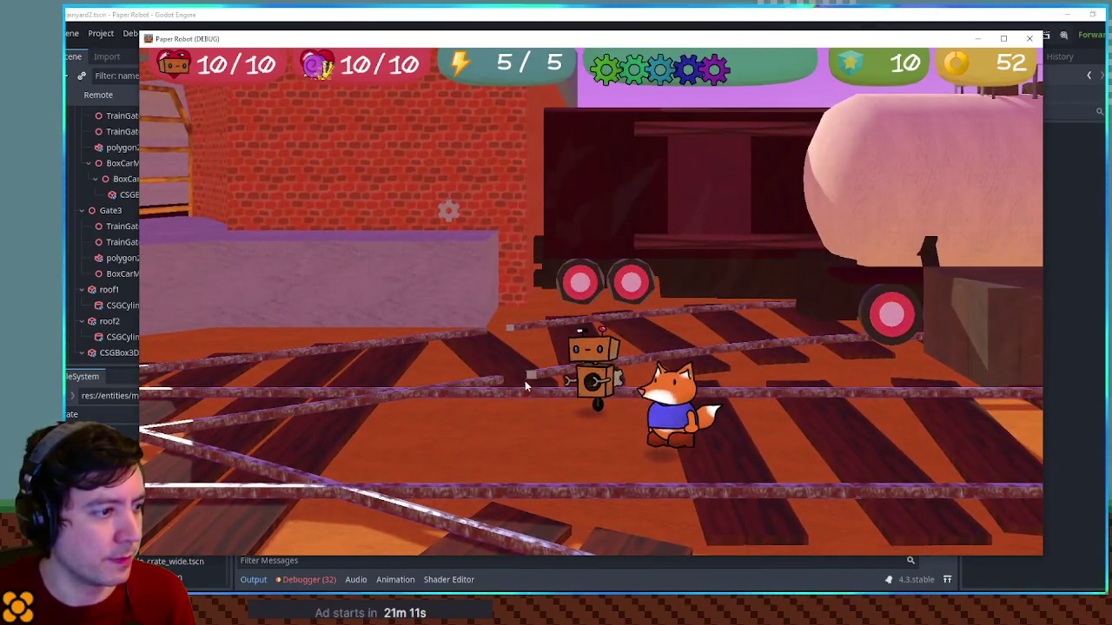
key("space")
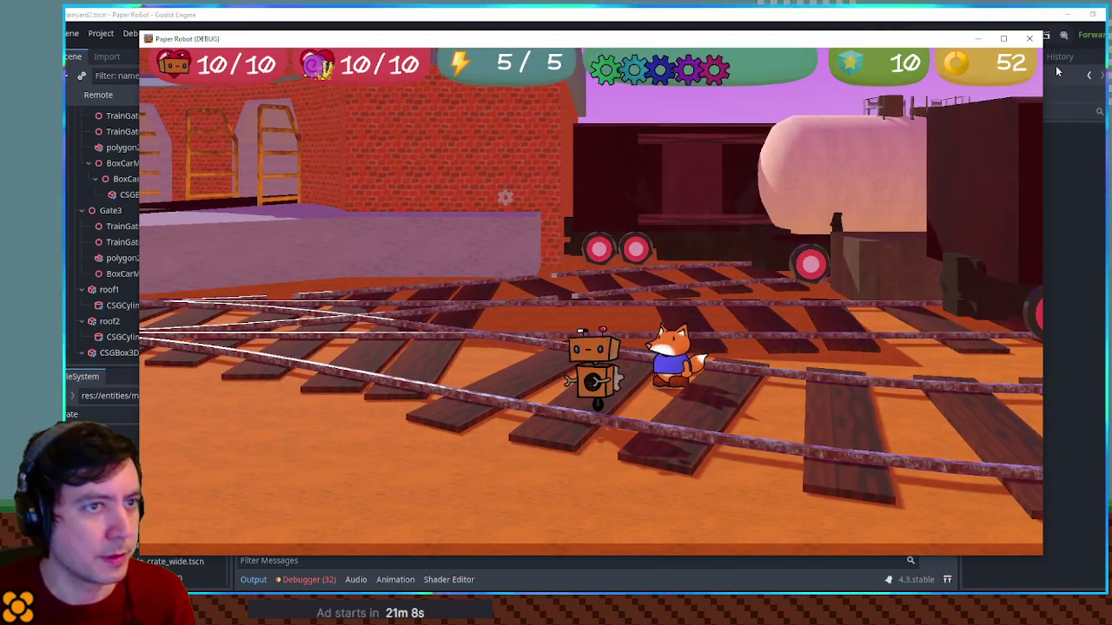
left_click(1037, 41)
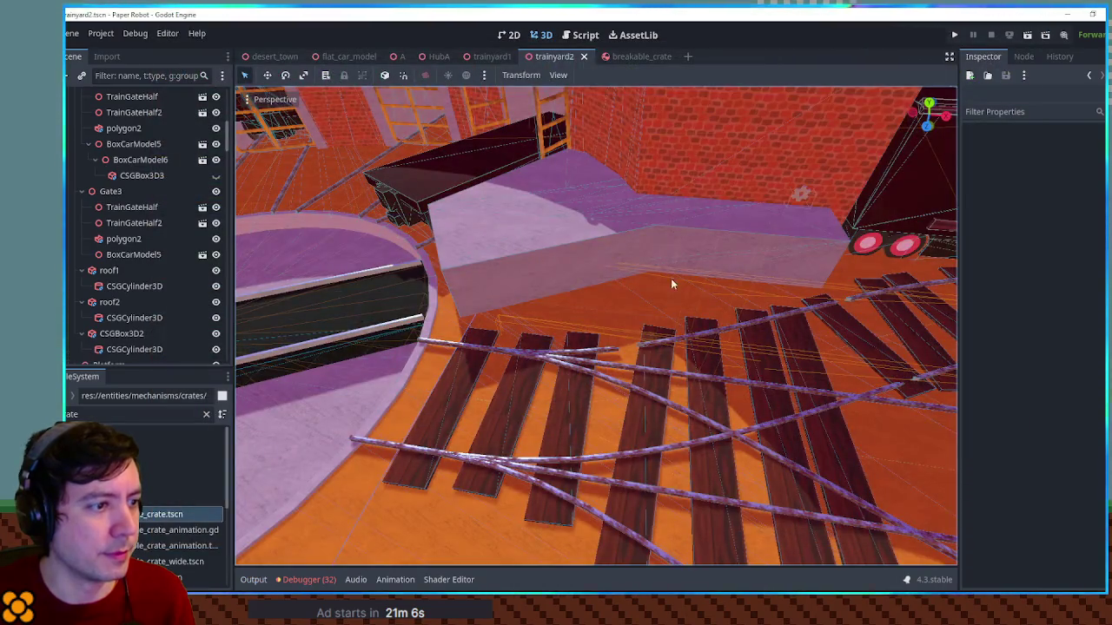
Shift the first Track3 rail's two cutout boxes 3 m along Z
left_click(721, 332)
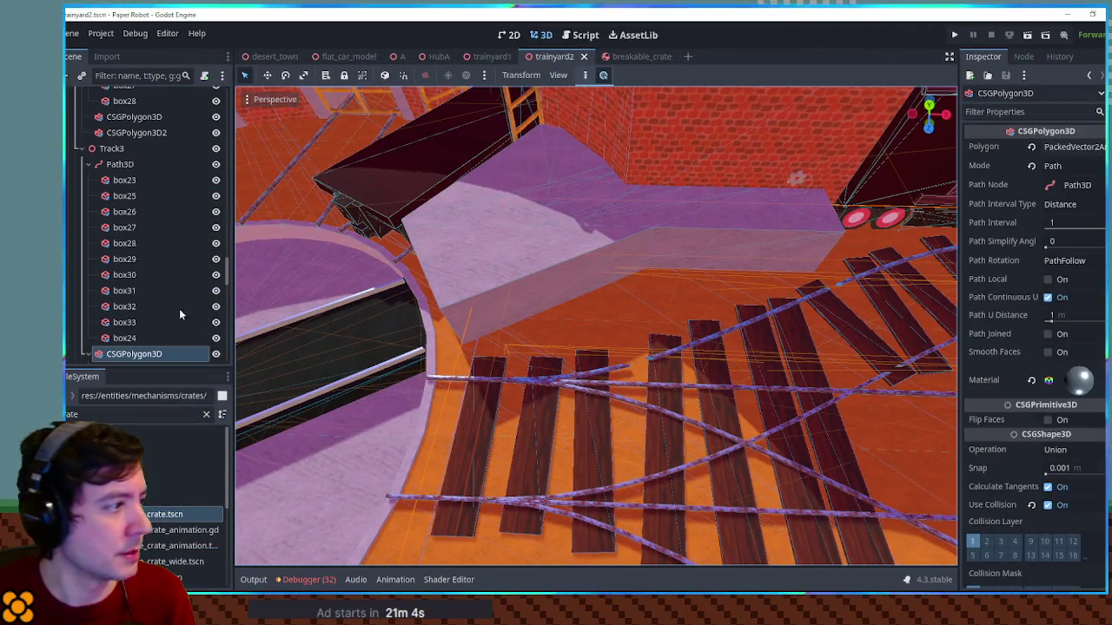
scroll(185, 318, "down", 5)
left_click(129, 200)
left_click(130, 216, "shift")
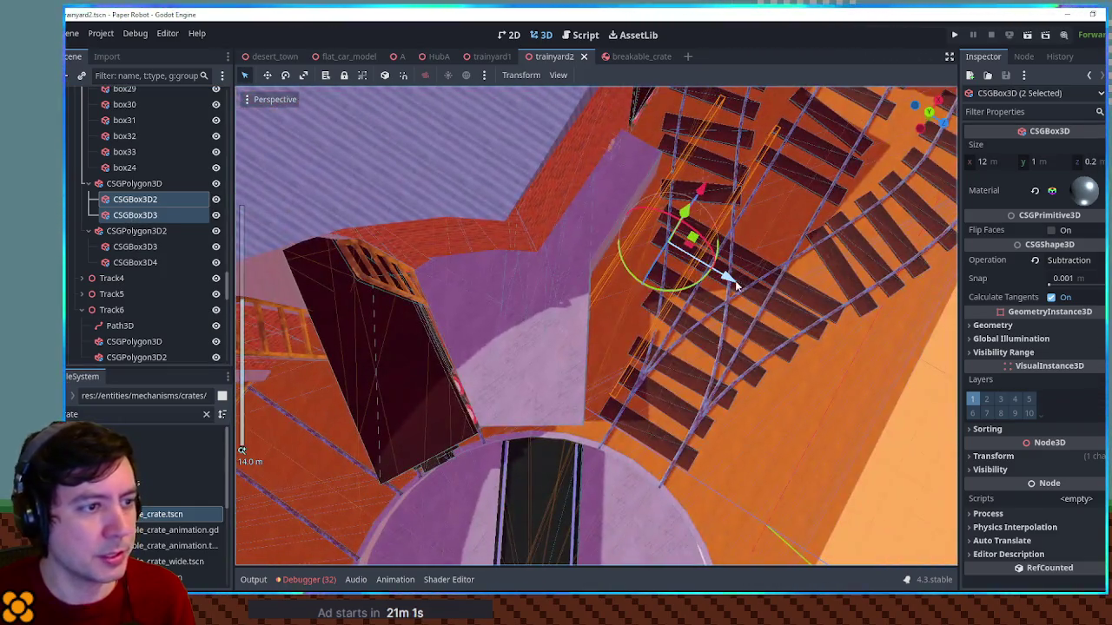
left_click_drag(726, 277, 823, 312)
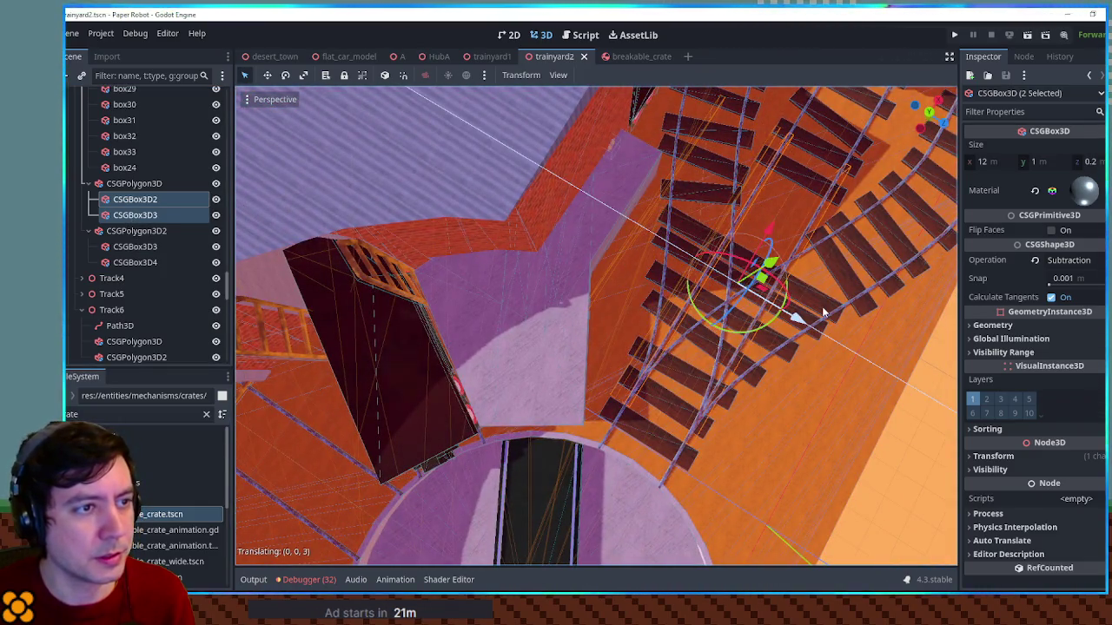
Shift the other Track3 rail's two cutout boxes 3 m along Z
scroll(659, 321, "down", 3)
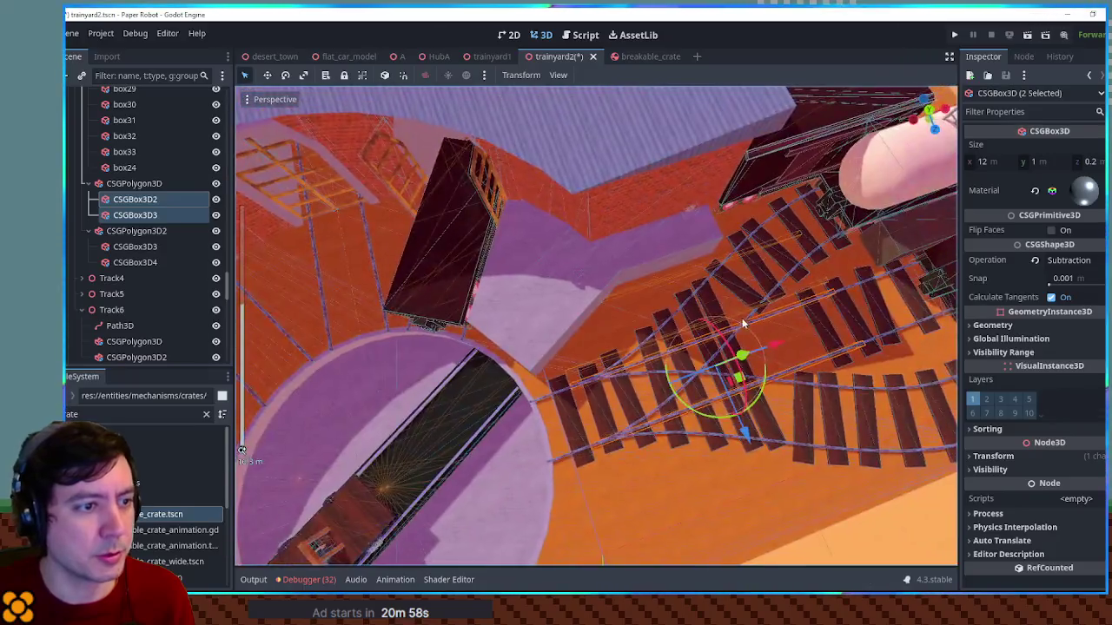
scroll(660, 314, "up", 8)
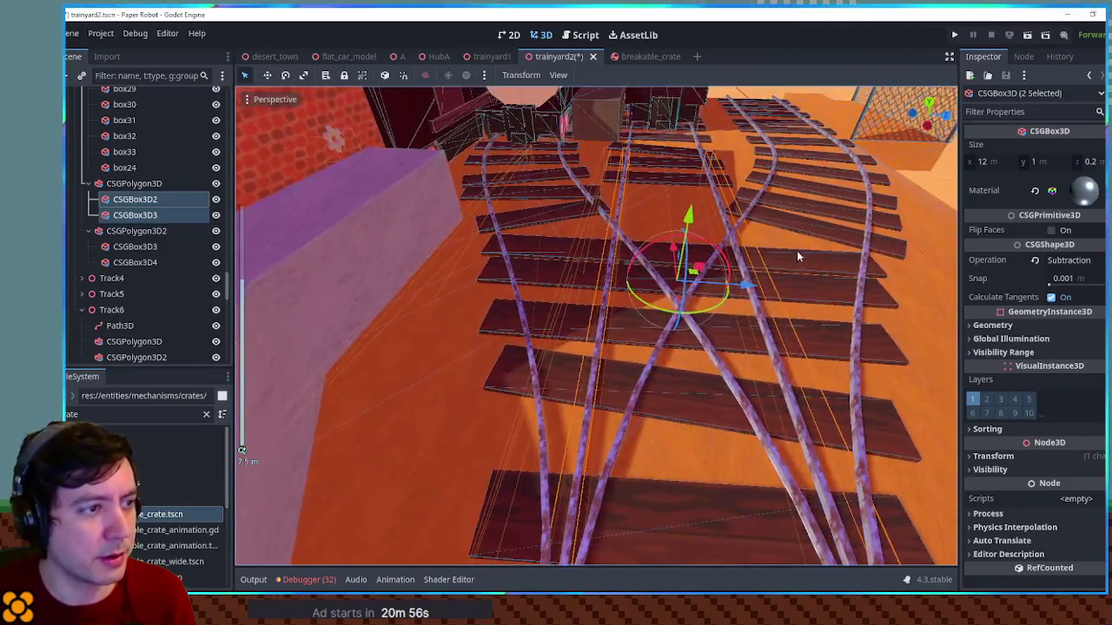
key("KP_7")
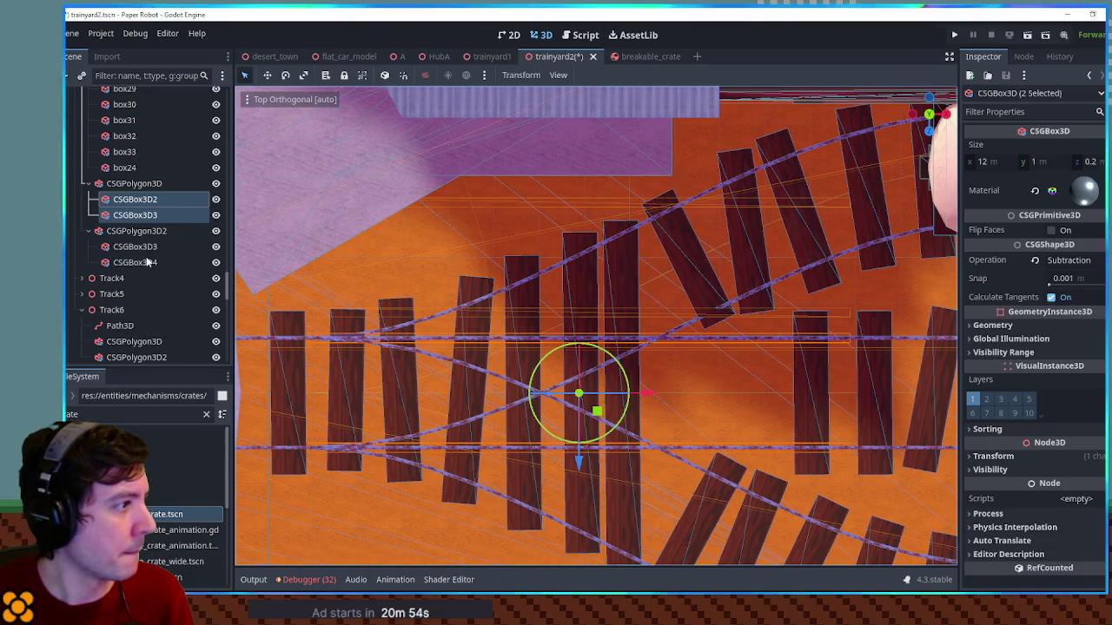
left_click(130, 246)
left_click(134, 262, "shift")
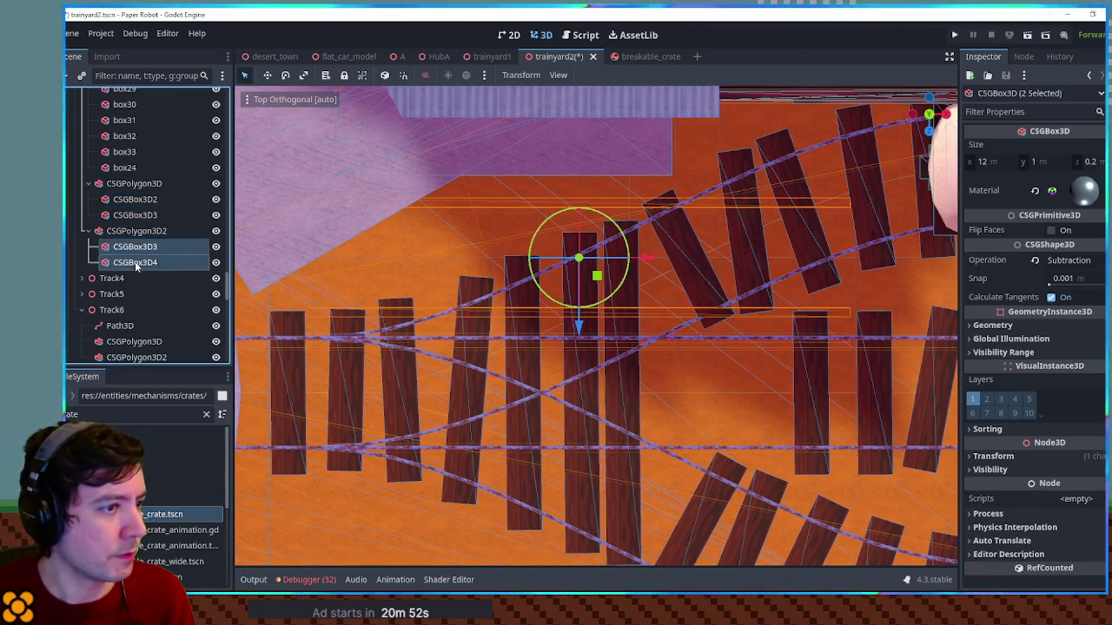
left_click_drag(578, 323, 588, 469)
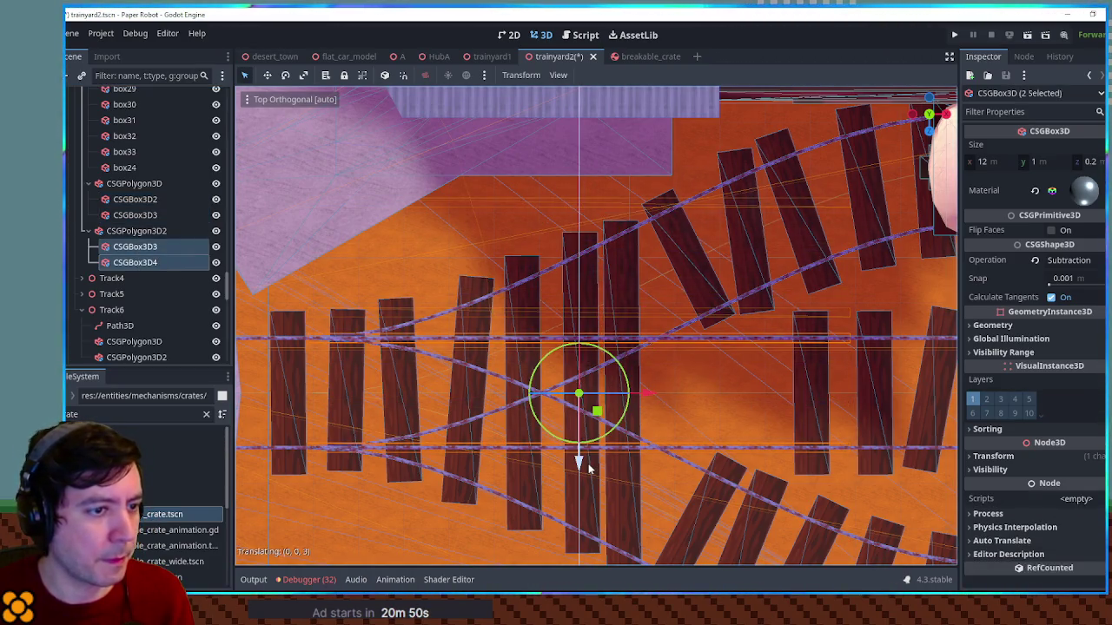
Inspect the rail polygons of Track6, Track4 and Track7 at the crossing
scroll(150, 268, "down", 2)
left_click(134, 272)
left_click(136, 289, "shift")
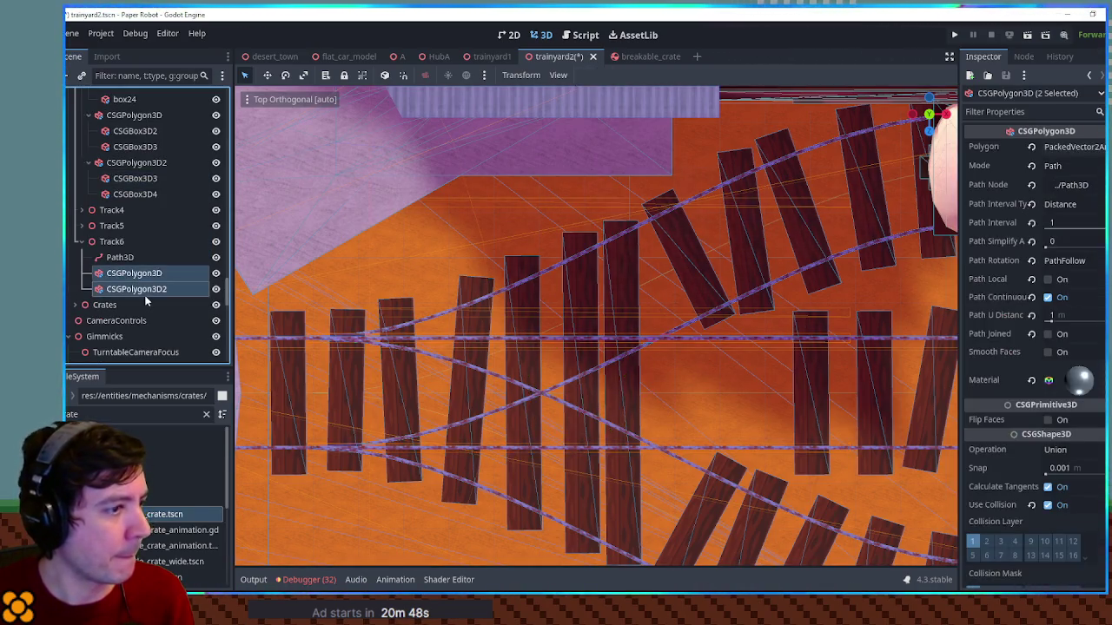
scroll(571, 388, "down", 1)
scroll(571, 387, "down", 1)
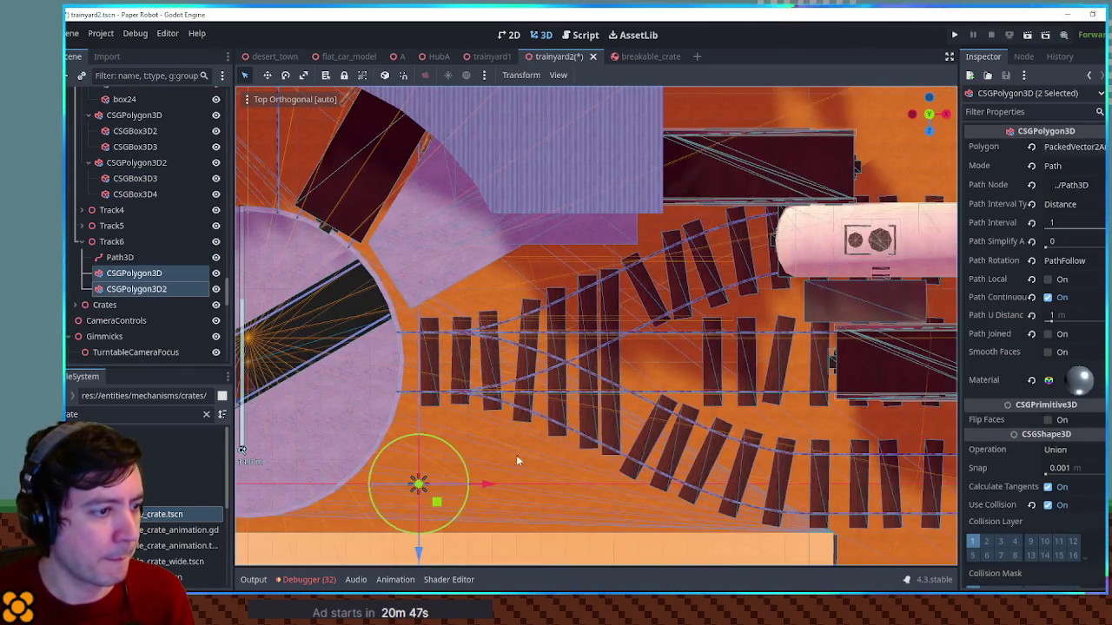
left_click(161, 273)
left_click(81, 243)
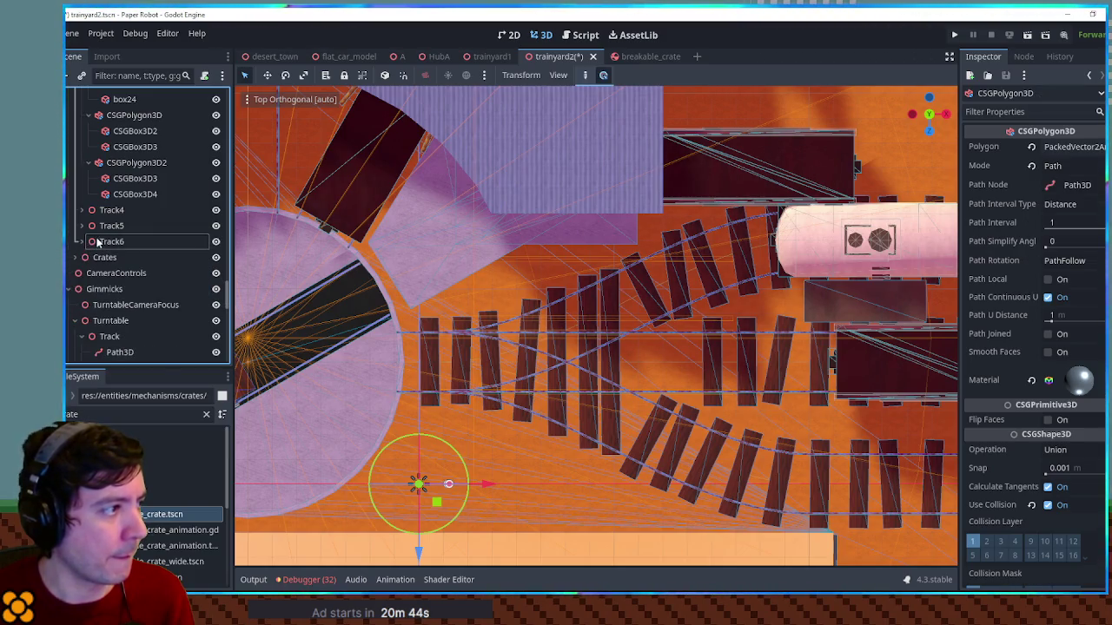
left_click(82, 210)
scroll(120, 248, "up", 5)
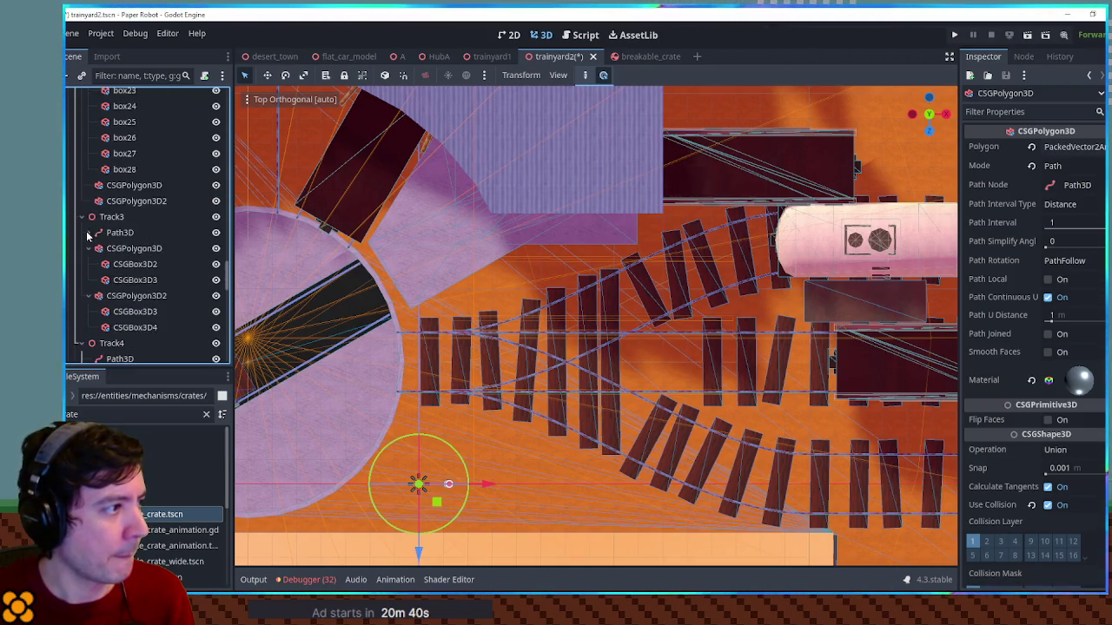
scroll(96, 234, "up", 2)
left_click(129, 237)
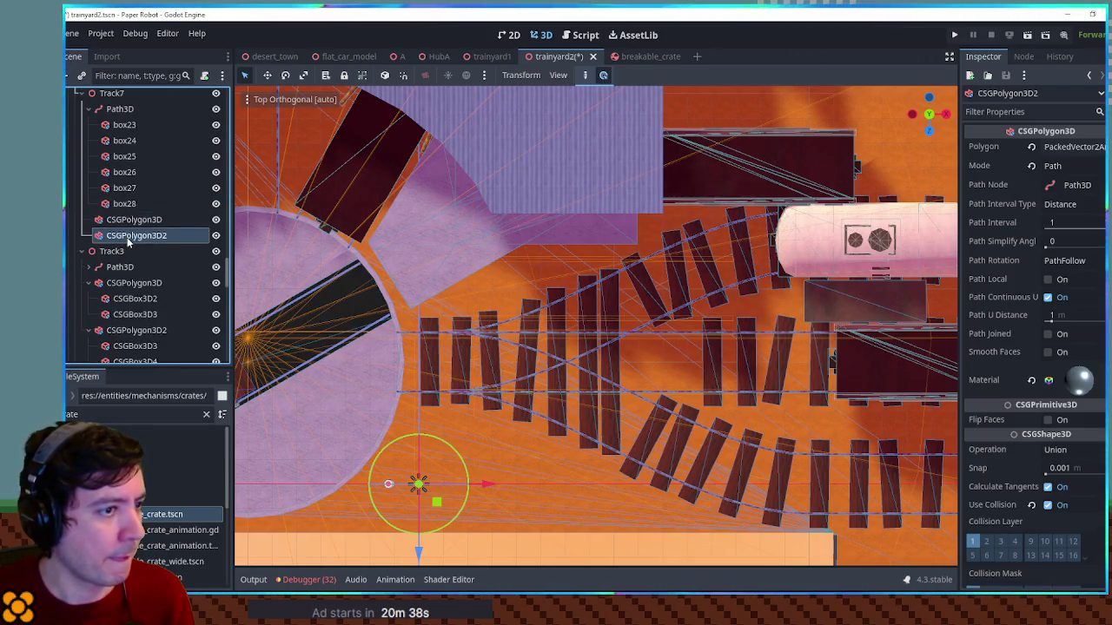
mouse_move(318, 303)
left_mouse_down()
mouse_move(651, 233)
mouse_move(640, 218)
mouse_move(573, 204)
mouse_move(547, 206)
mouse_move(754, 275)
left_mouse_up()
scroll(650, 234, "up", 3)
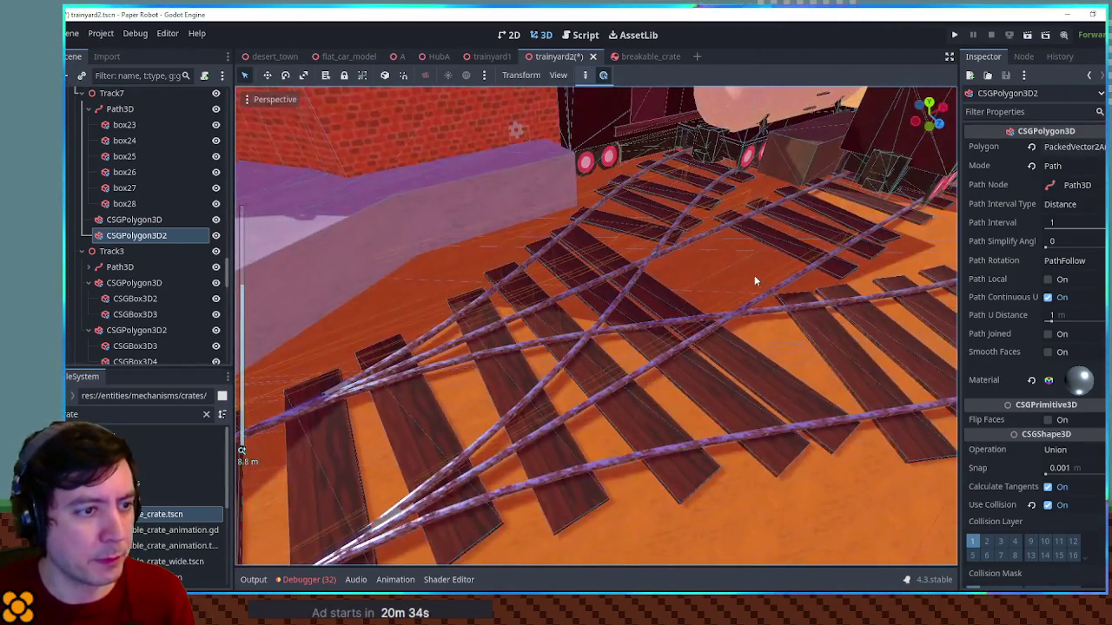
Move the first rail polygon's two cutting boxes 3 units along Z
left_click(772, 305)
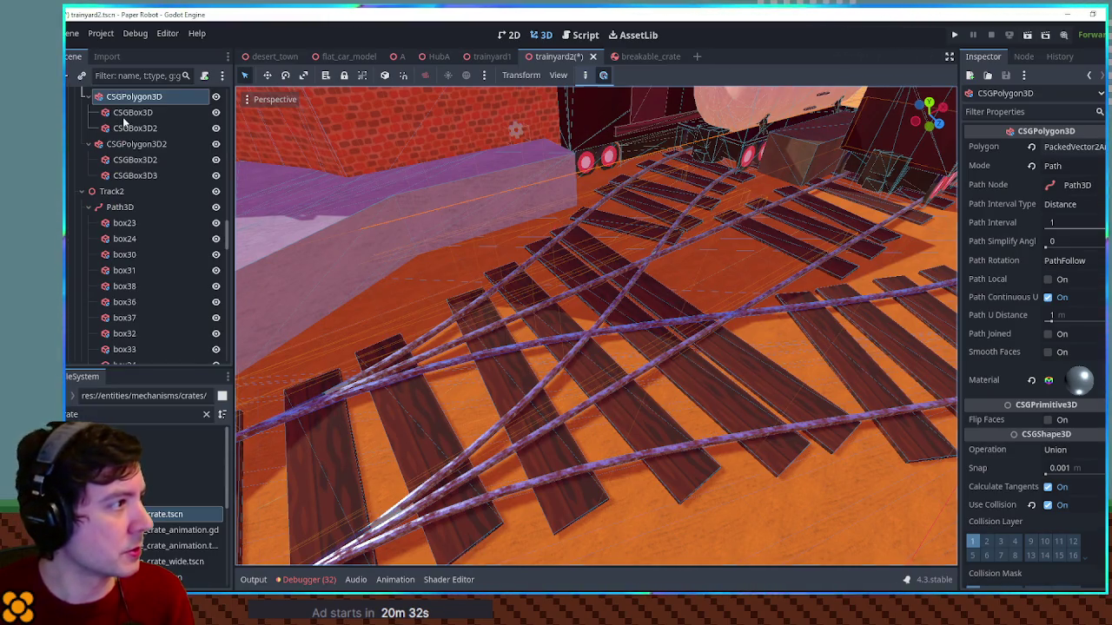
left_click(132, 112)
left_click(134, 128, "shift")
key("g")
key("z")
left_click(714, 345)
mouse_move(714, 345)
left_mouse_down()
mouse_move(686, 361)
mouse_move(764, 315)
mouse_move(744, 321)
mouse_move(758, 323)
left_mouse_up()
Move the second rail polygon's two cutting boxes 3 units along Z
left_click(763, 324)
left_click(772, 318)
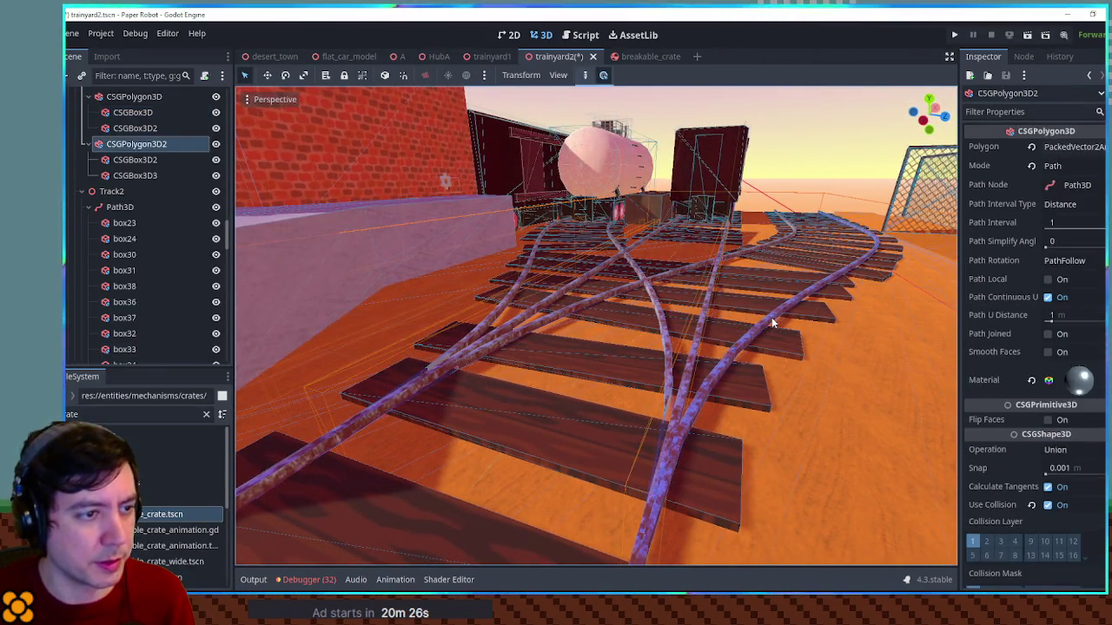
left_click(134, 159)
left_click(135, 176, "shift")
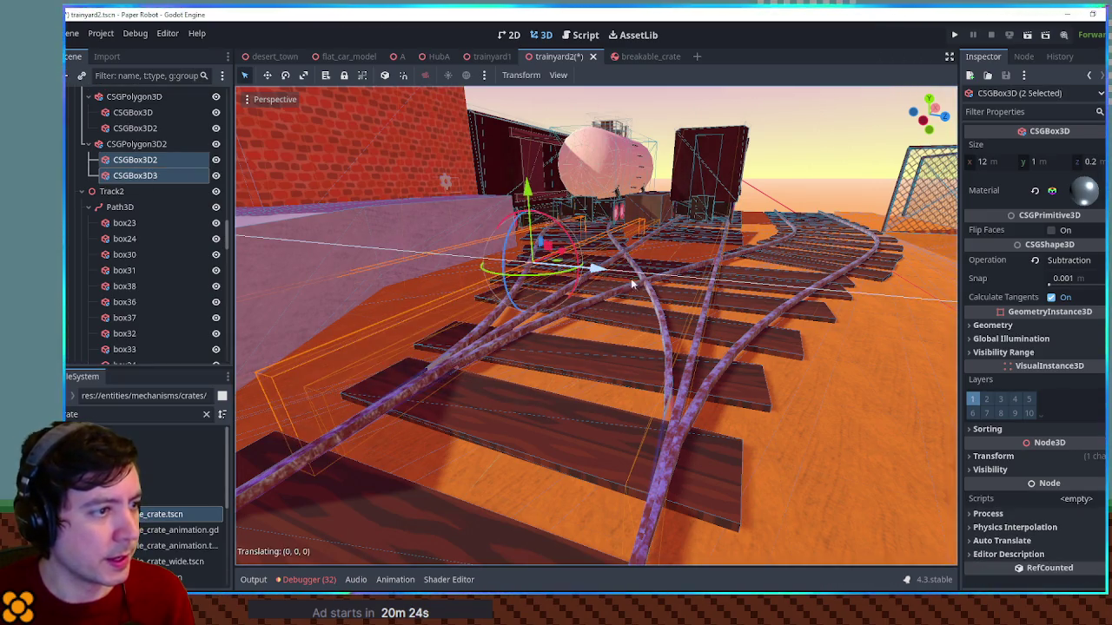
left_click_drag(622, 282, 746, 305)
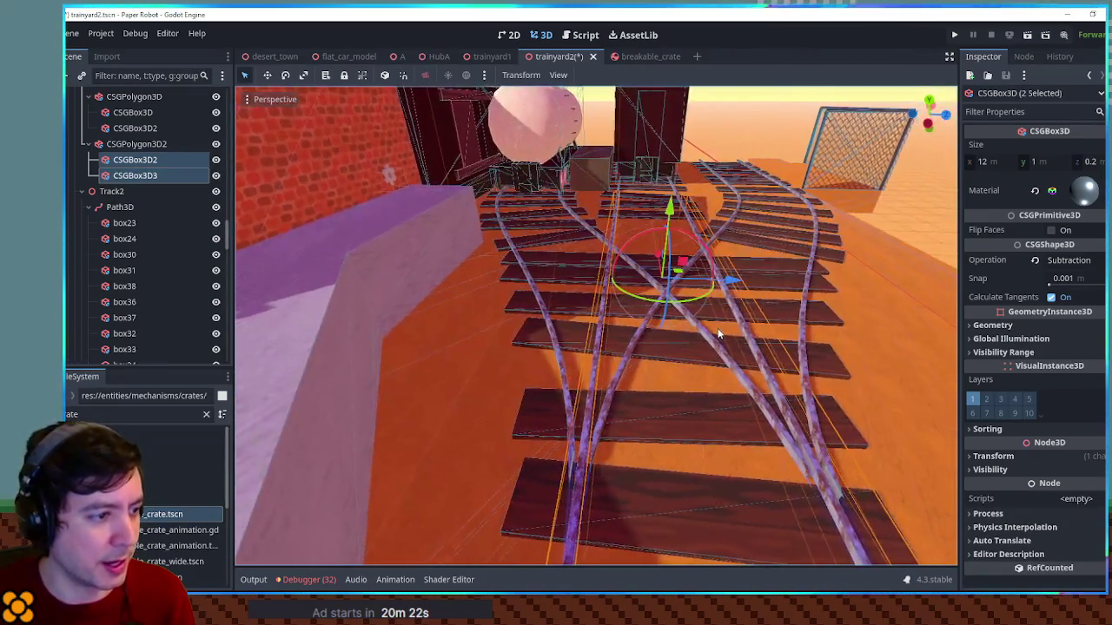
Clear the selection and save the trainyard2 scene
scroll(616, 456, "up", 3)
scroll(622, 385, "up", 5)
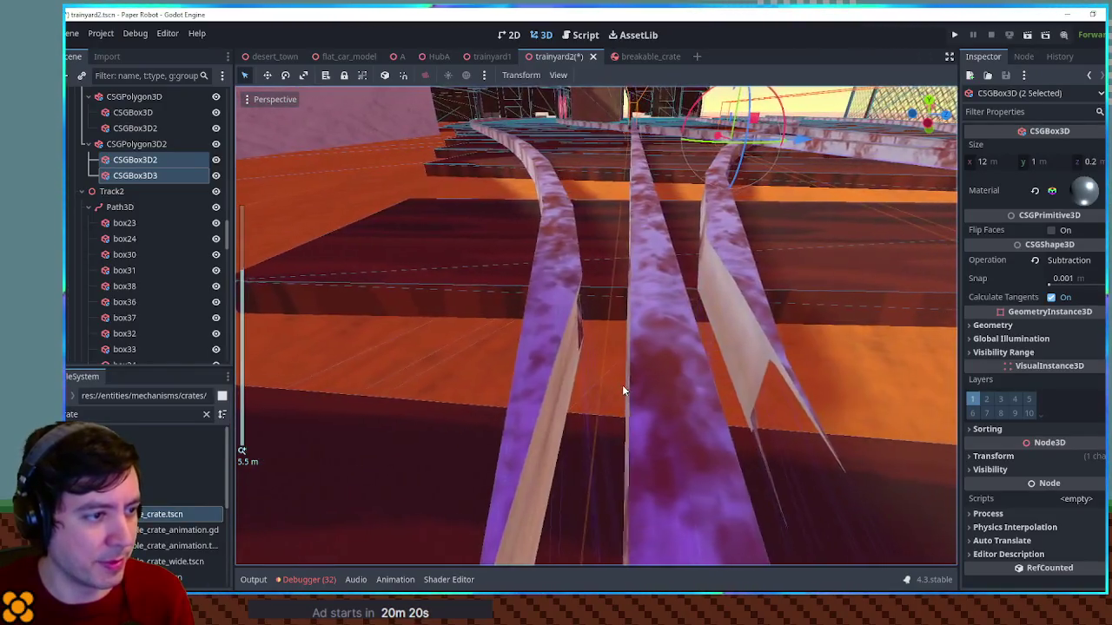
scroll(628, 385, "down", 6)
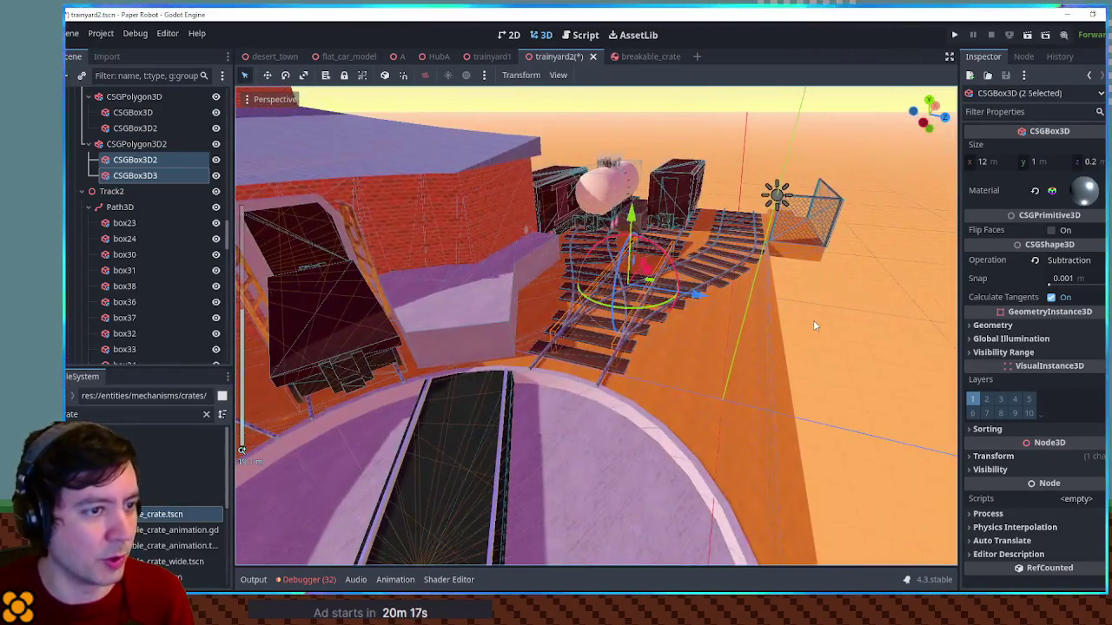
left_click(813, 322)
key("ctrl+s")
mouse_move(756, 334)
left_mouse_down()
mouse_move(492, 363)
mouse_move(528, 304)
mouse_move(815, 371)
mouse_move(658, 343)
mouse_move(342, 409)
mouse_move(304, 391)
left_mouse_up()
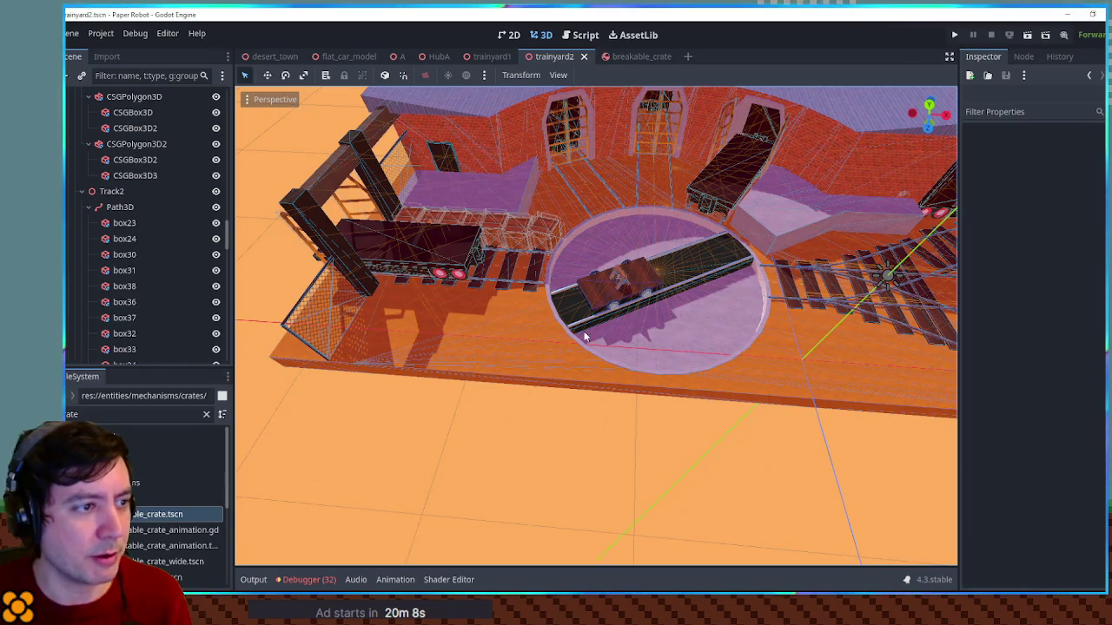
Orbit around the yard's edge to inspect the open ground, turntable and platform
mouse_move(605, 289)
left_mouse_down()
mouse_move(629, 274)
mouse_move(751, 283)
mouse_move(558, 328)
left_mouse_up()
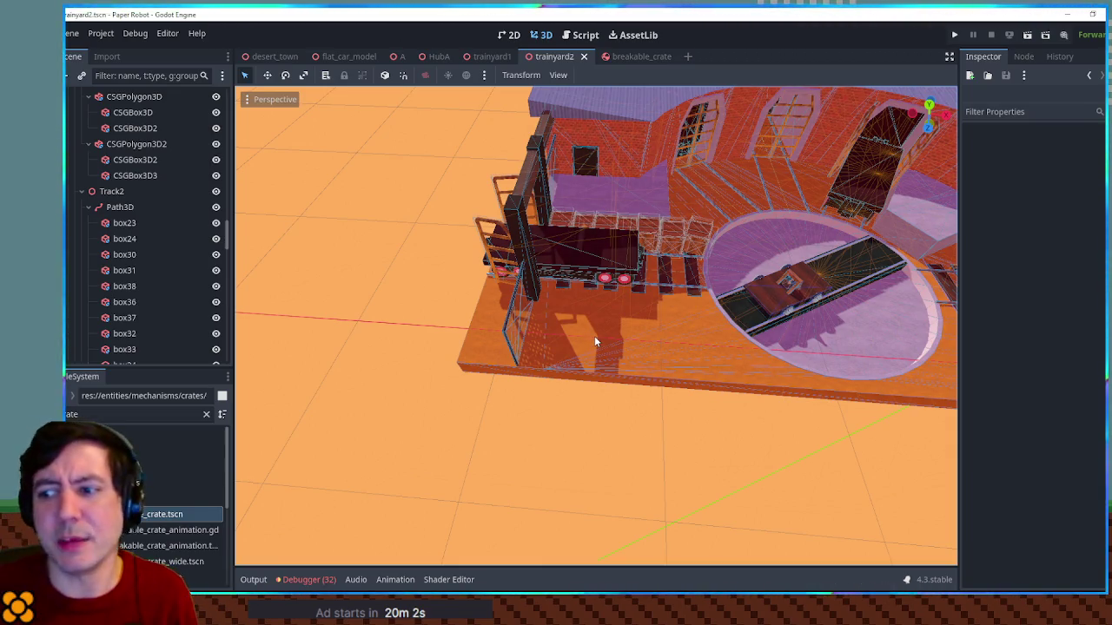
scroll(597, 344, "up", 3)
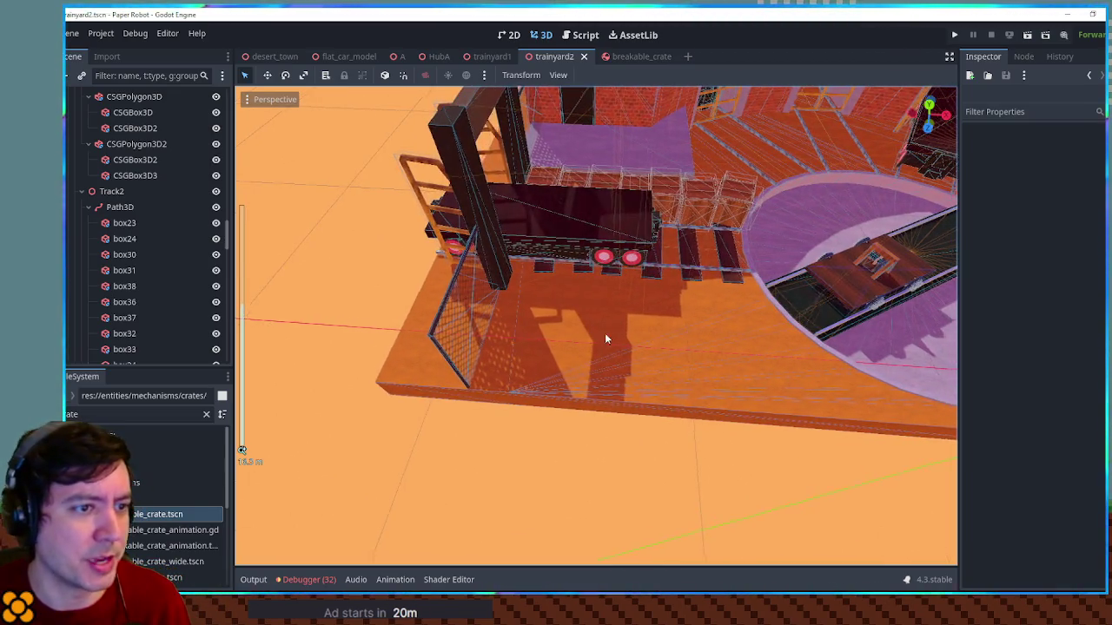
left_click_drag(619, 339, 757, 285)
mouse_move(637, 284)
left_mouse_down()
mouse_move(657, 286)
mouse_move(544, 325)
mouse_move(563, 288)
mouse_move(500, 310)
mouse_move(754, 318)
mouse_move(576, 325)
left_mouse_up()
scroll(551, 332, "up", 2)
scroll(551, 331, "down", 3)
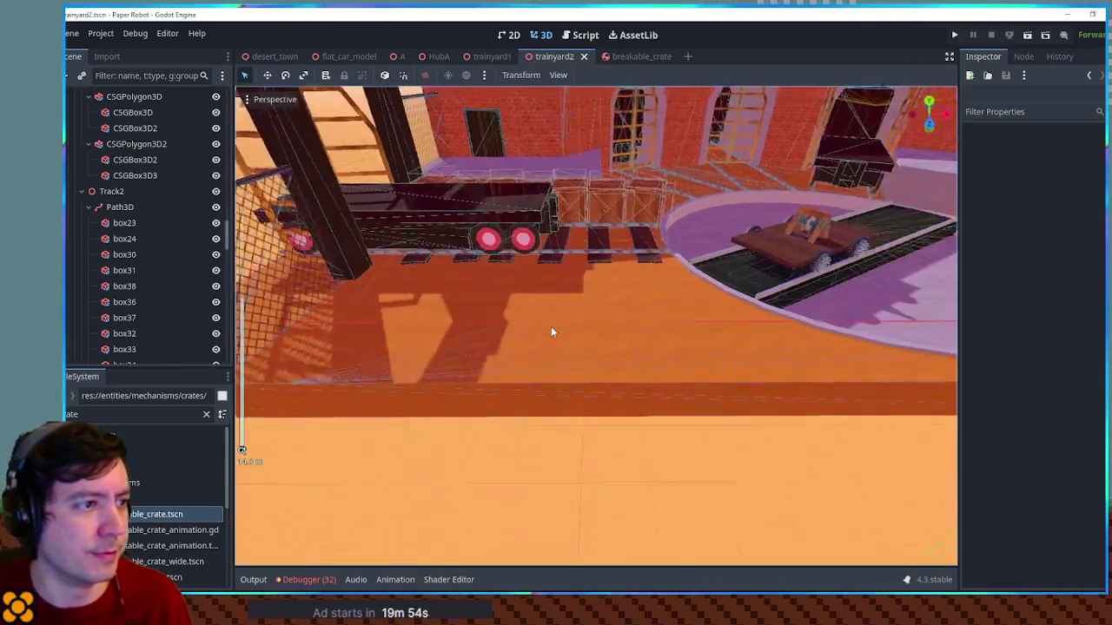
scroll(551, 332, "up", 3)
mouse_move(550, 332)
left_mouse_down()
mouse_move(642, 333)
mouse_move(454, 308)
mouse_move(640, 330)
mouse_move(654, 364)
left_mouse_up()
Look down over the truck on its track, then run the scene with F6
scroll(653, 365, "down", 3)
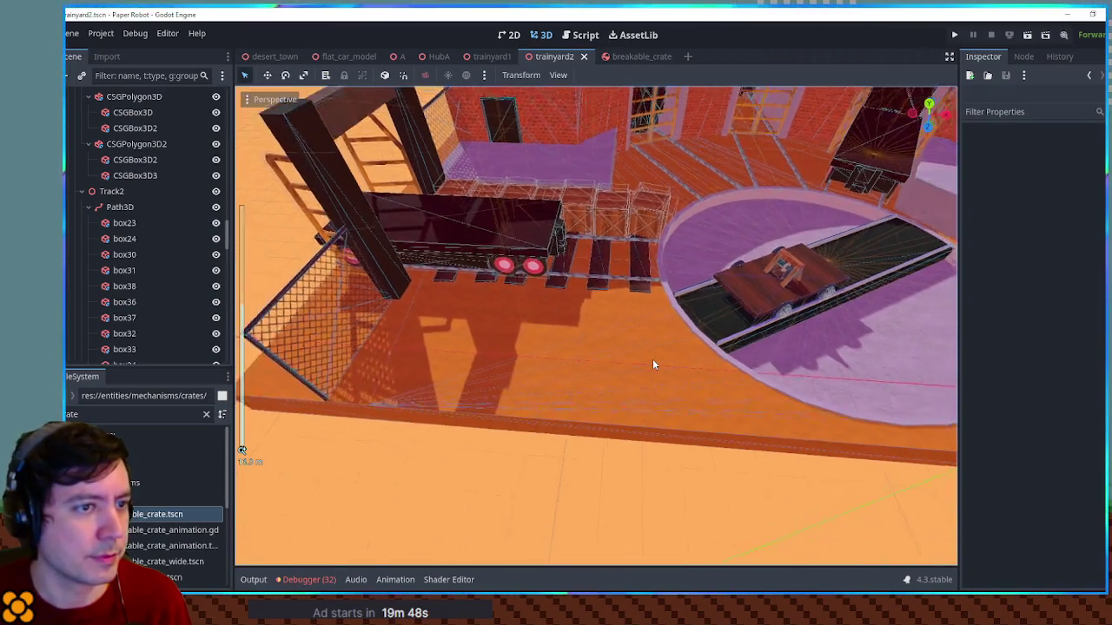
scroll(653, 365, "up", 5)
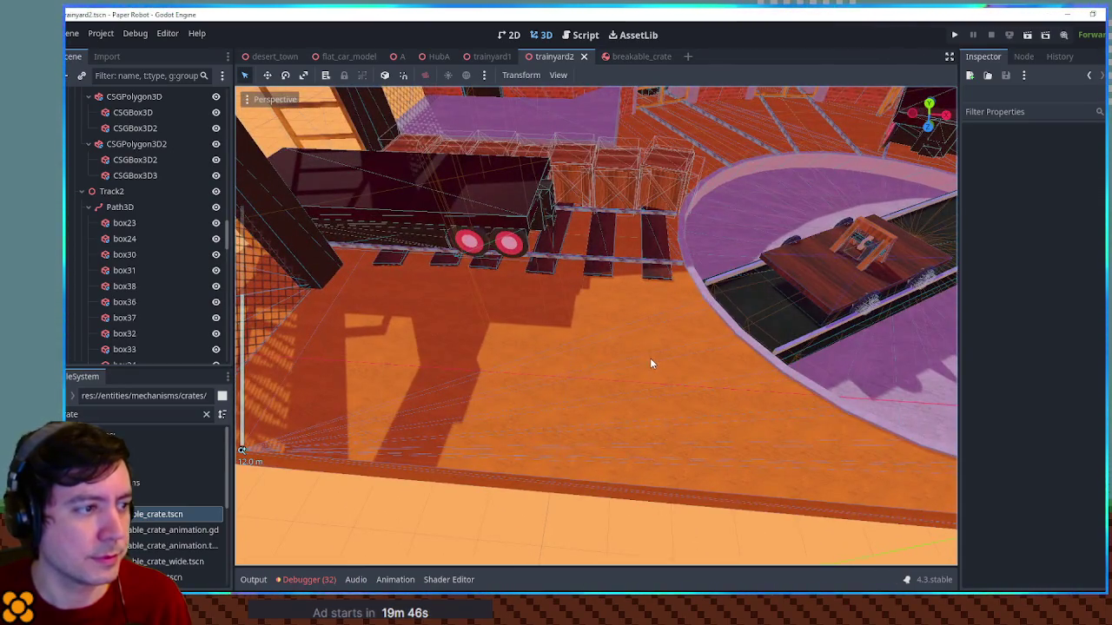
scroll(649, 364, "down", 2)
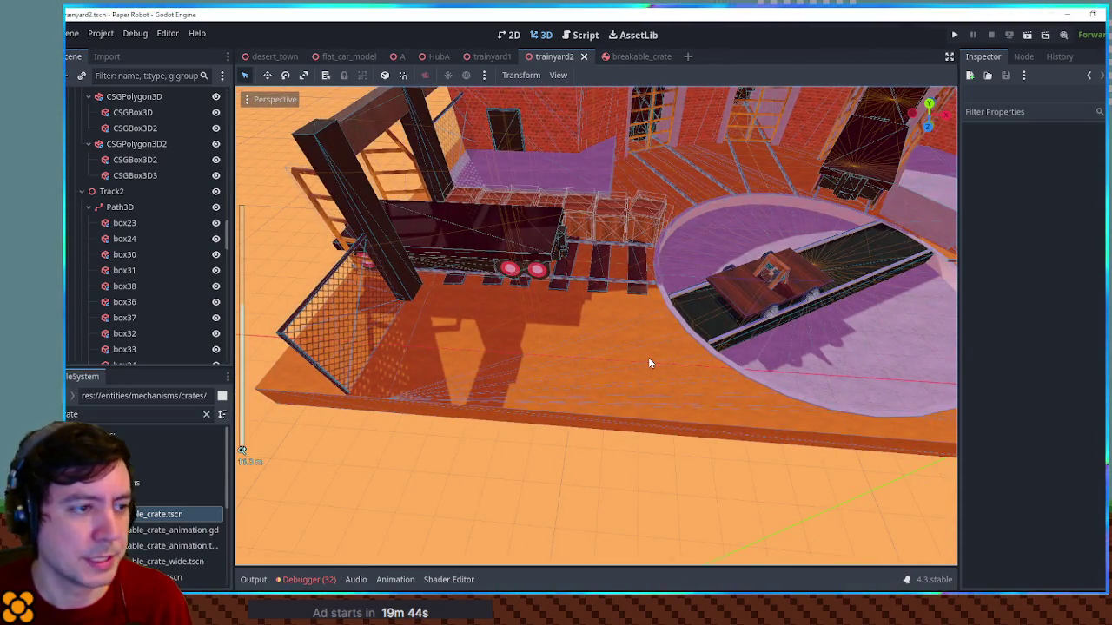
scroll(648, 363, "down", 3)
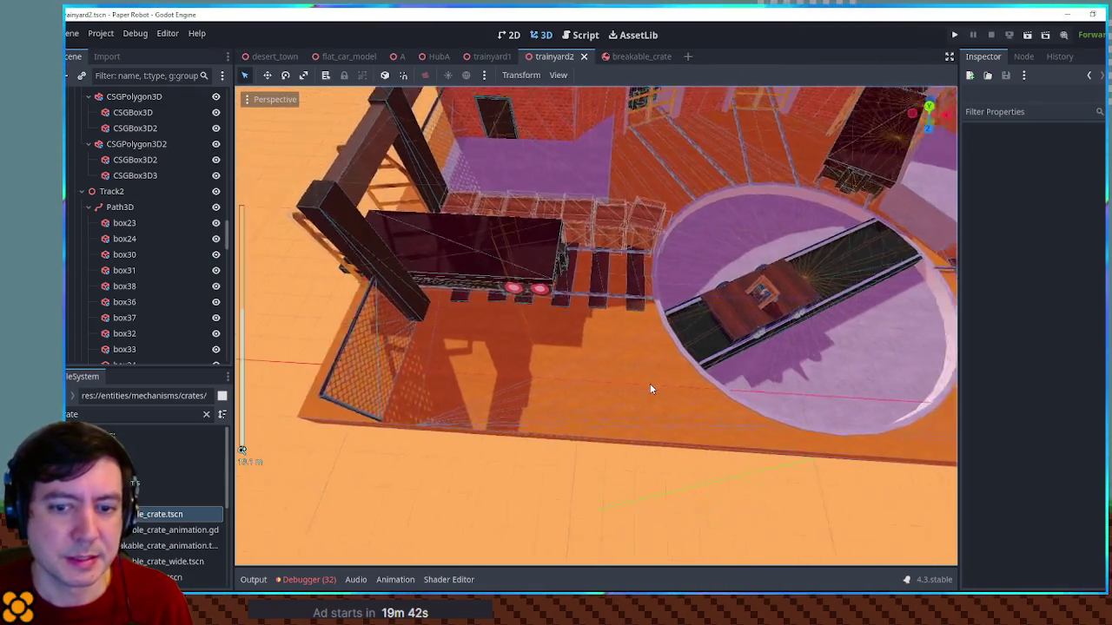
mouse_move(639, 380)
left_mouse_down()
mouse_move(643, 409)
mouse_move(634, 370)
left_mouse_up()
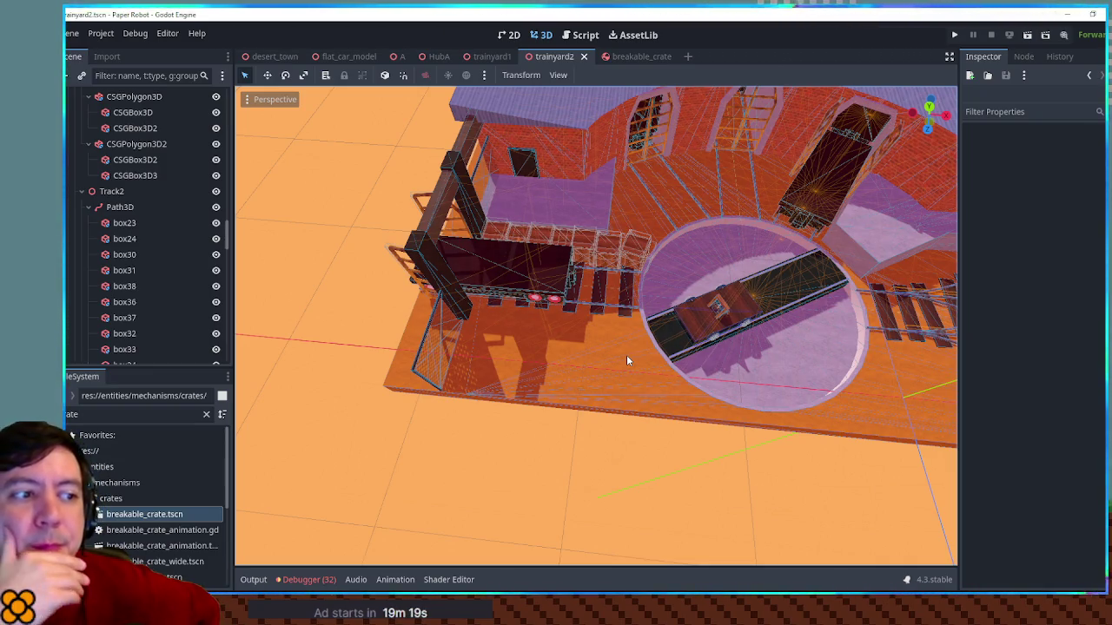
mouse_move(617, 351)
left_mouse_down()
mouse_move(437, 290)
mouse_move(732, 317)
mouse_move(924, 314)
mouse_move(834, 315)
mouse_move(827, 299)
left_mouse_up()
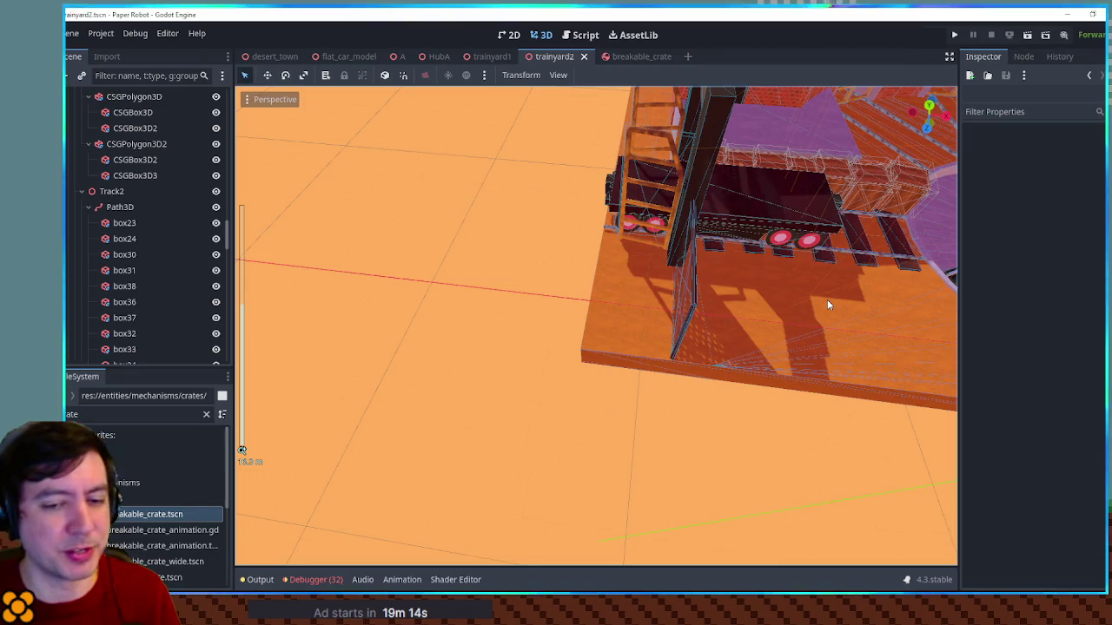
key("F6")
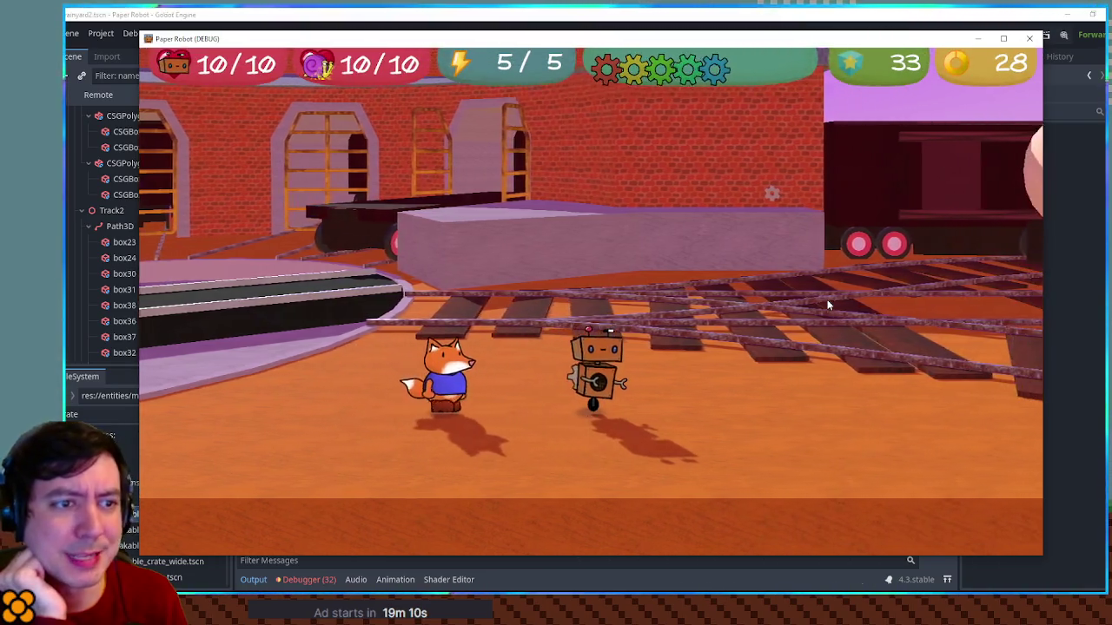
Walk the robot along the tracks while turning the camera to look around the yard
key("w")
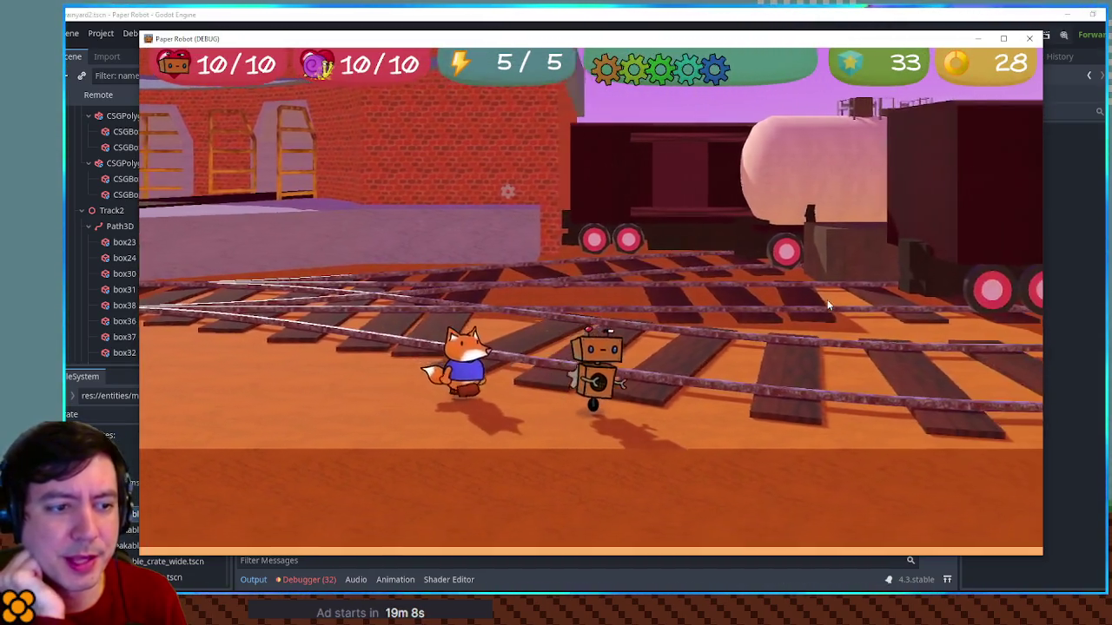
key("d")
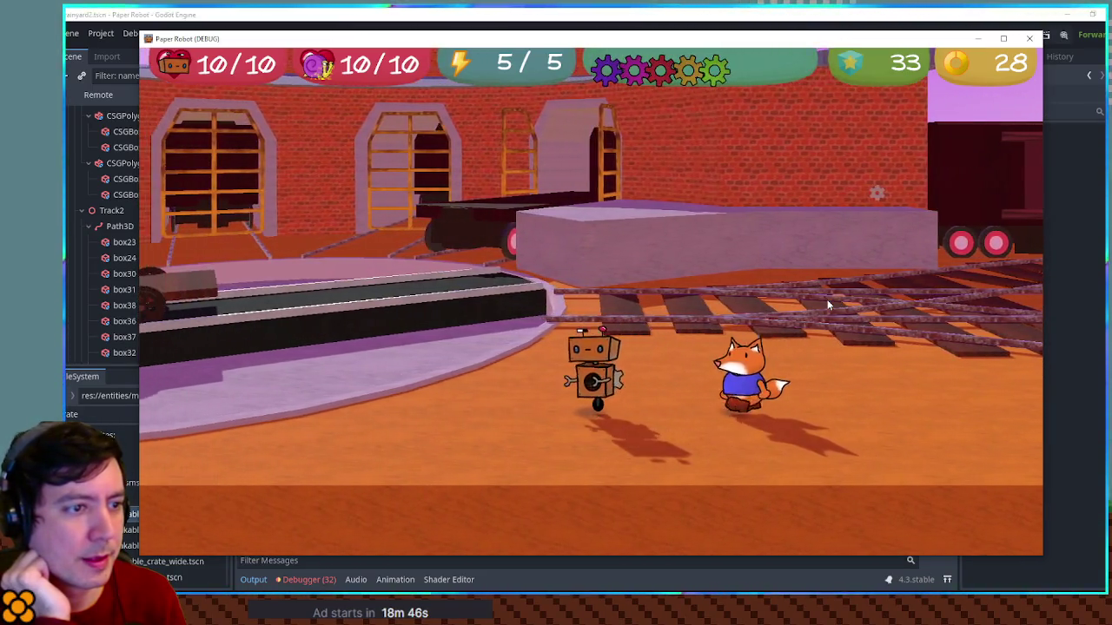
key("a")
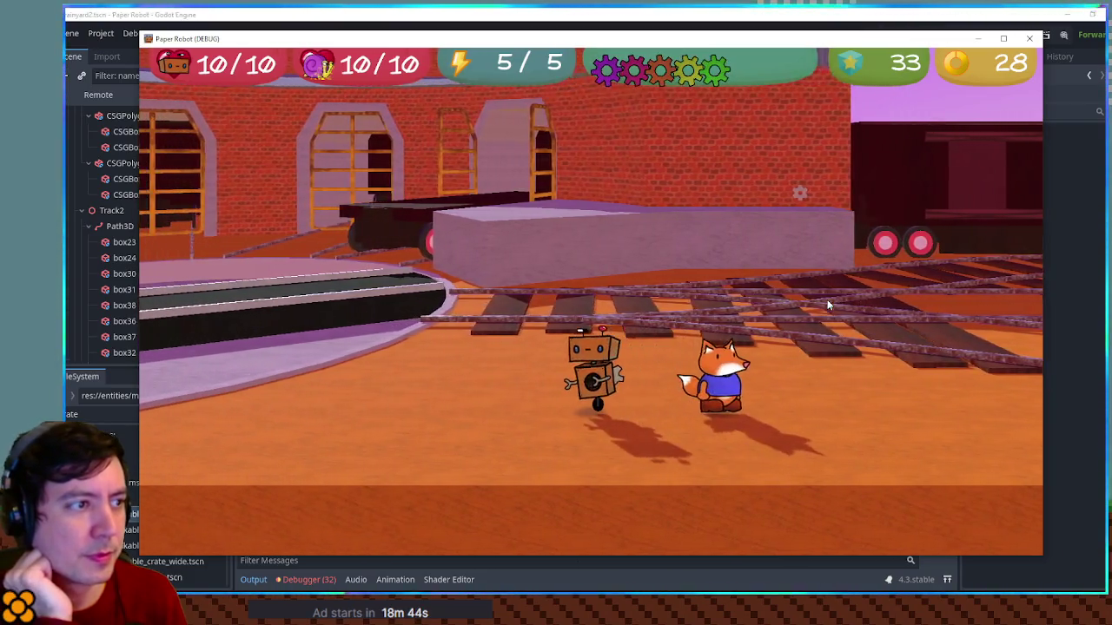
key("a")
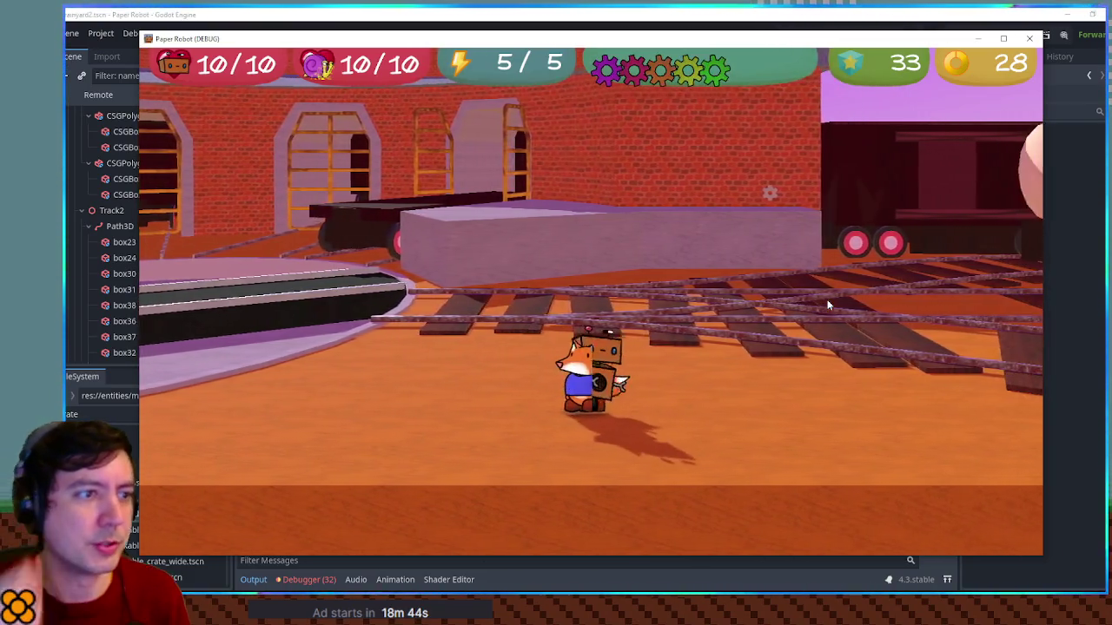
key("d")
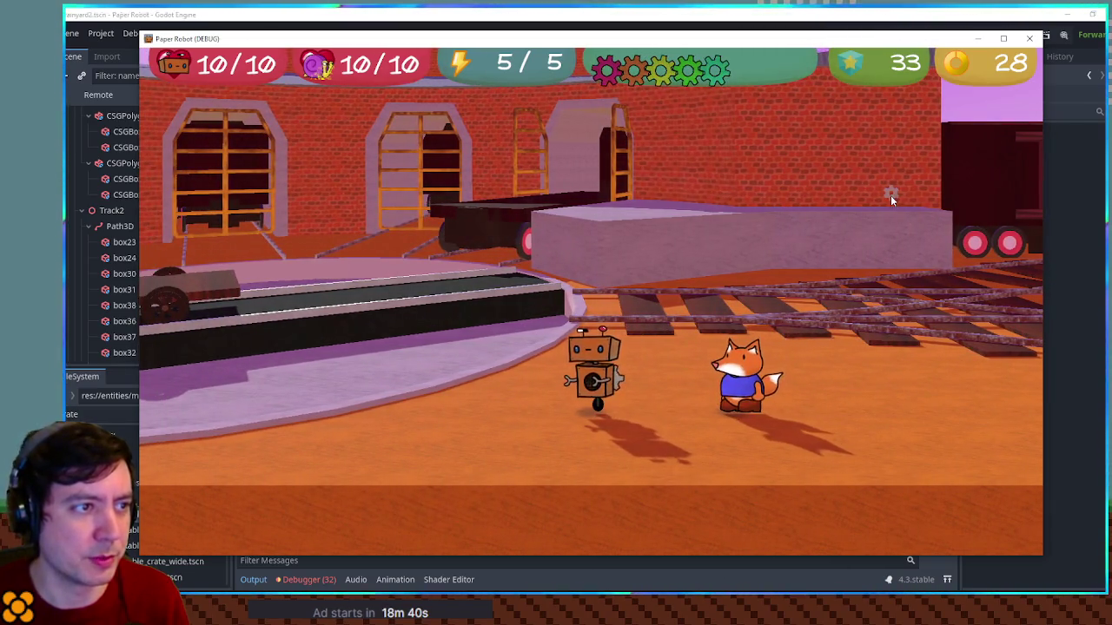
key("a")
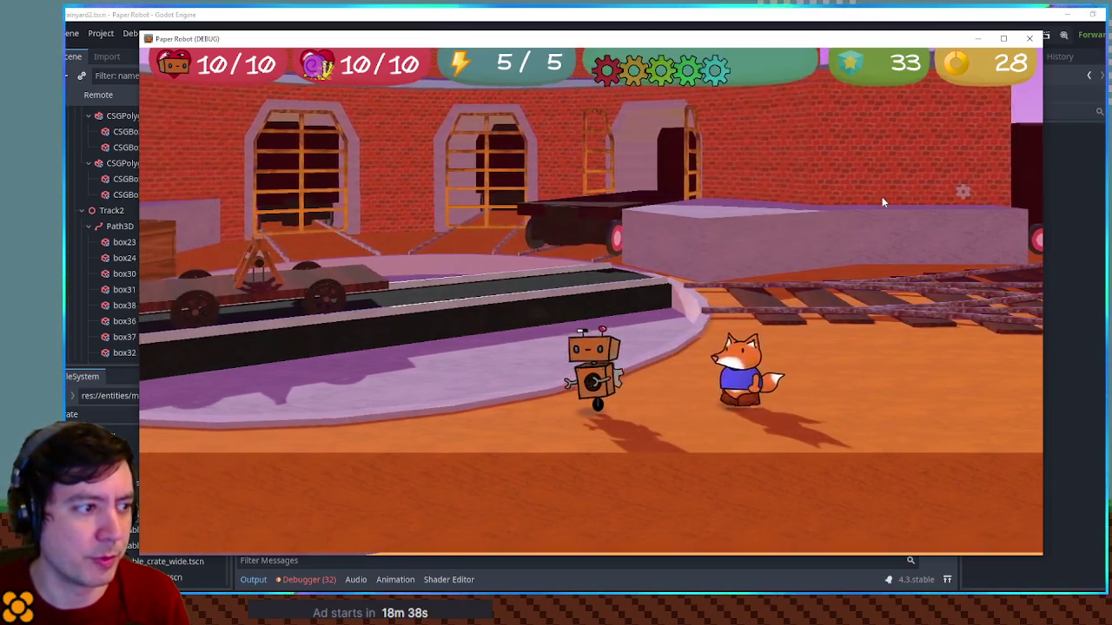
key("a")
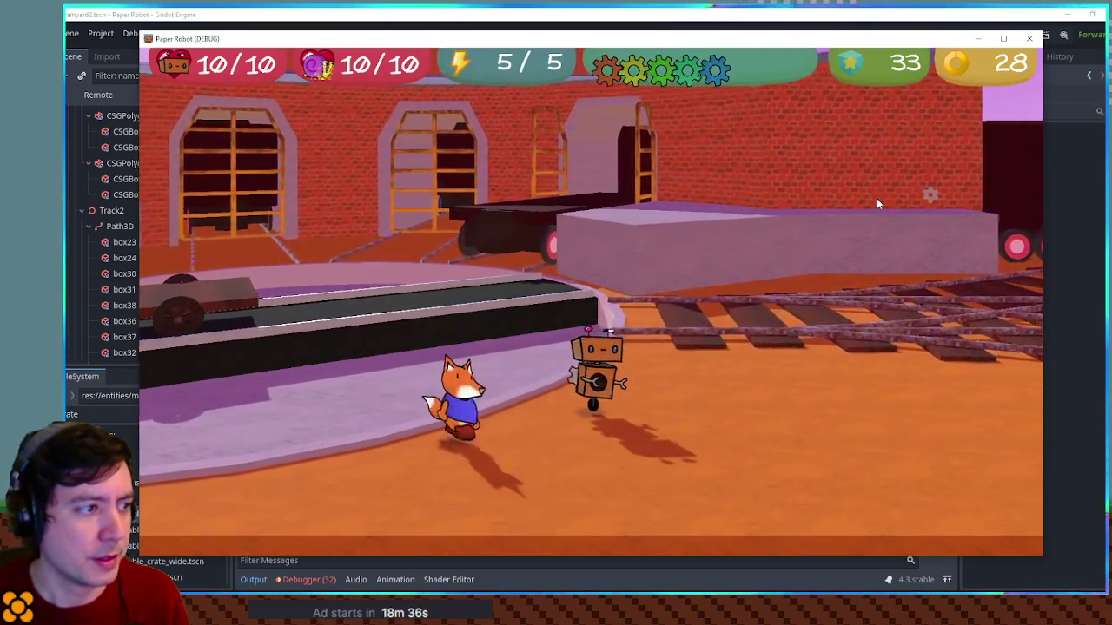
key("d")
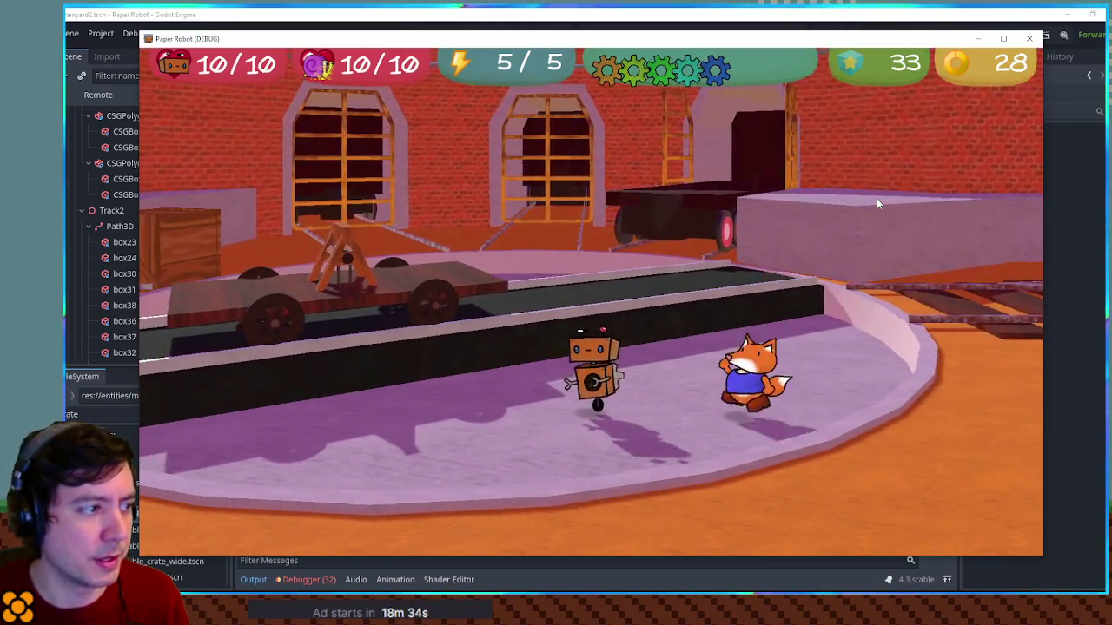
key("a")
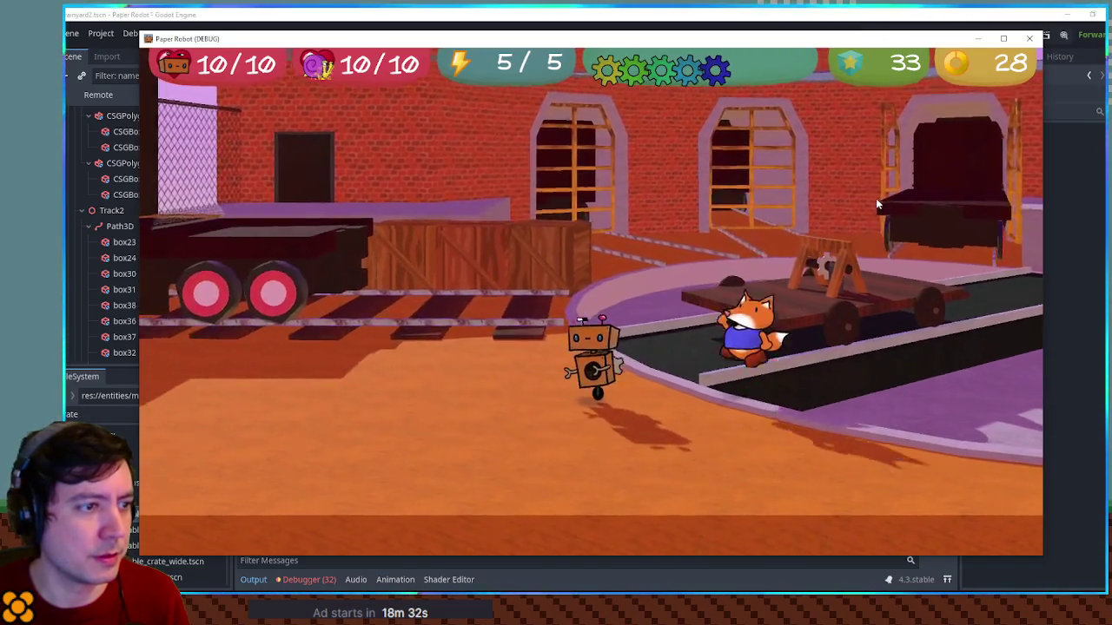
key("a")
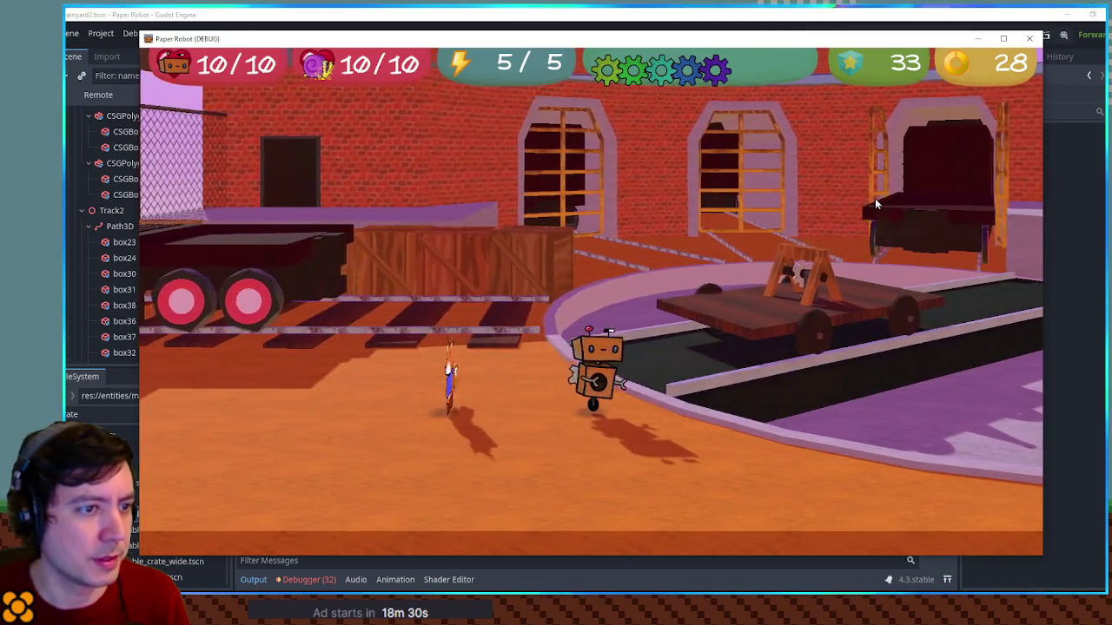
Move the robot back and forth along the track toward the turntable cart
key("w")
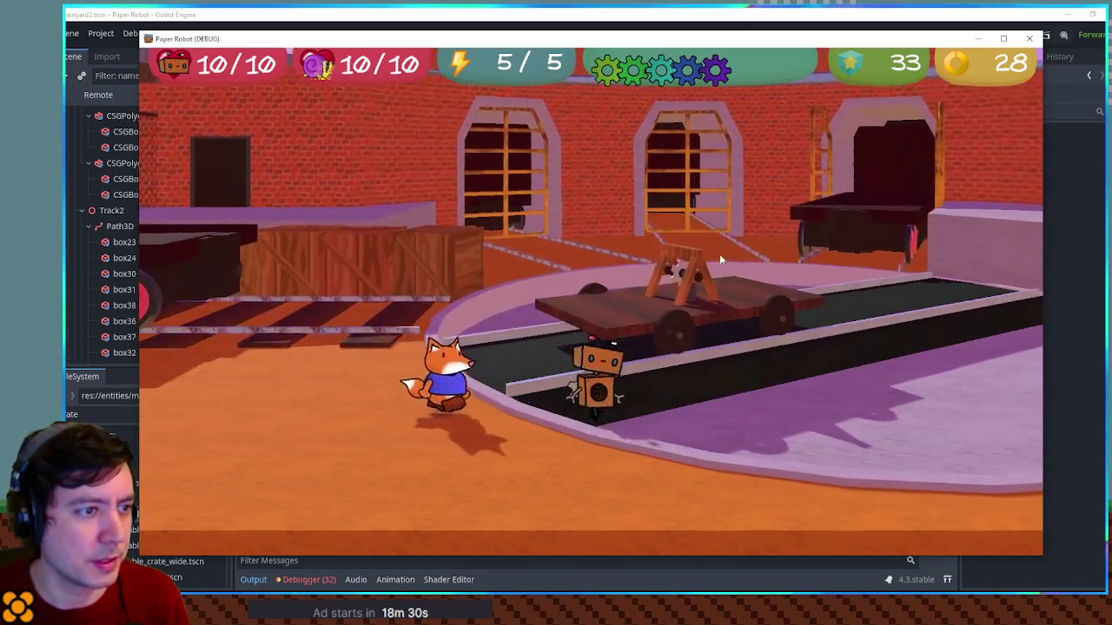
key("d")
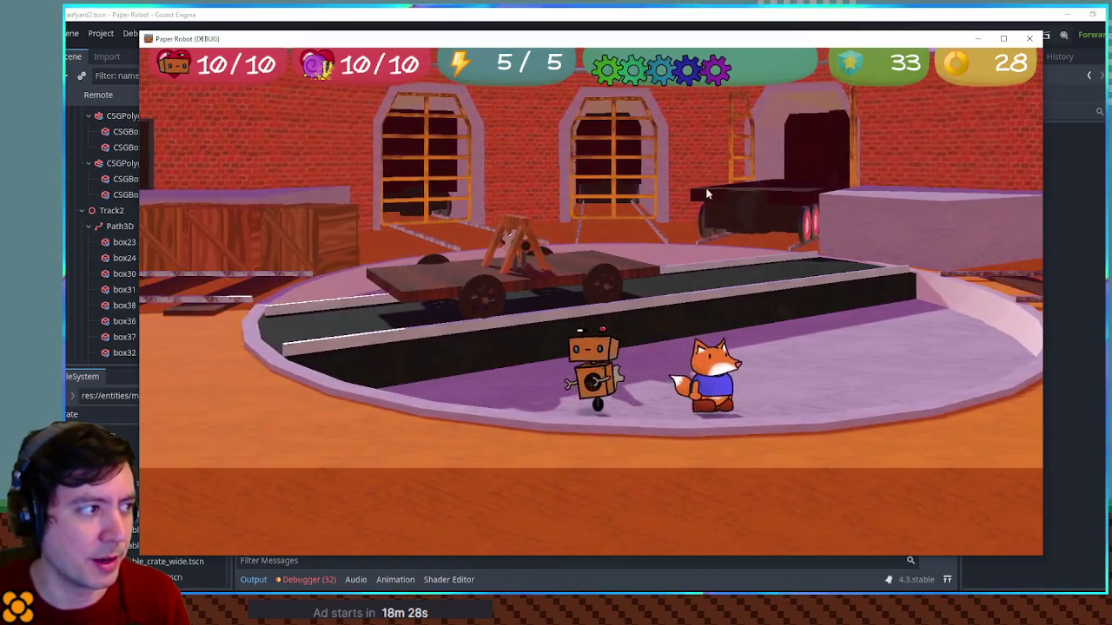
key("space")
key("a")
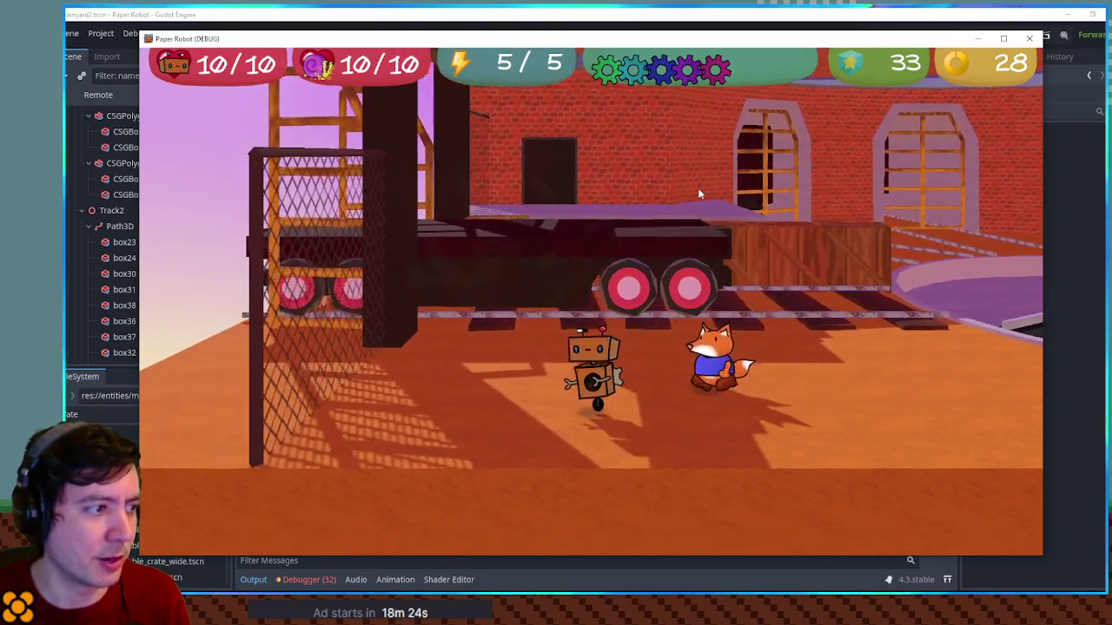
key("a")
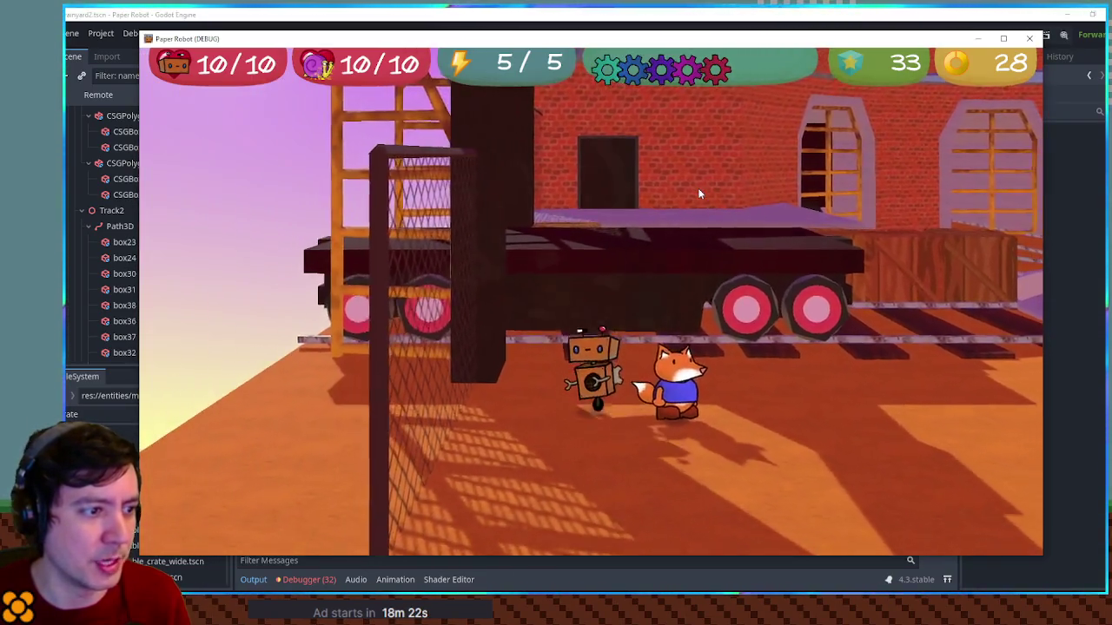
key("d")
key("a")
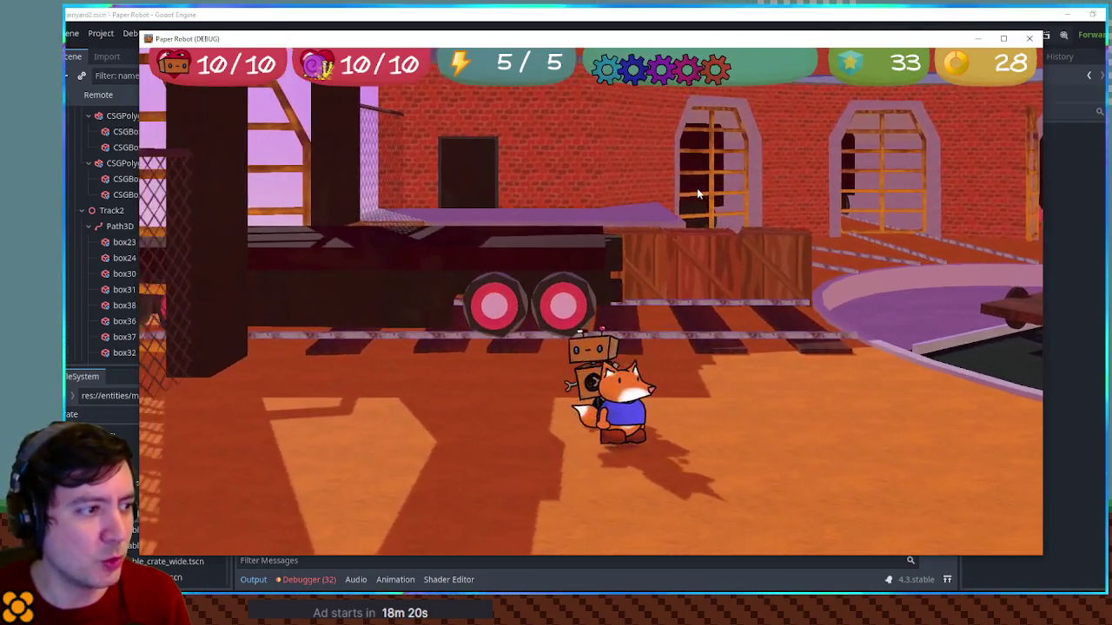
key("d")
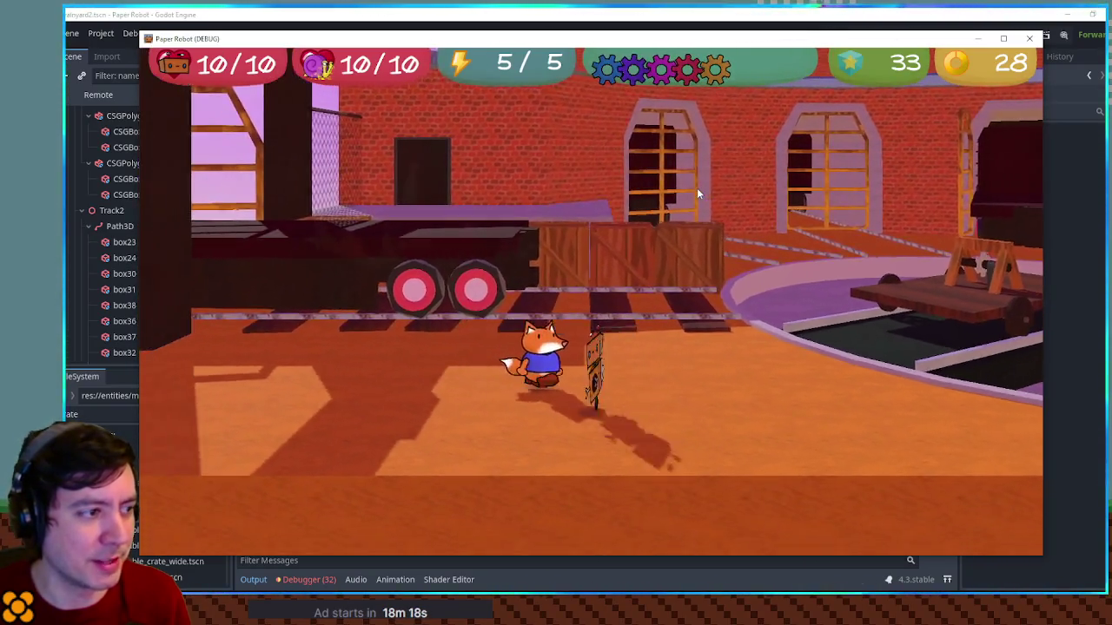
key("a")
key("d")
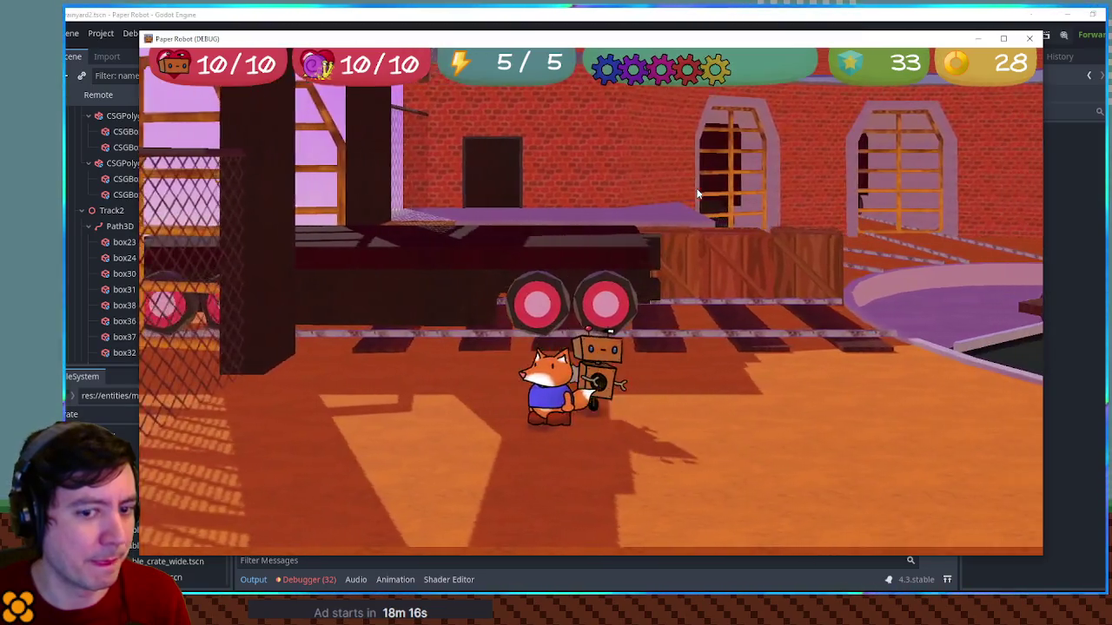
key("d")
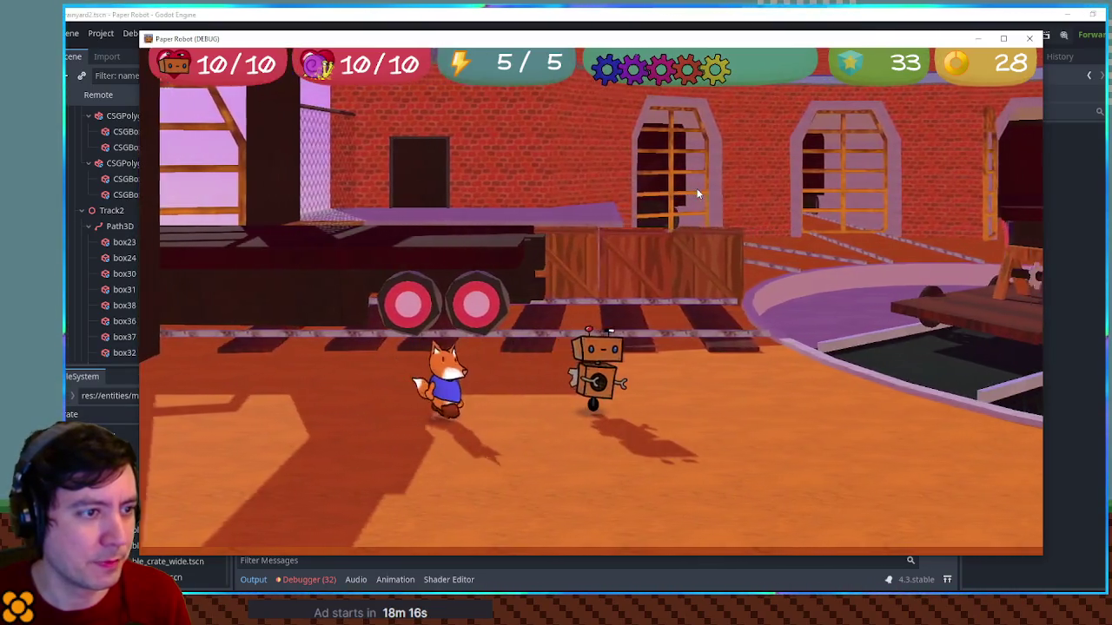
key("a")
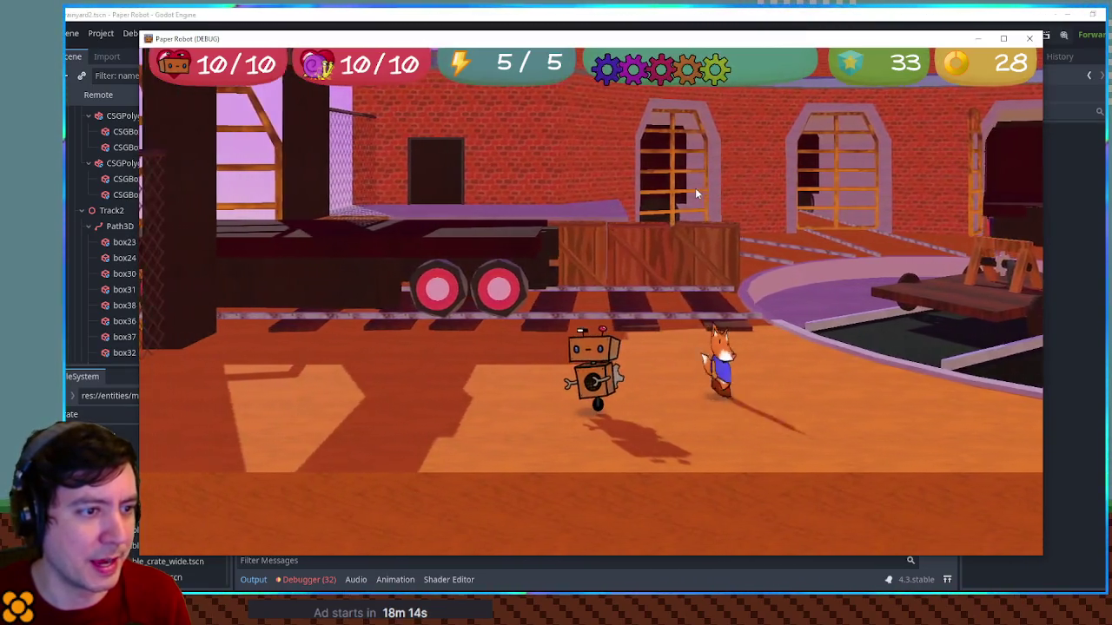
key("a")
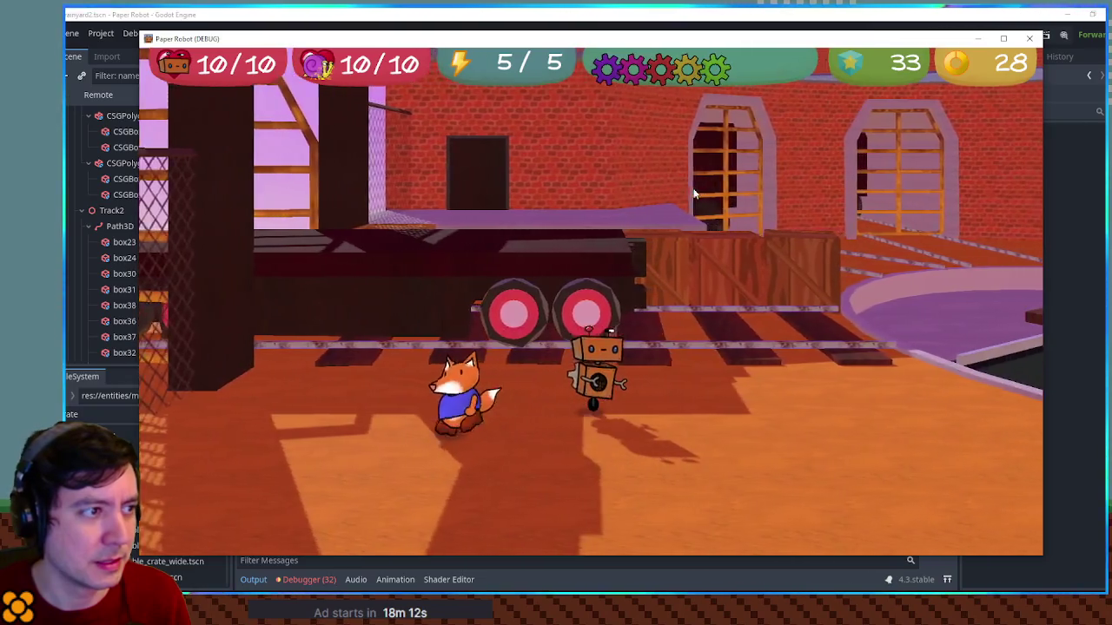
key("d")
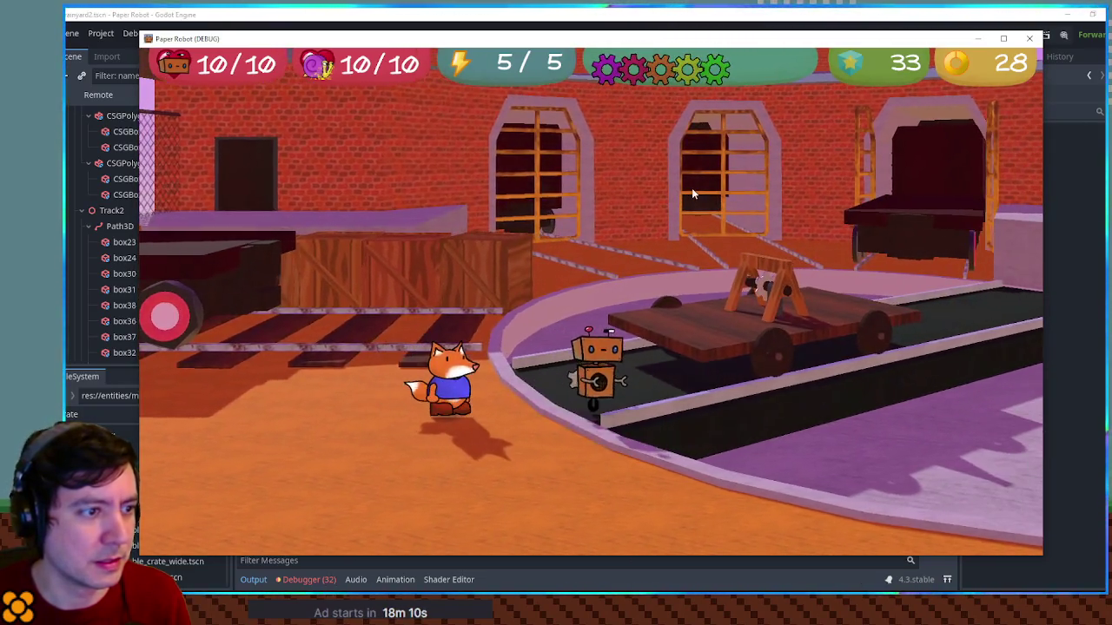
Climb onto the cart, crank it along the track, then let go of the crank
key("d")
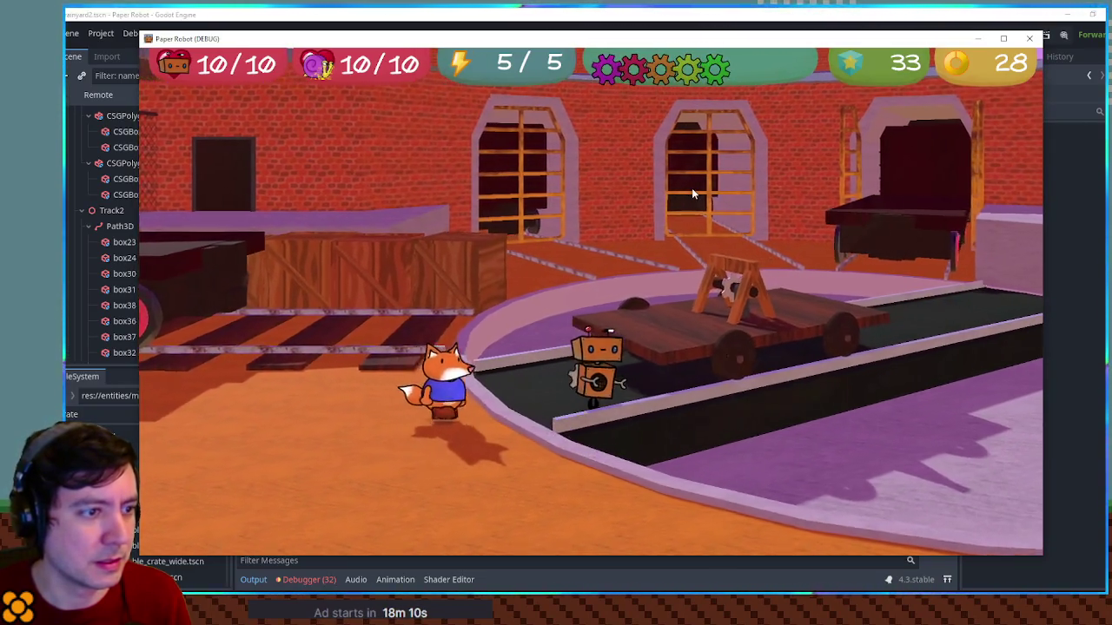
key("space")
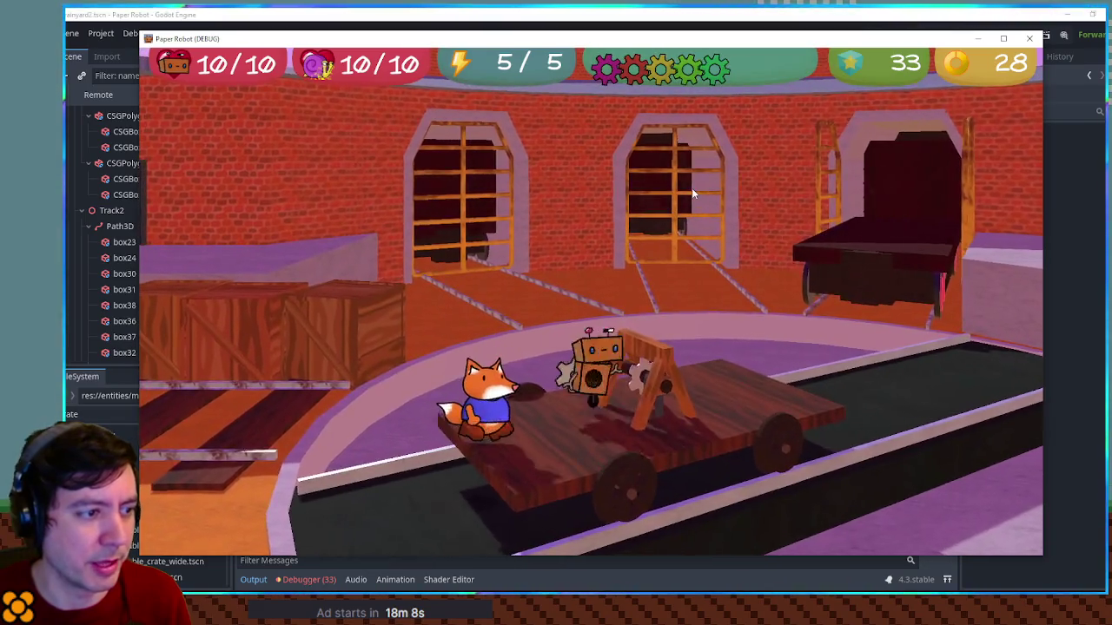
key("e")
key("d")
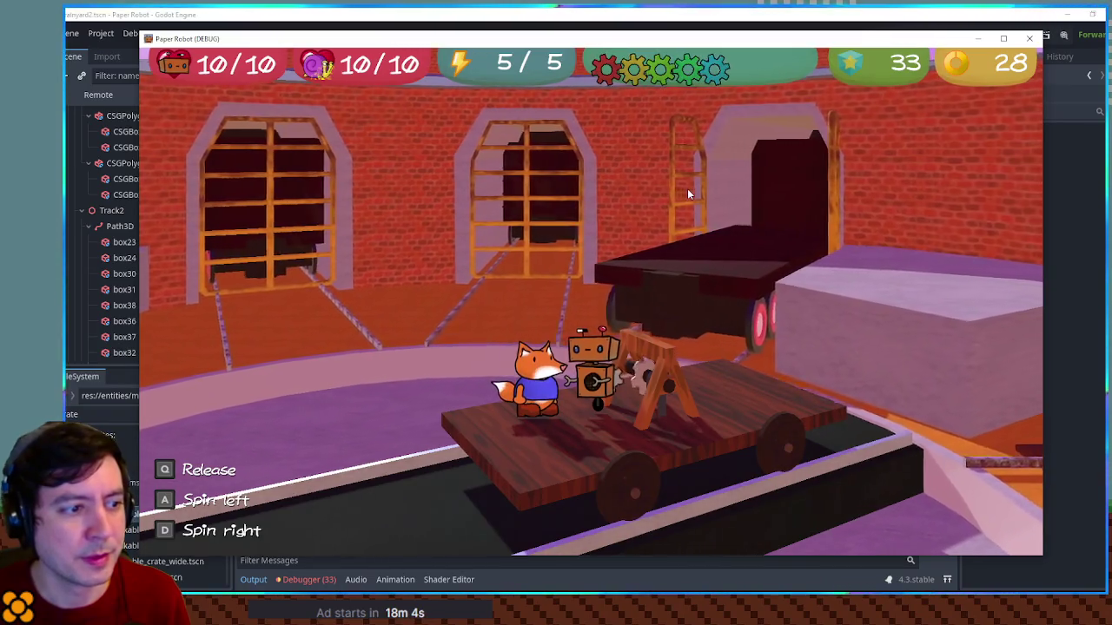
key("q")
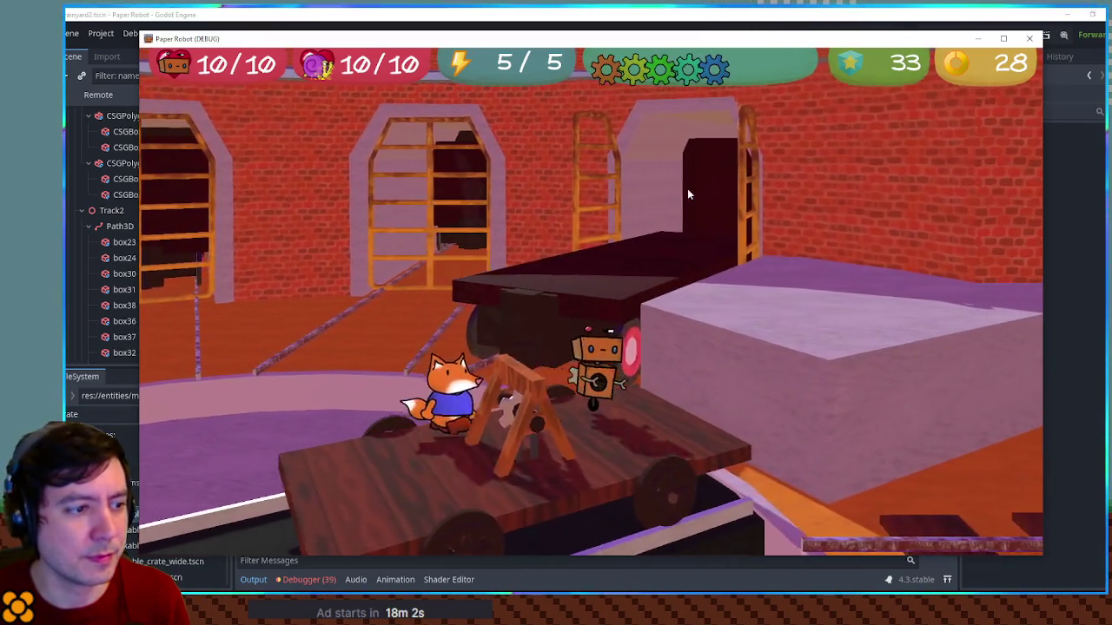
Jump onto the raised purple platform and rotate the turntable to line up the track
key("space")
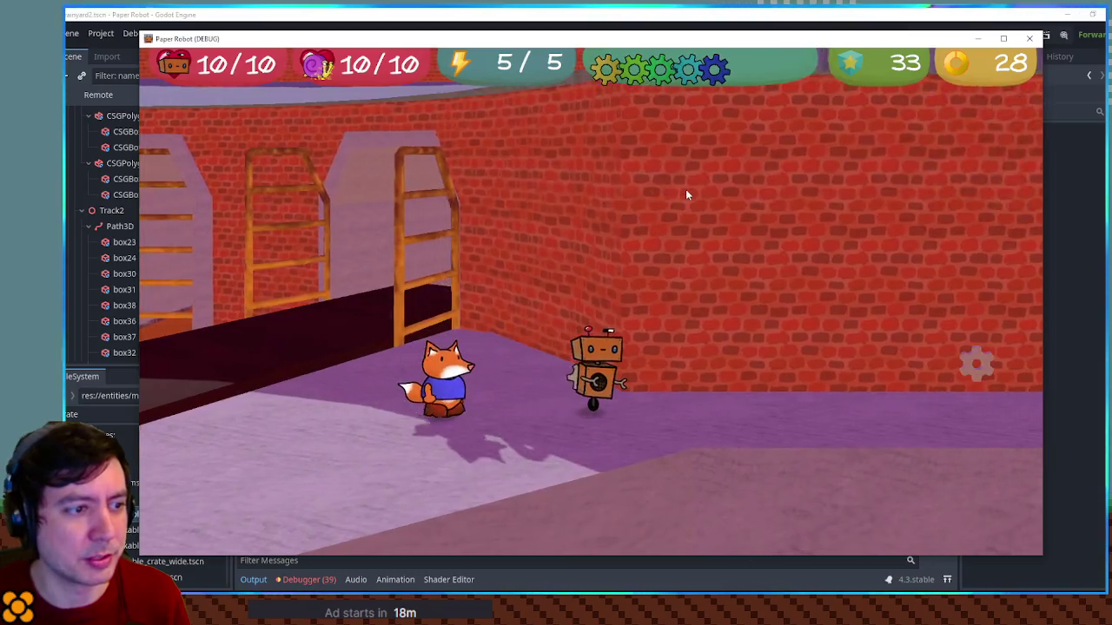
key("e")
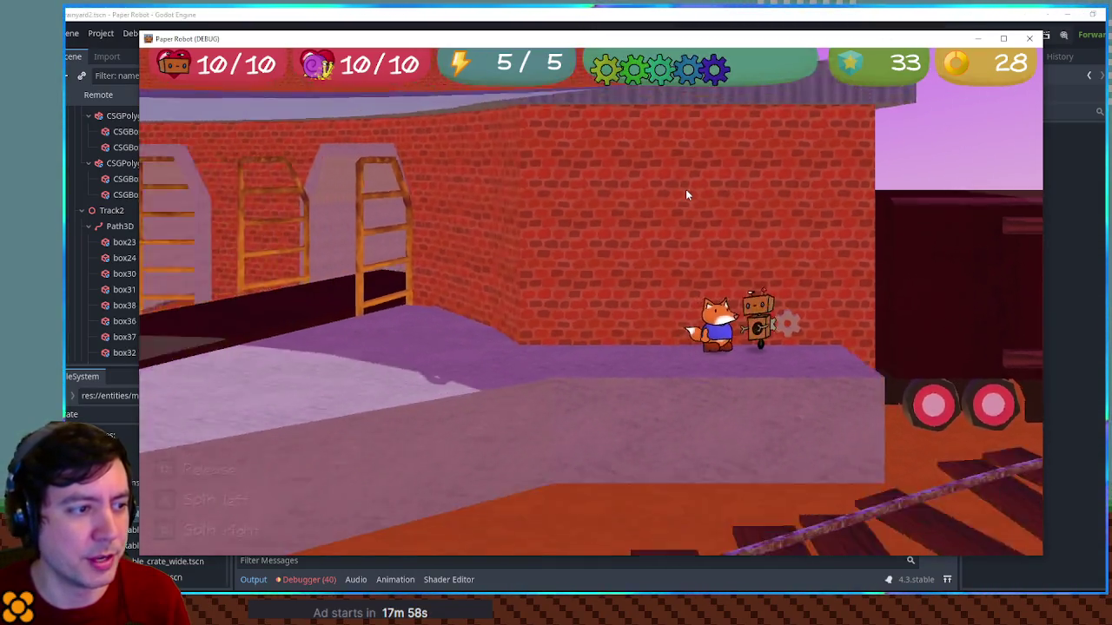
key("d")
key("d")
key("q")
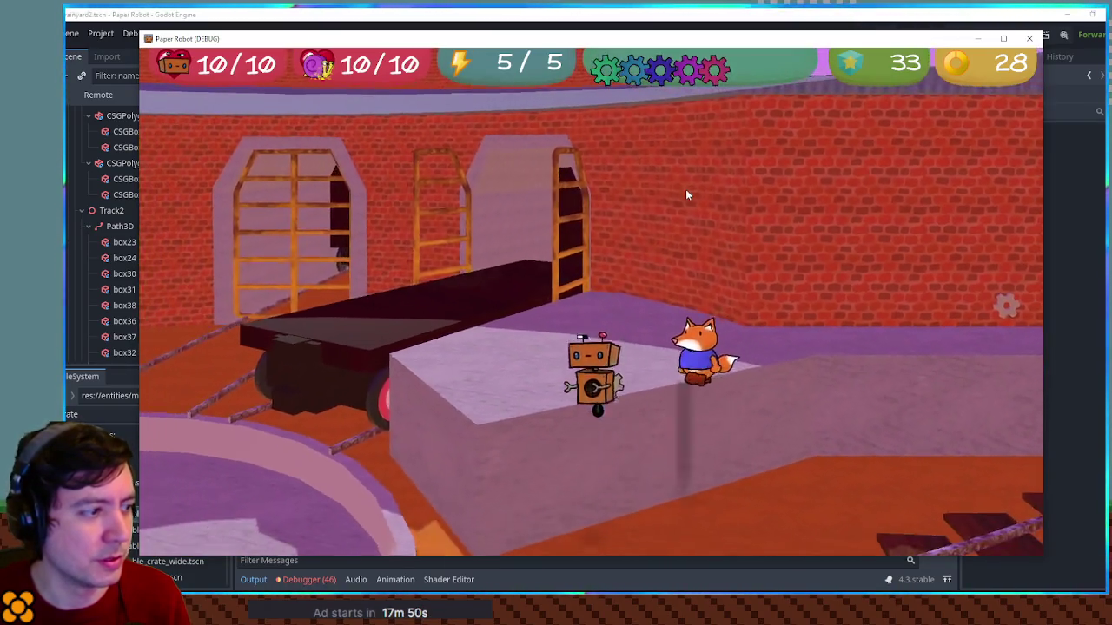
key("s")
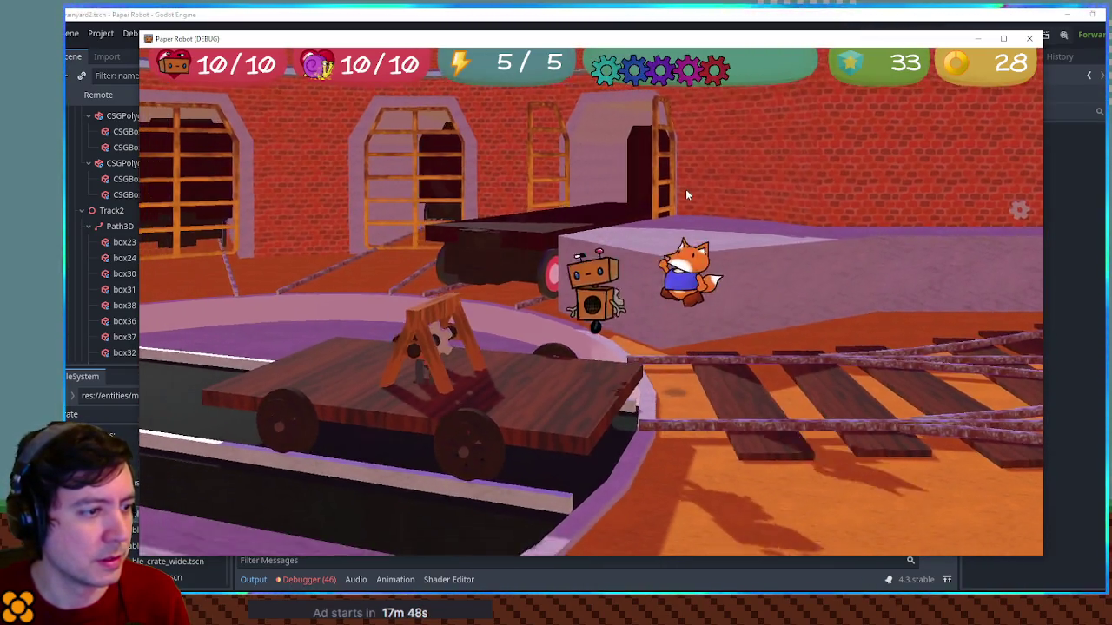
Switch the companion to the grey cat, spin the turntable further, and jump off the cart
key("a")
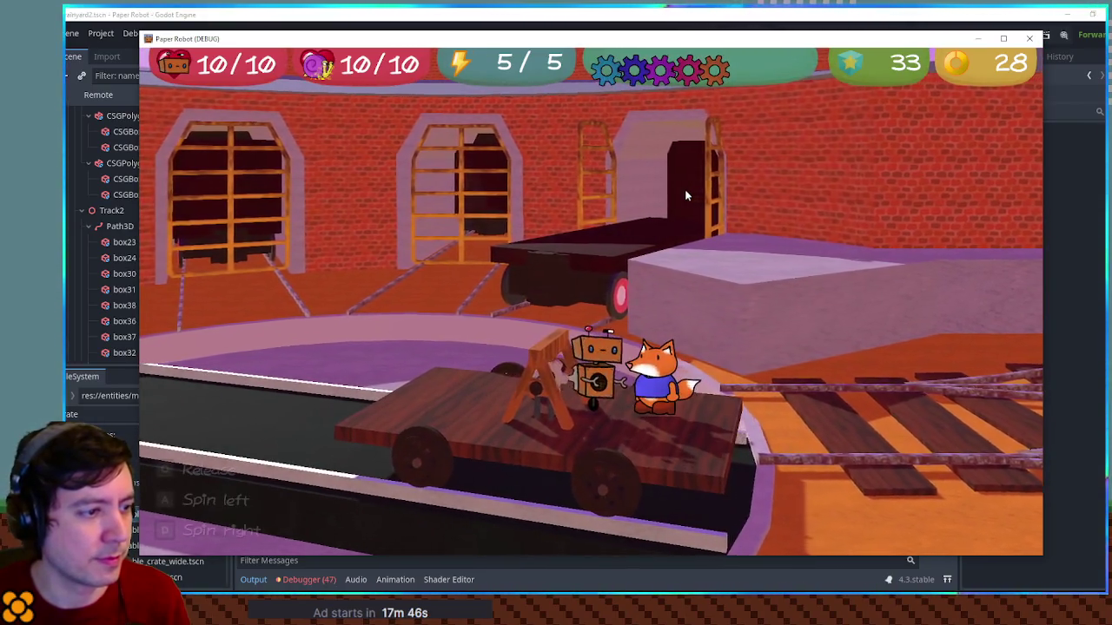
key("a")
key("Tab")
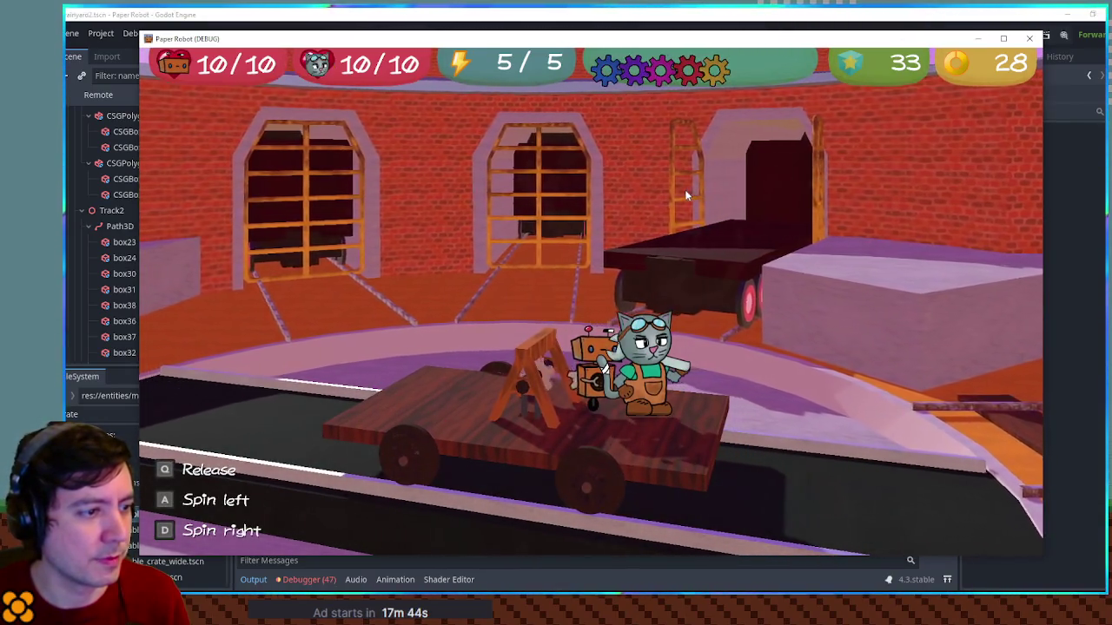
key("a")
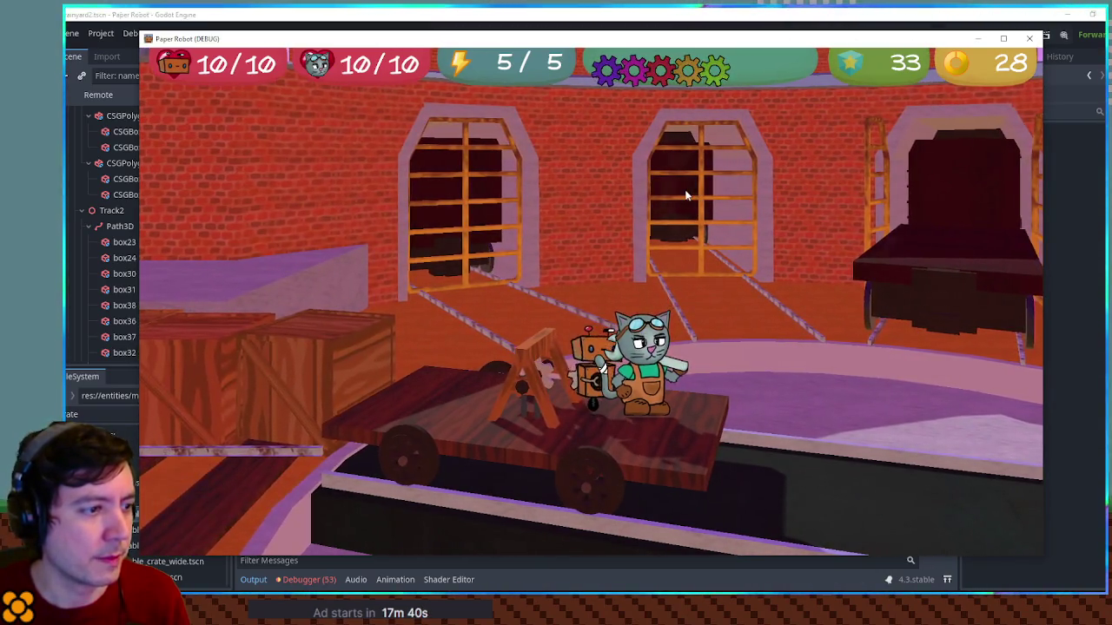
key("q")
Walk across the crates, past the pillar and along the ramp, hopping over the crate tops
key("a")
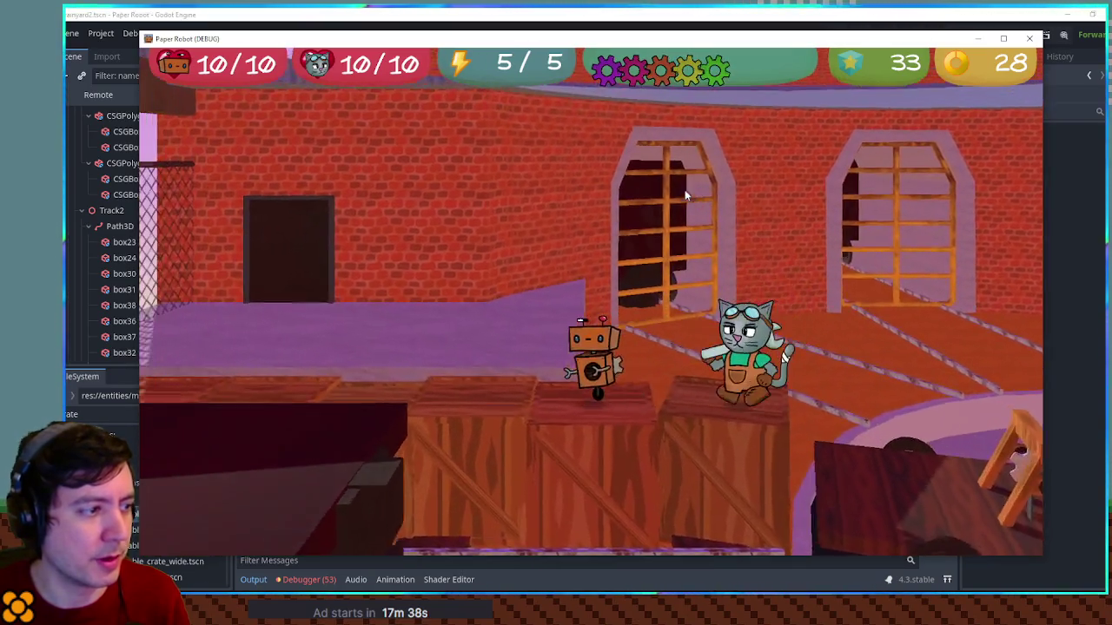
key("a")
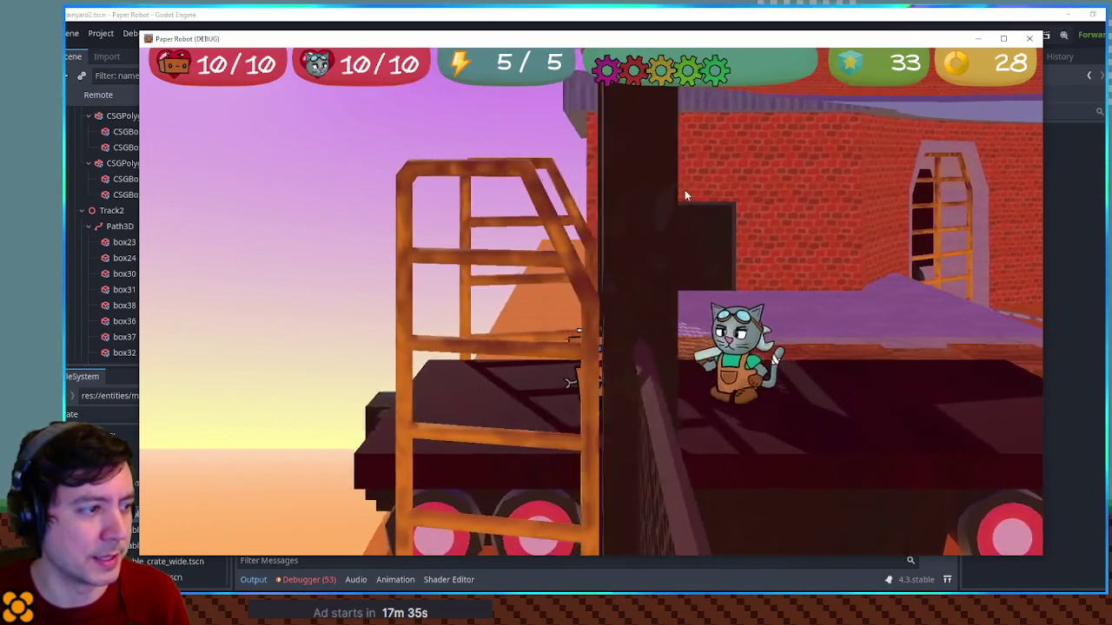
key("d")
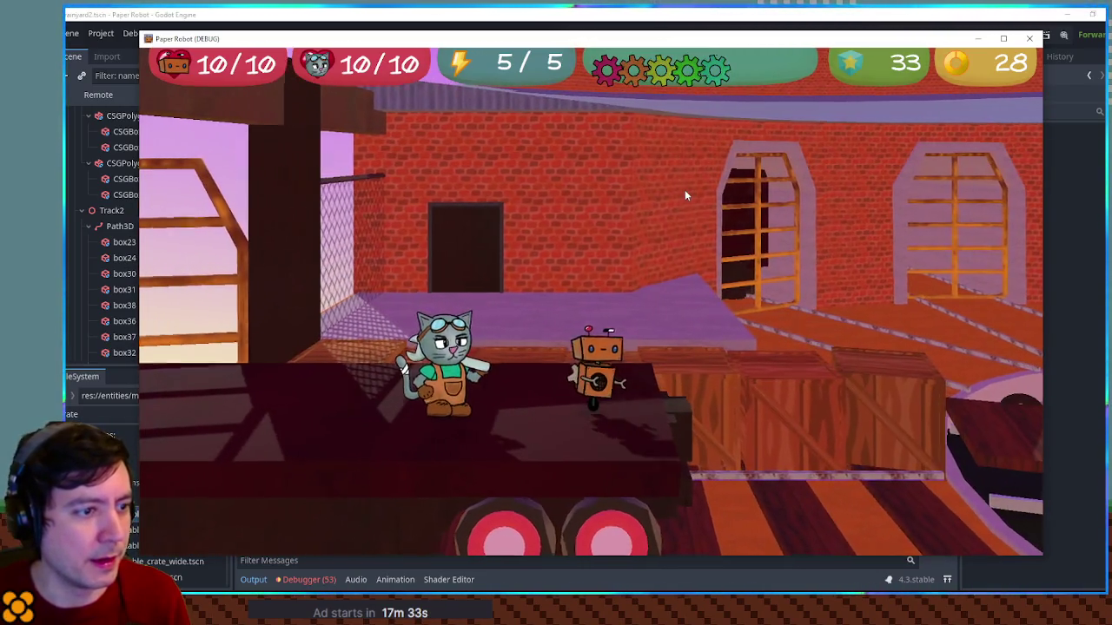
key("d")
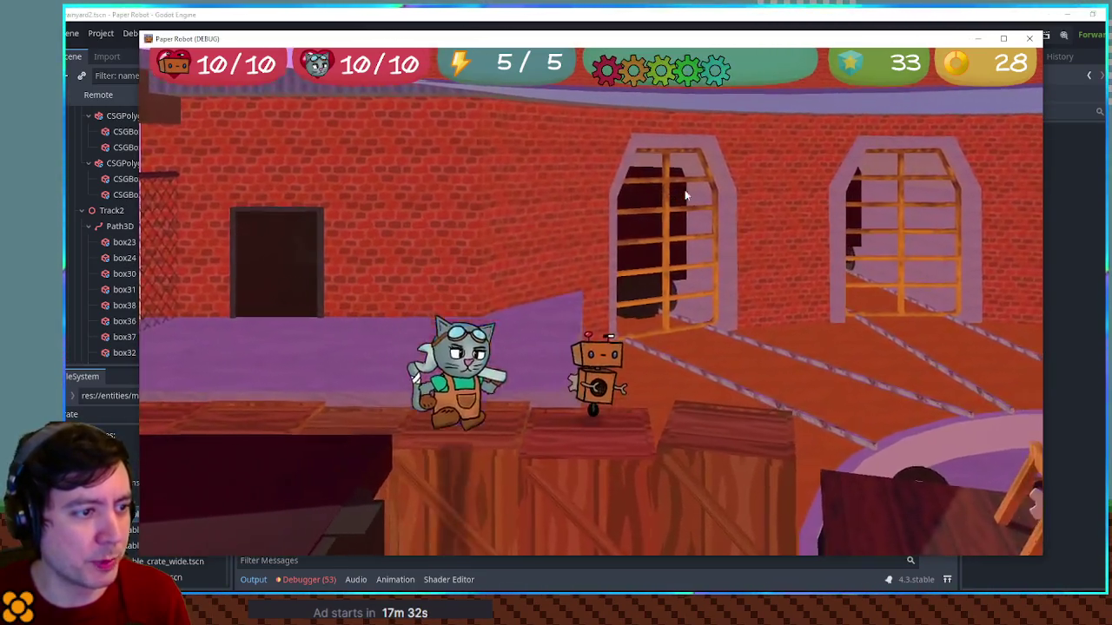
key("space")
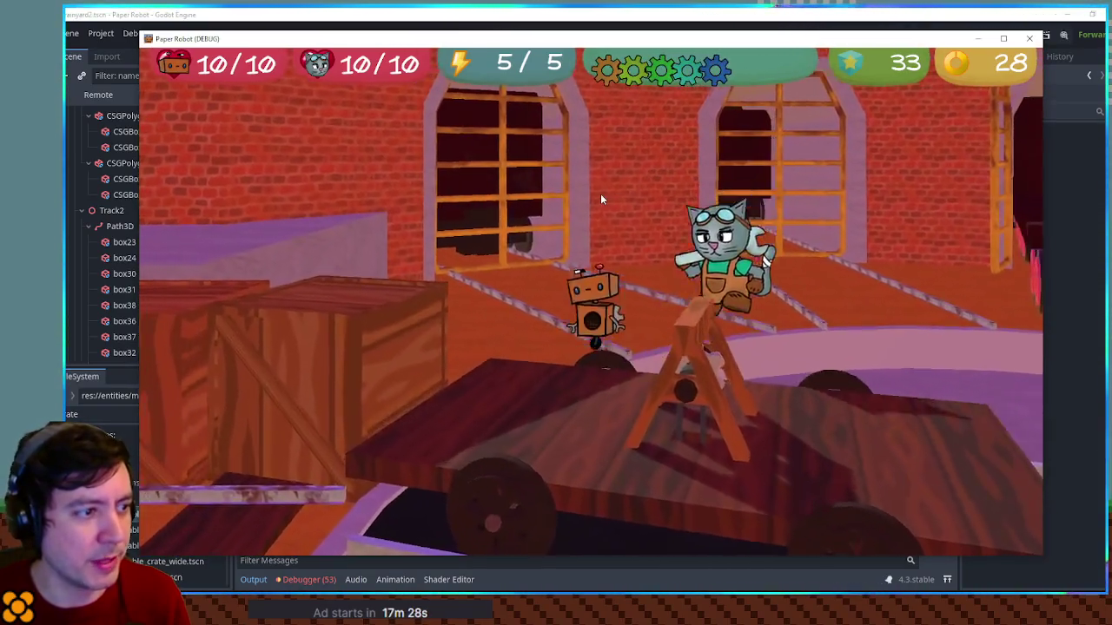
key("space")
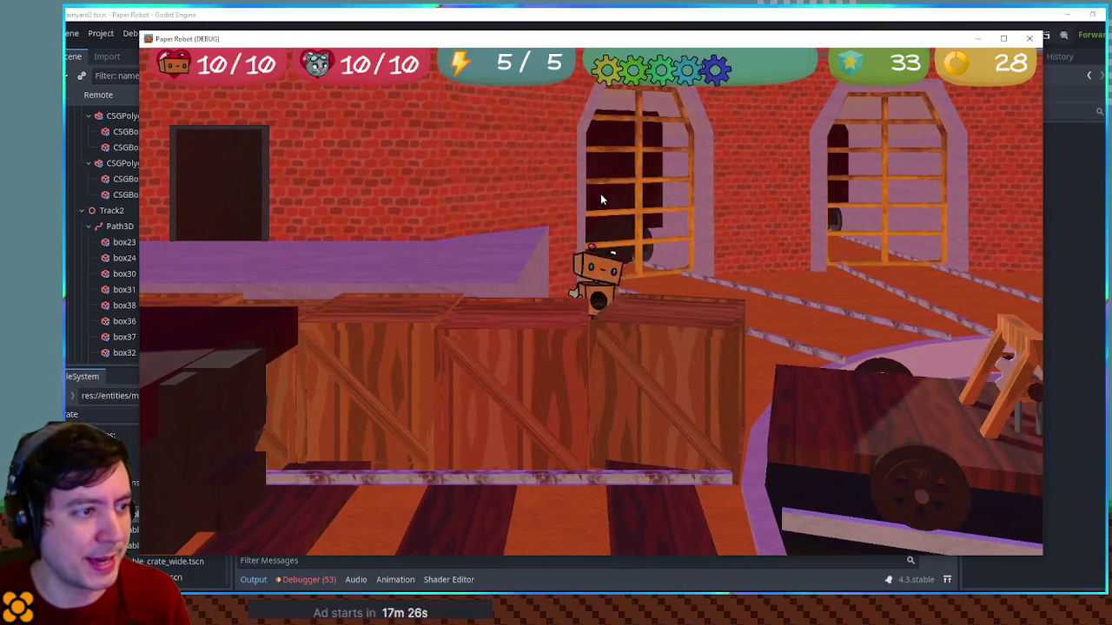
key("d")
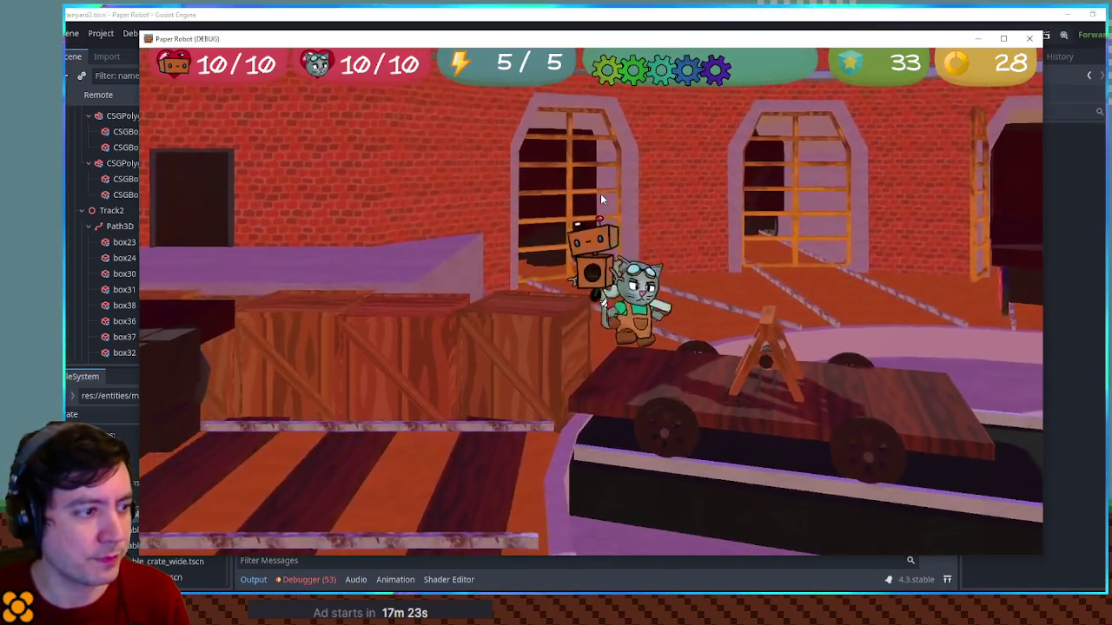
Drop onto the track, walk right toward the boxcar, and stop the game with F8
key("space")
key("s")
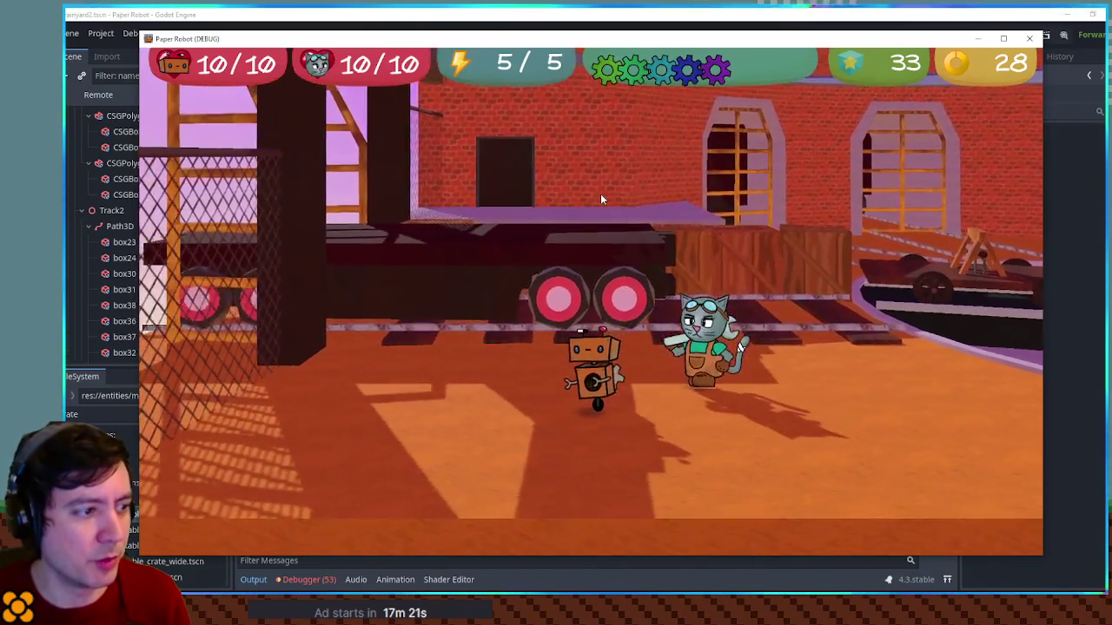
key("d")
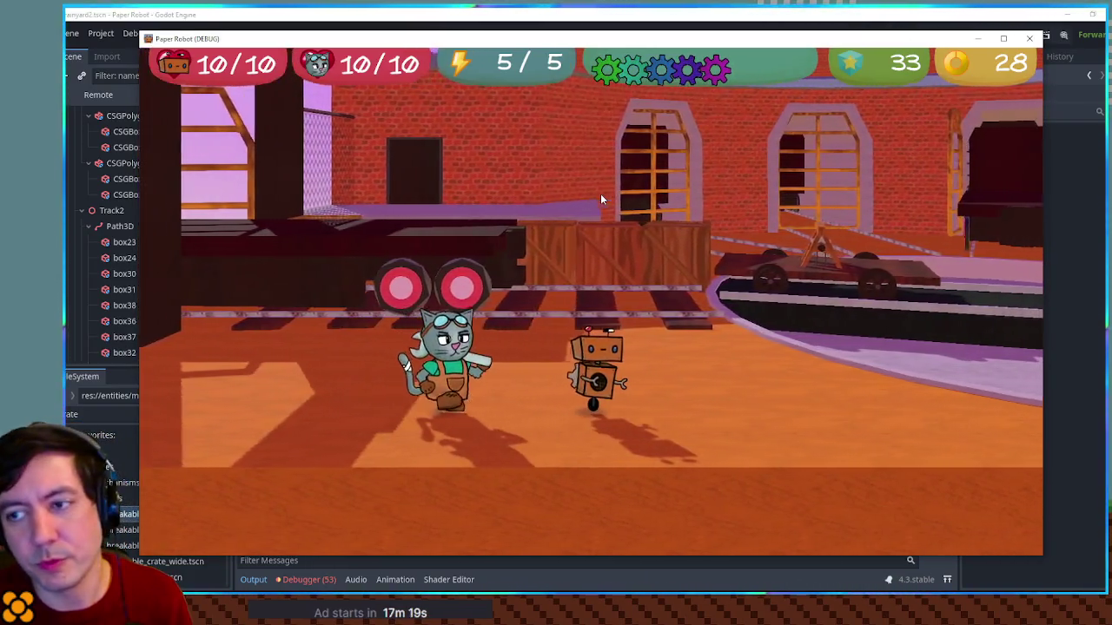
key("d")
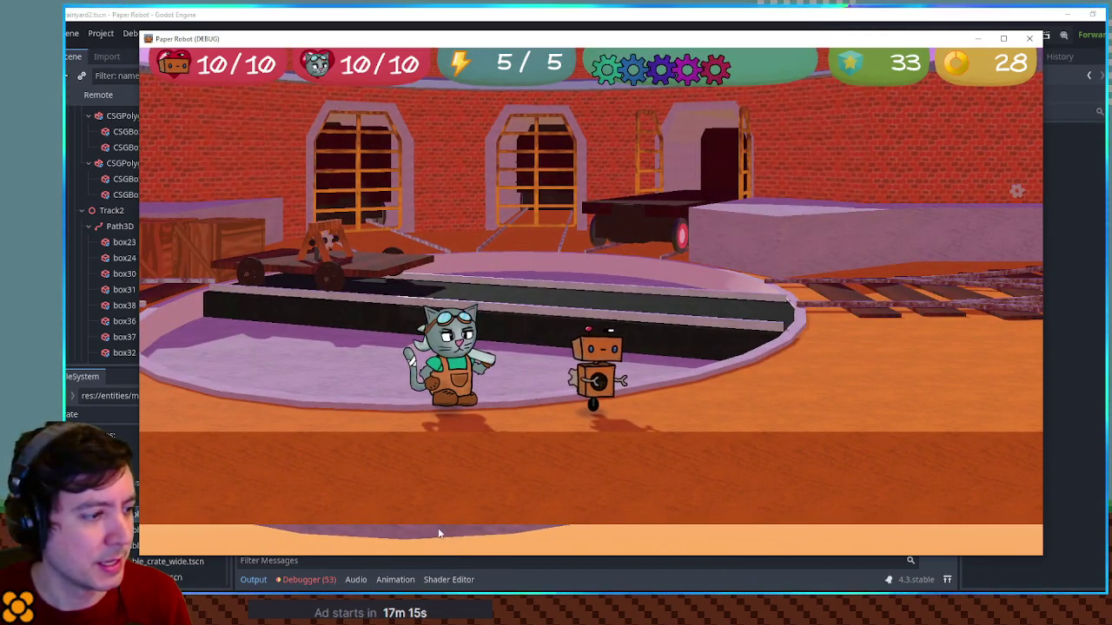
key("d")
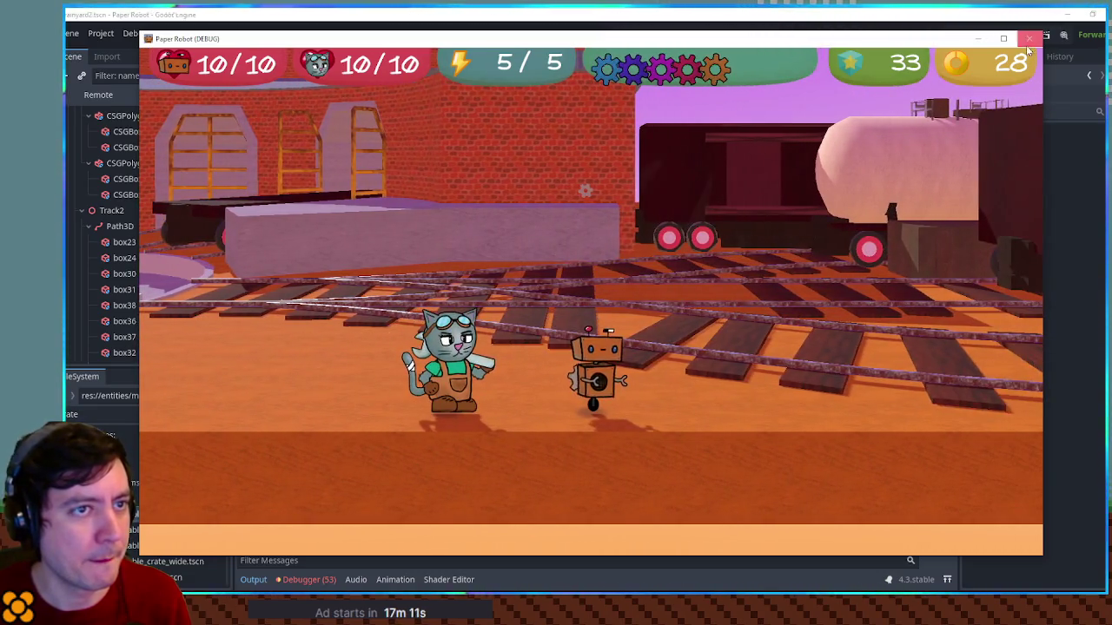
key("F8")
Select ground2, ground3 and turntable together in the Scene dock
left_click(758, 382)
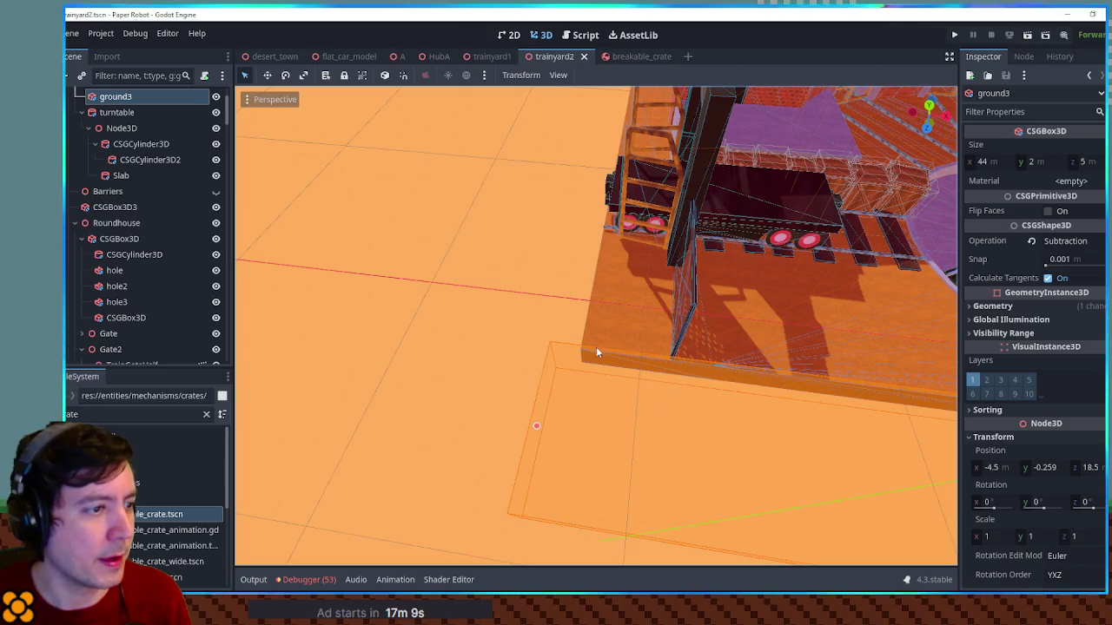
left_click(600, 353)
scroll(664, 317, "down", 5)
left_click_drag(573, 341, 600, 348)
left_click(81, 144)
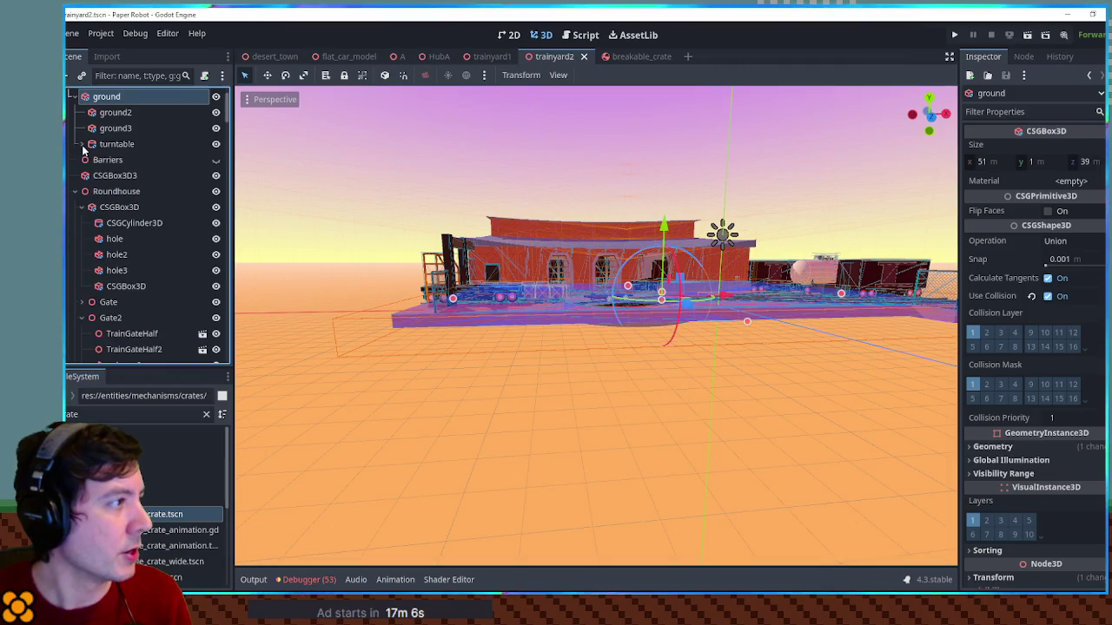
left_click(115, 144)
left_click(115, 113, "shift")
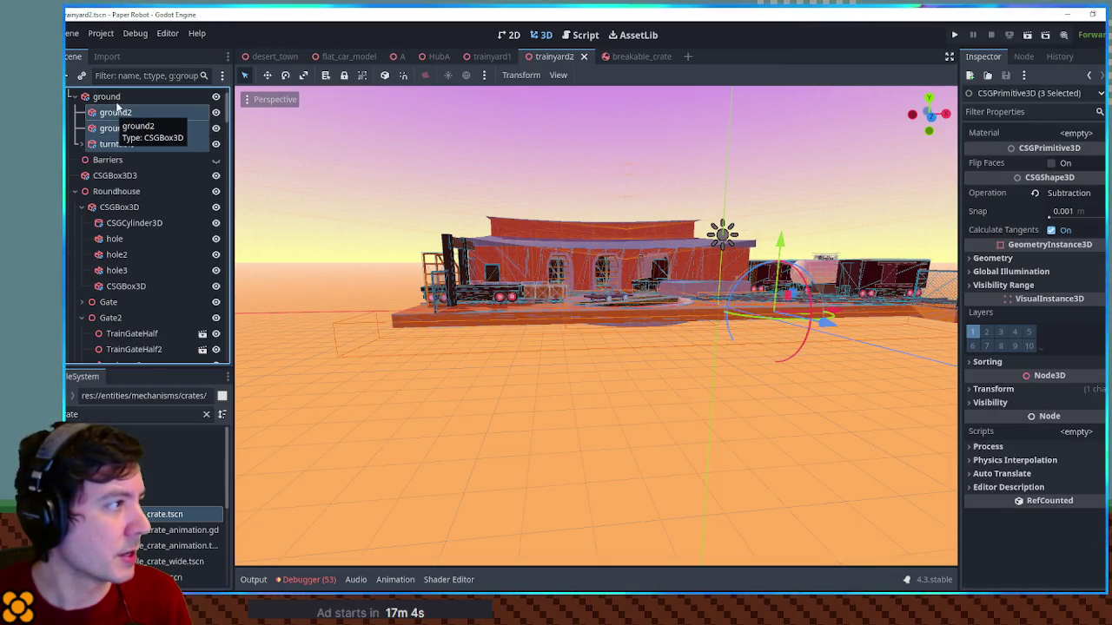
Restore the accidentally deleted nodes, make the ground box 2 m tall, and save
key("Delete")
key("ctrl+z")
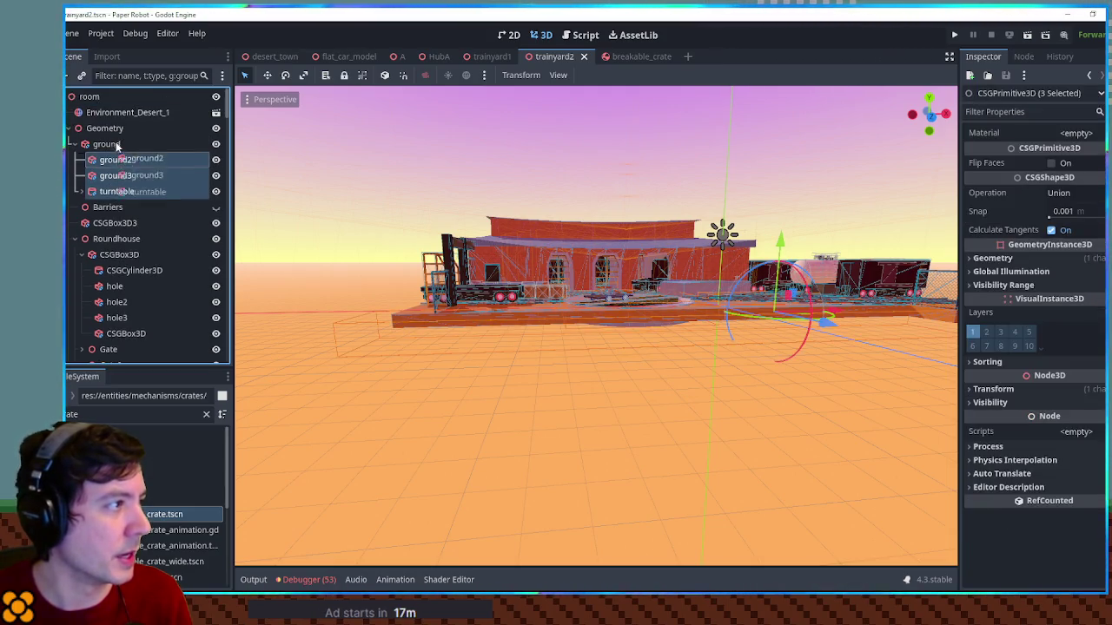
left_click_drag(116, 144, 117, 146)
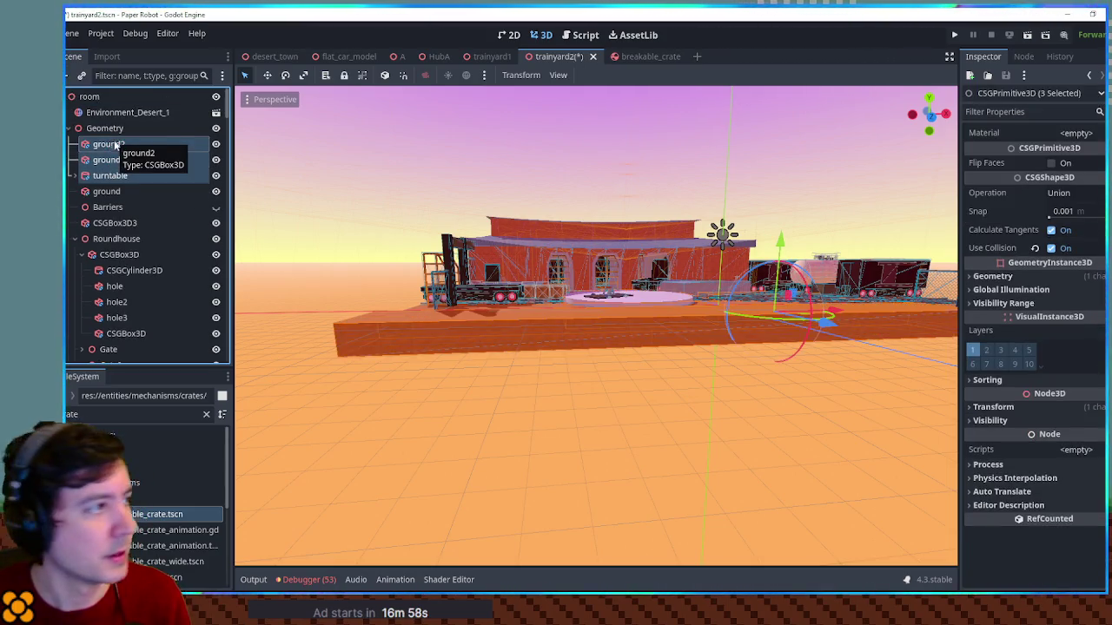
left_click(109, 193)
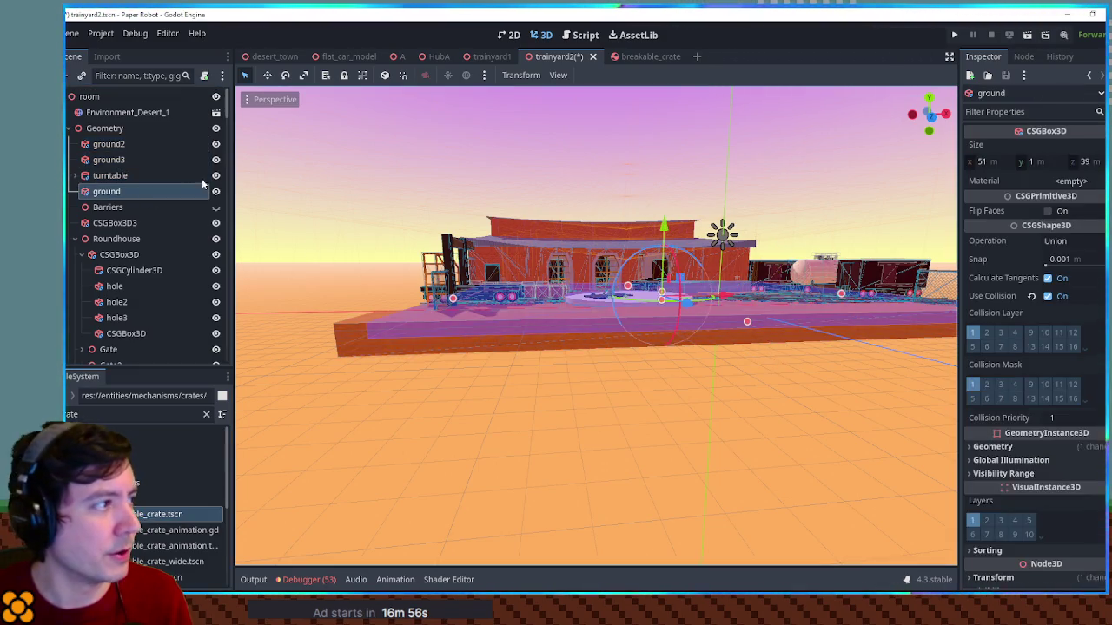
left_click_drag(660, 261, 634, 296)
left_click_drag(483, 321, 482, 332)
key("ctrl+s")
Reparent ground2, ground3 and turntable under the ground node
left_click(126, 177)
left_click(139, 145, "shift")
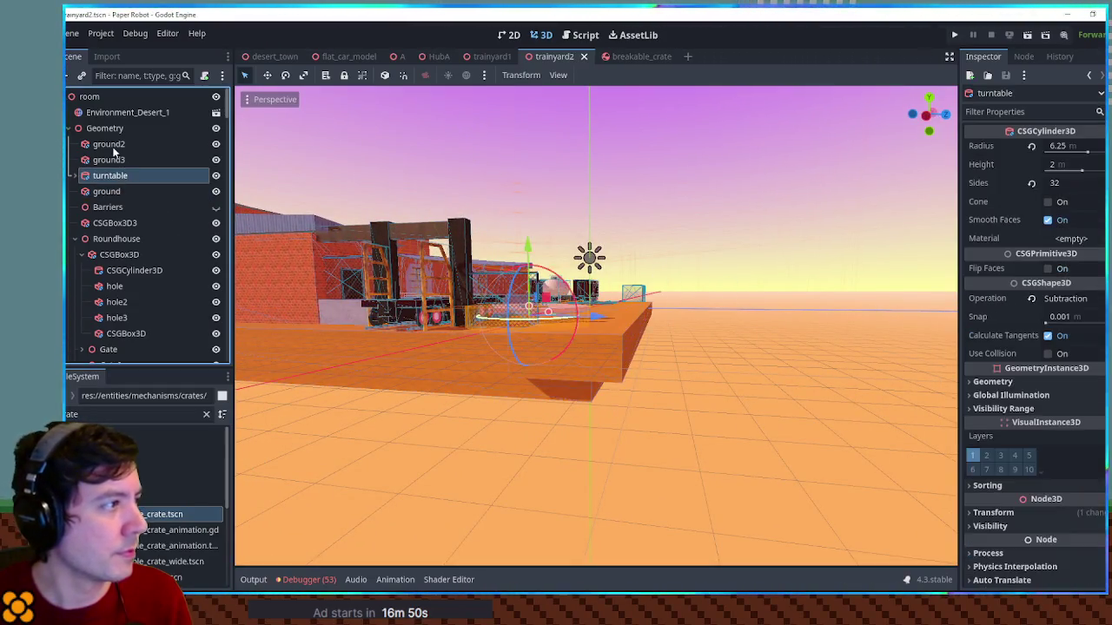
left_click_drag(107, 196, 108, 196)
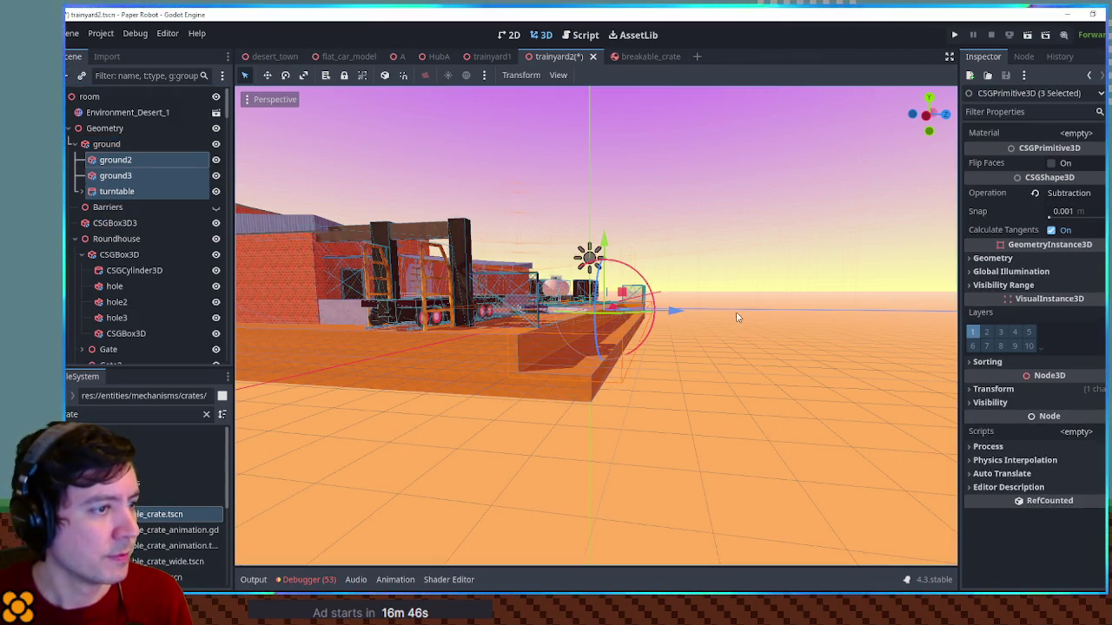
left_click(119, 178)
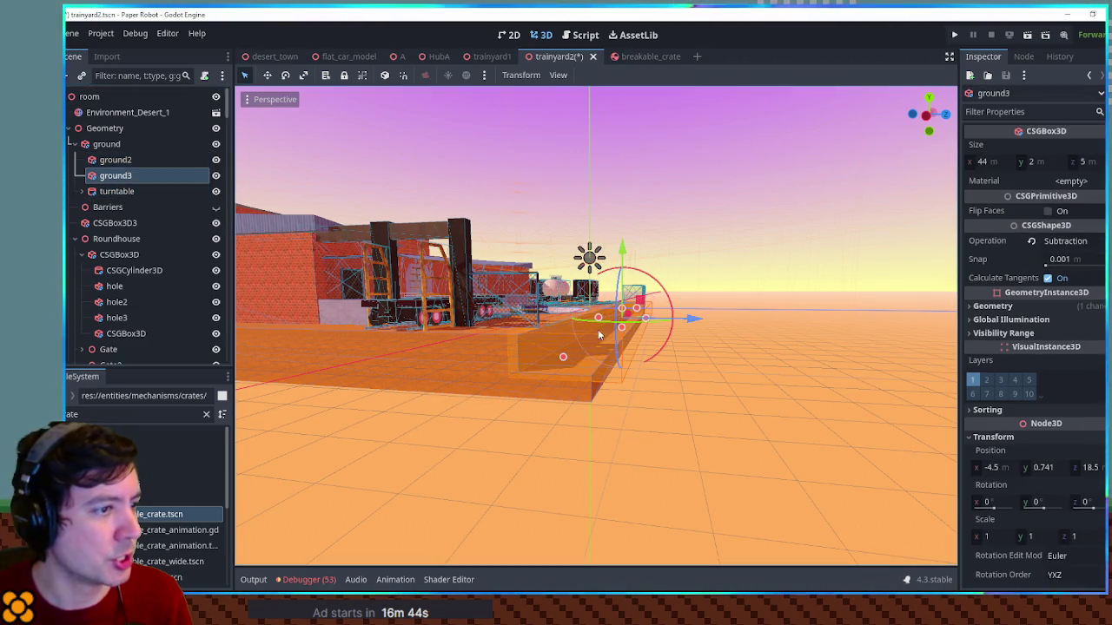
left_click(765, 344)
left_click_drag(766, 344, 362, 380)
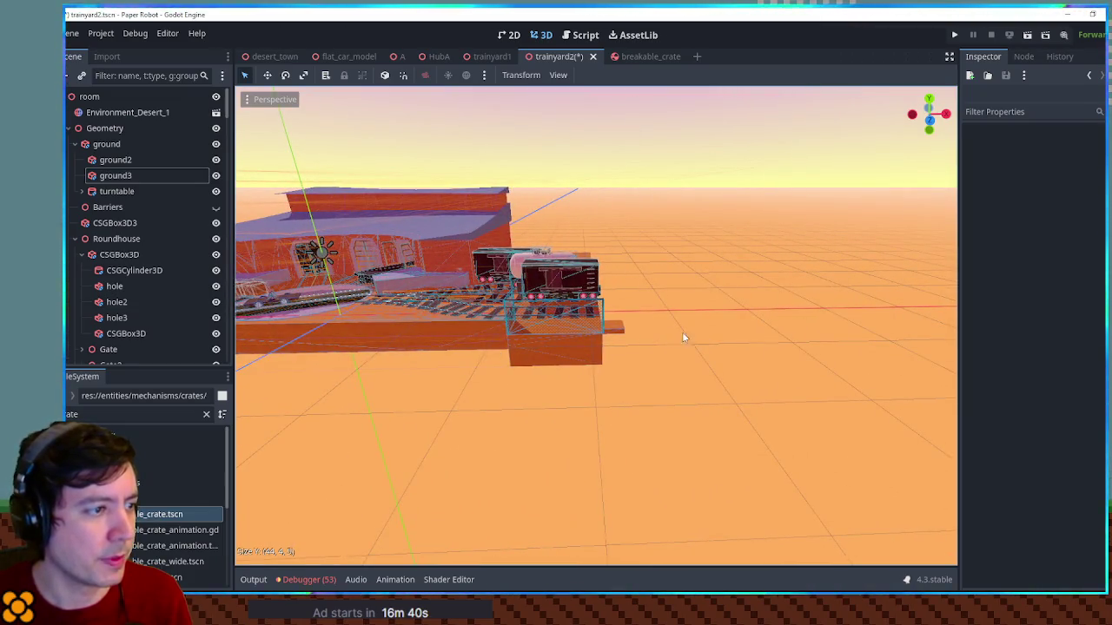
scroll(548, 416, "up", 2)
mouse_move(548, 421)
left_mouse_down()
mouse_move(490, 325)
mouse_move(484, 449)
mouse_move(463, 387)
mouse_move(612, 380)
mouse_move(575, 368)
mouse_move(725, 359)
mouse_move(579, 395)
mouse_move(727, 390)
mouse_move(519, 368)
mouse_move(412, 332)
left_mouse_up()
scroll(463, 387, "down", 2)
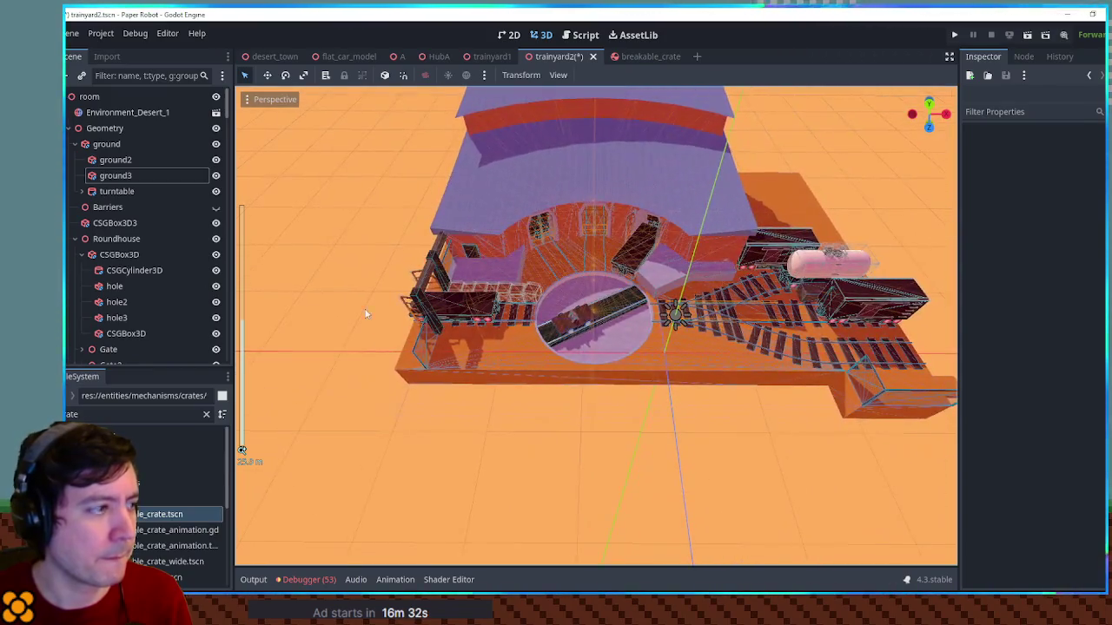
left_click(108, 208)
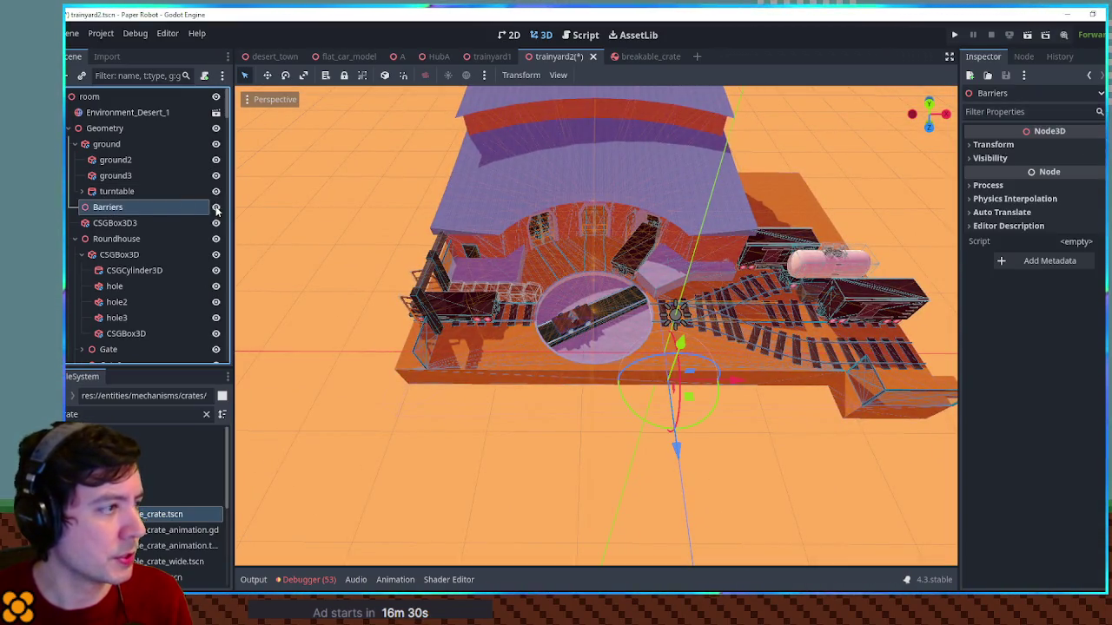
key("ctrl+a")
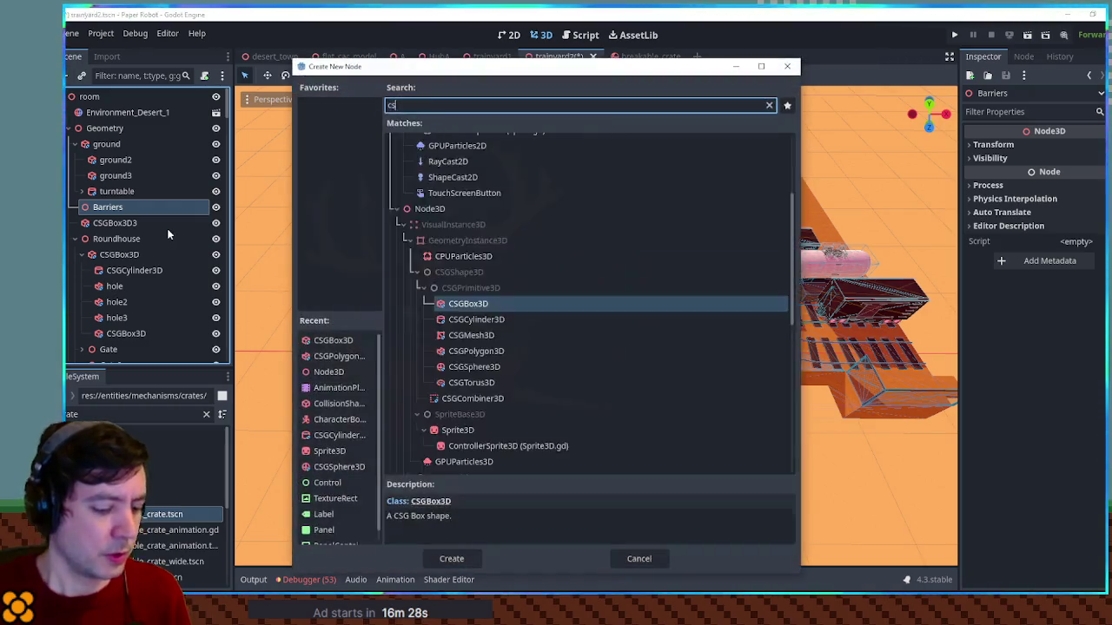
Add a CSGBox3D wall 43 m long and 12 m tall along the front edge, with collision enabled
type("csgbox")
key("Return")
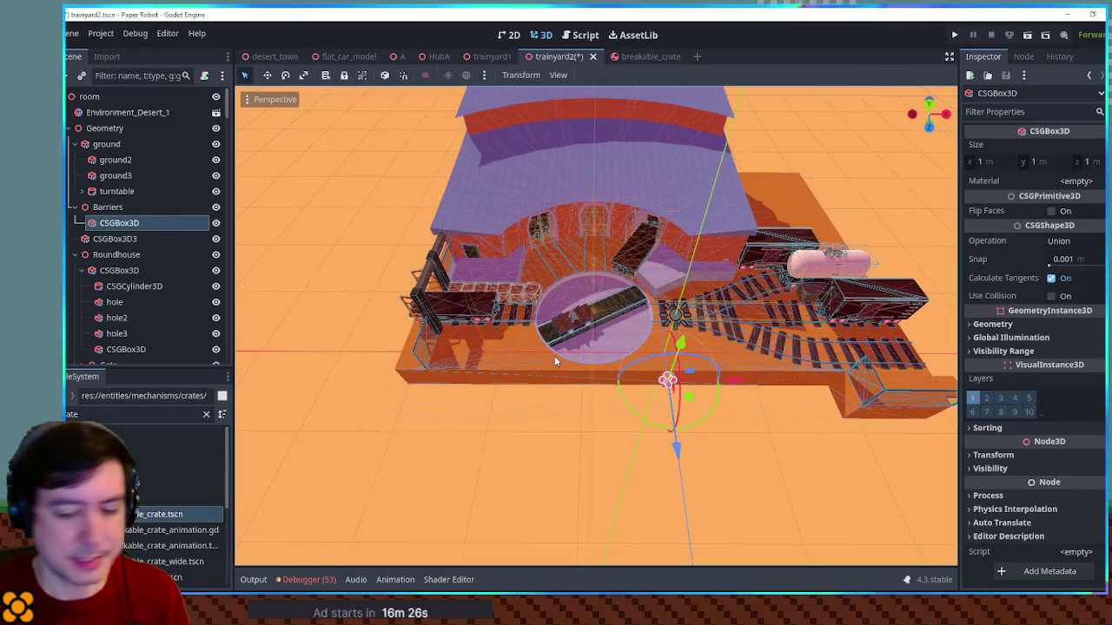
key("KP_7")
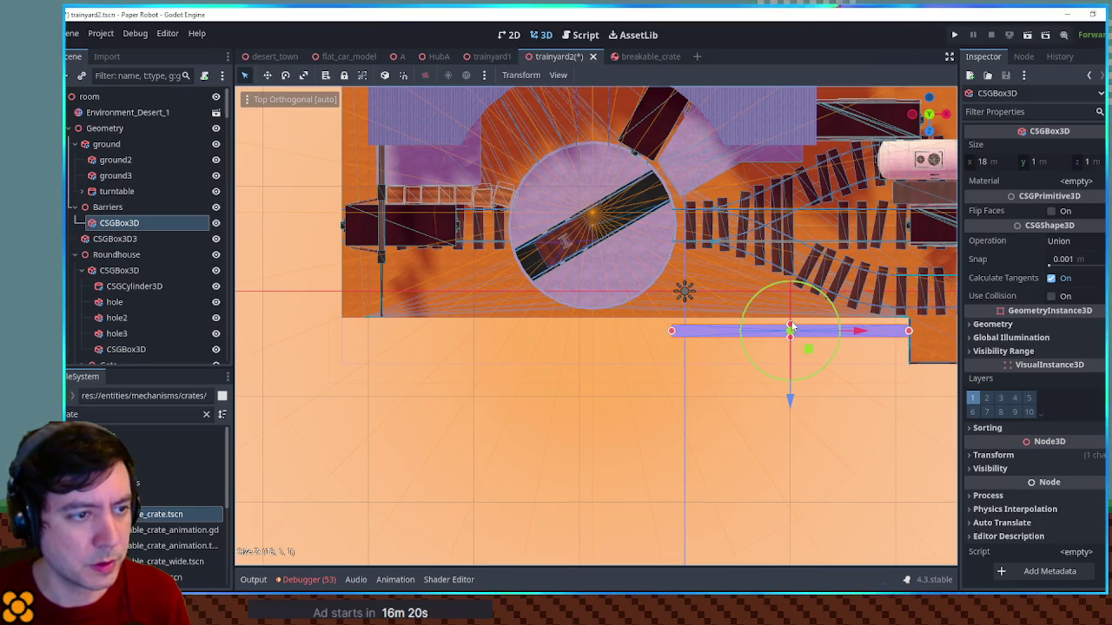
left_click_drag(673, 335, 353, 339)
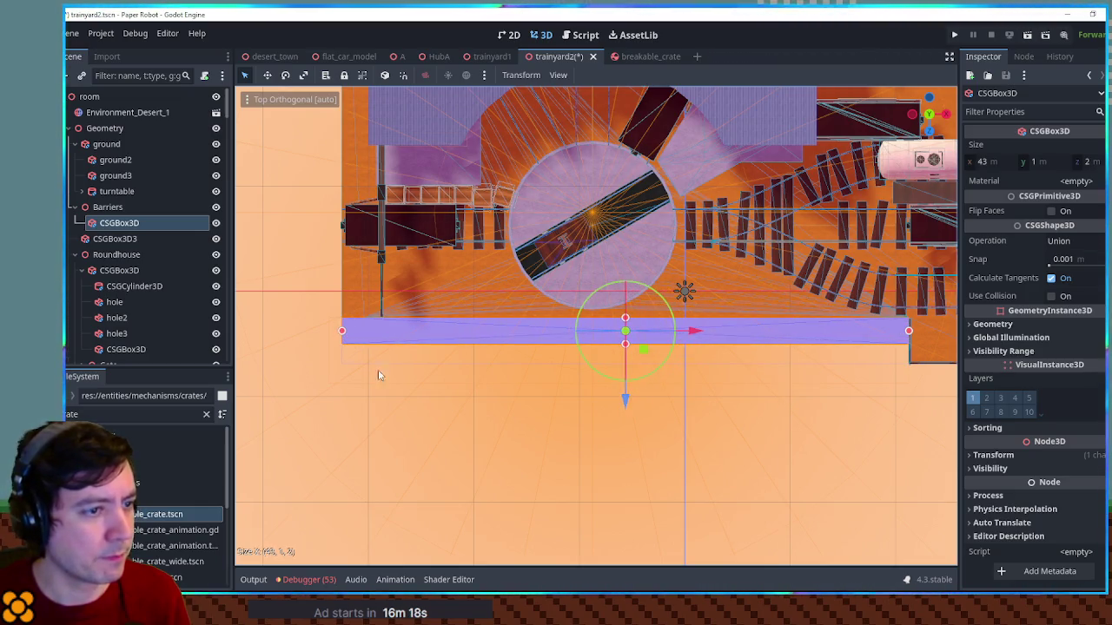
key("KP_1")
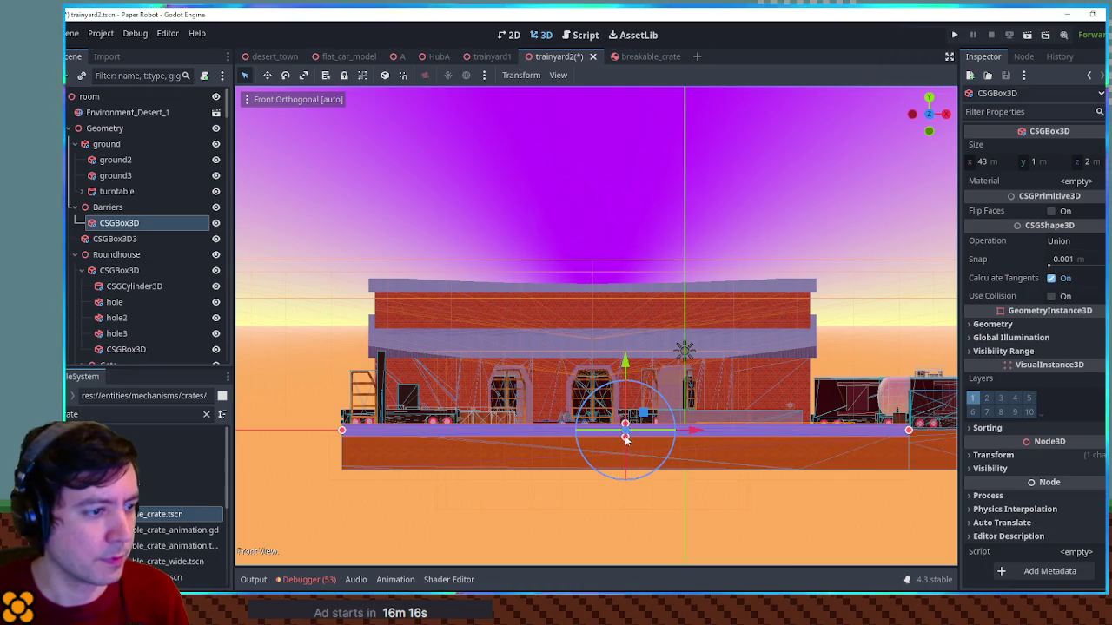
left_click_drag(626, 439, 625, 452)
left_click_drag(626, 406, 625, 299)
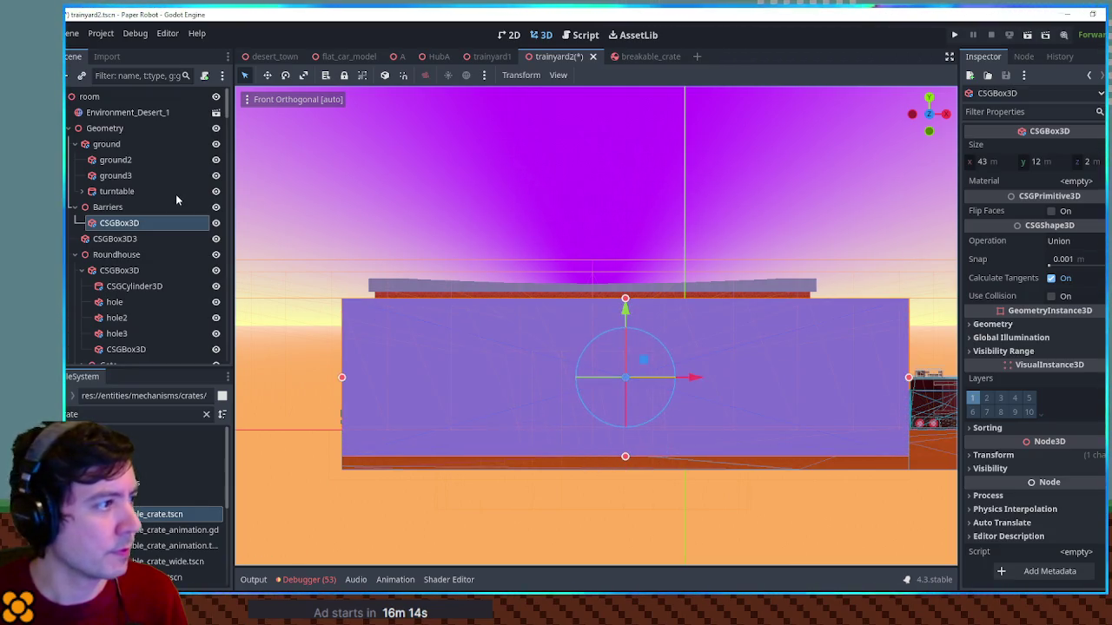
left_click(1049, 296)
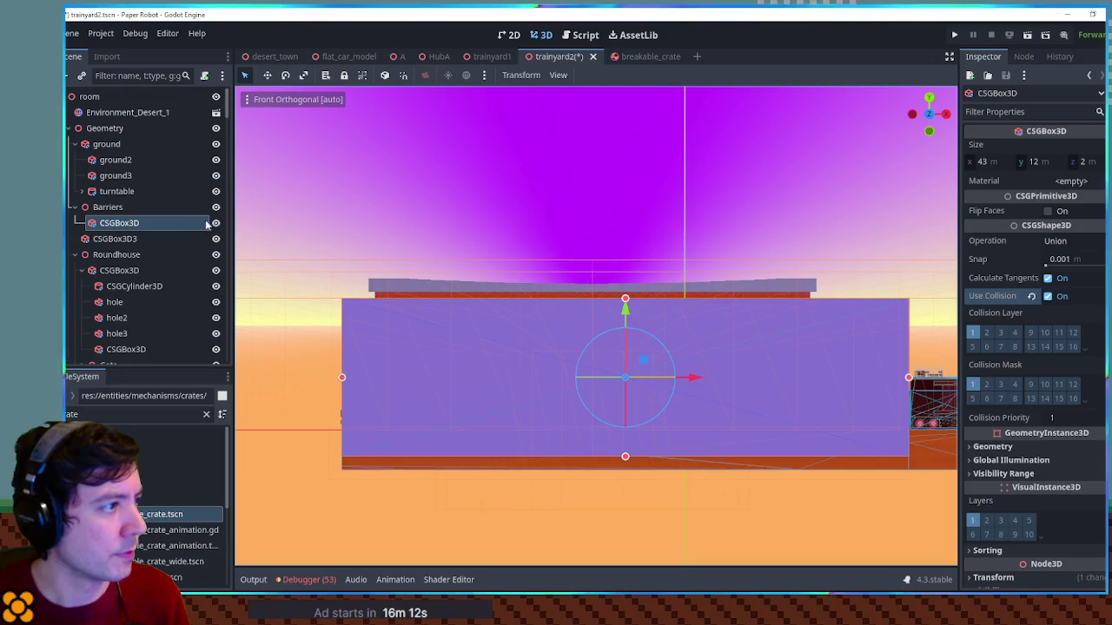
Duplicate the wall, shift the copy 42 m along X, and narrow it to 5 m
mouse_move(678, 348)
left_mouse_down()
mouse_move(706, 347)
mouse_move(744, 380)
mouse_move(794, 362)
mouse_move(629, 353)
left_mouse_up()
key("ctrl+d")
mouse_move(486, 337)
left_mouse_down()
mouse_move(759, 341)
mouse_move(725, 341)
left_mouse_up()
left_click_drag(554, 339, 725, 351)
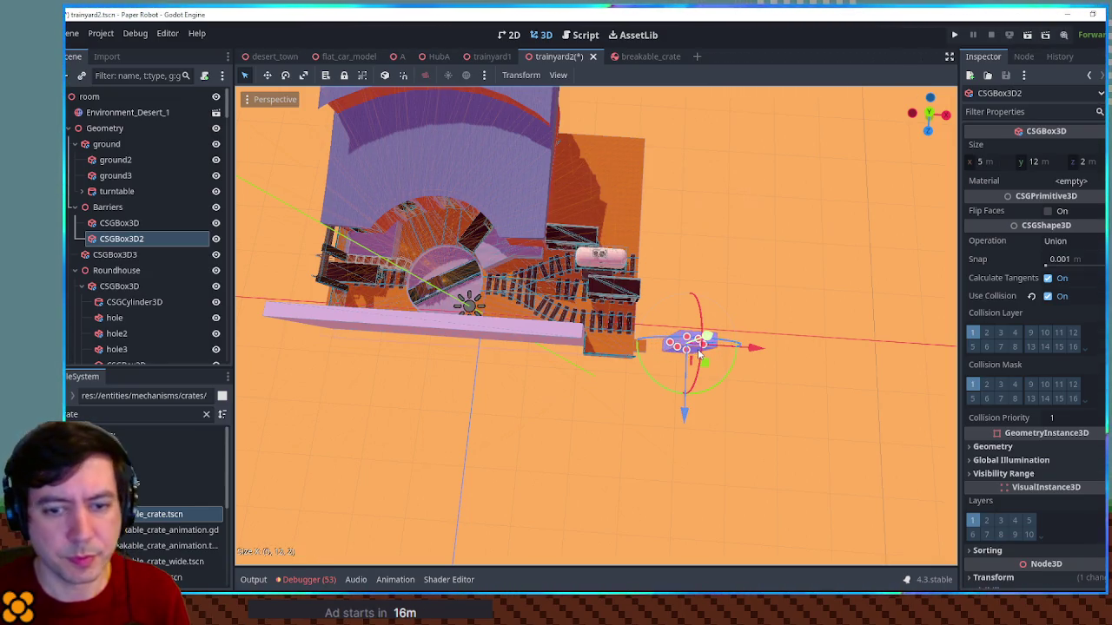
Move CSGBox3D2 to the platform's right end and lengthen it across the tracks
key("KP_7")
scroll(699, 352, "up", 8)
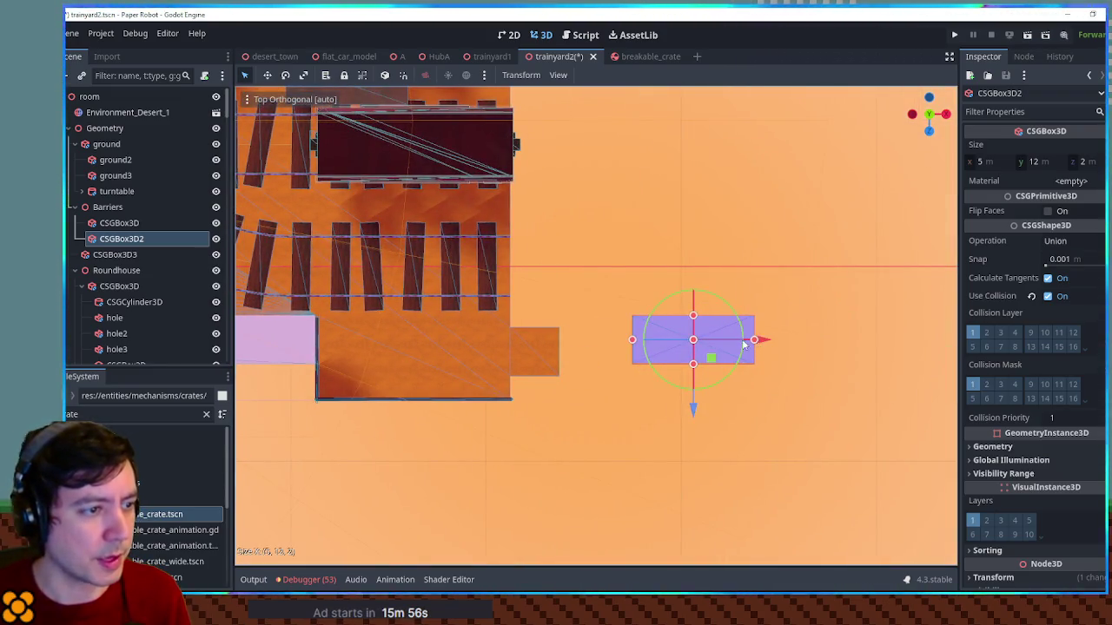
mouse_move(673, 359)
left_mouse_down()
mouse_move(551, 362)
mouse_move(553, 155)
mouse_move(534, 145)
left_mouse_up()
mouse_move(535, 242)
left_mouse_down()
mouse_move(522, 405)
mouse_move(443, 287)
mouse_move(464, 259)
mouse_move(525, 310)
left_mouse_up()
Duplicate the end wall into a child block CSGBox3D3 sized 3.612×2×2 m
key("ctrl+d")
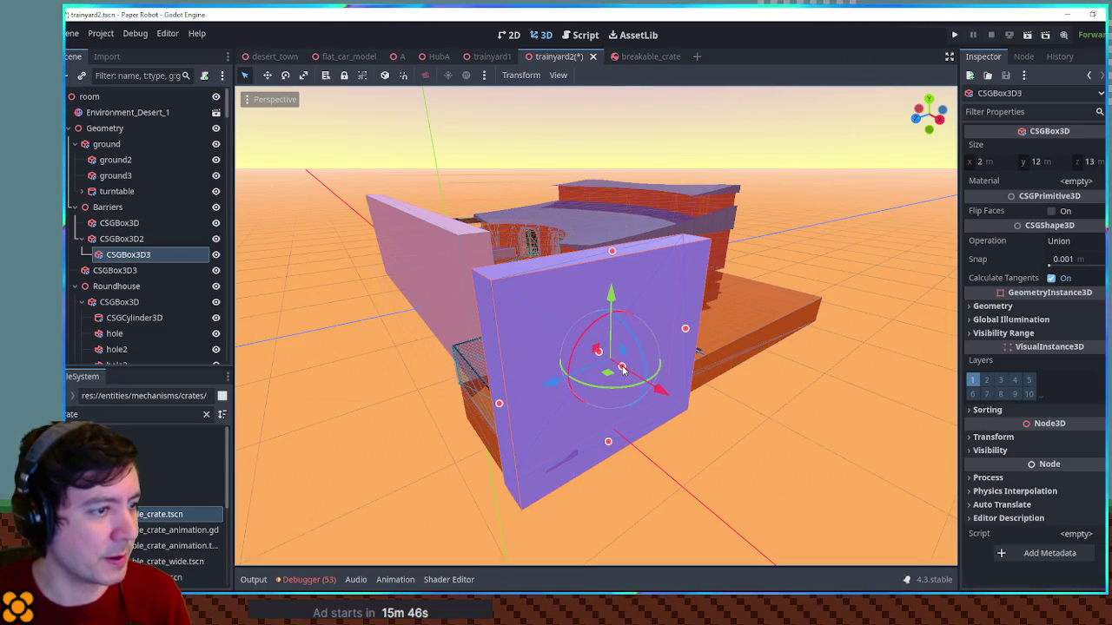
left_click_drag(622, 367, 632, 375)
left_click_drag(657, 339, 588, 356)
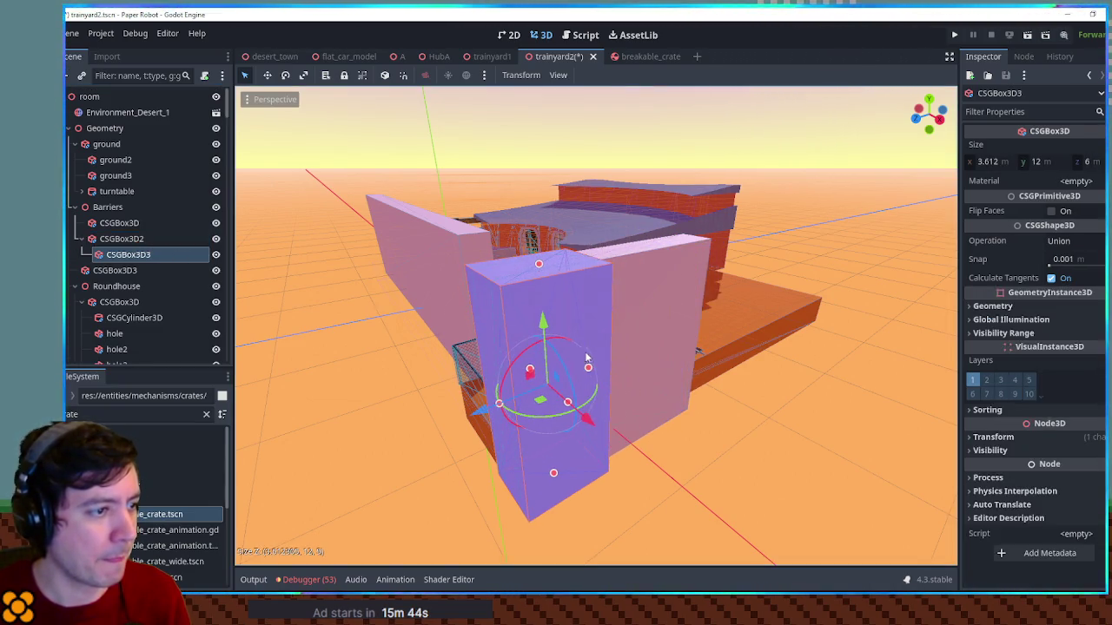
key("KP_7")
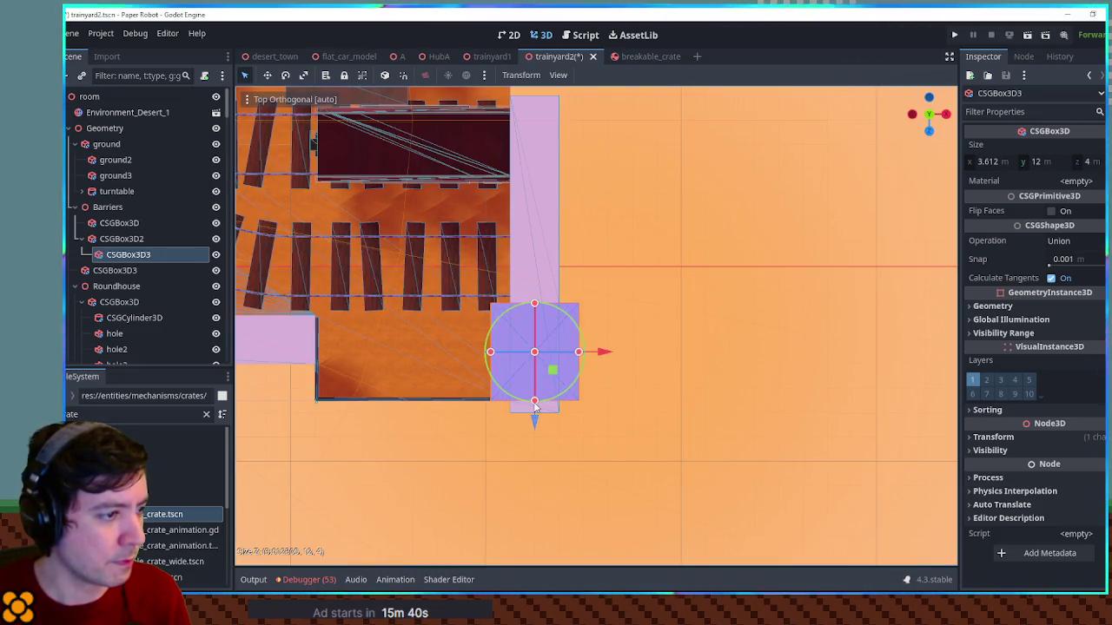
mouse_move(536, 382)
left_mouse_down()
mouse_move(606, 283)
mouse_move(576, 511)
left_mouse_up()
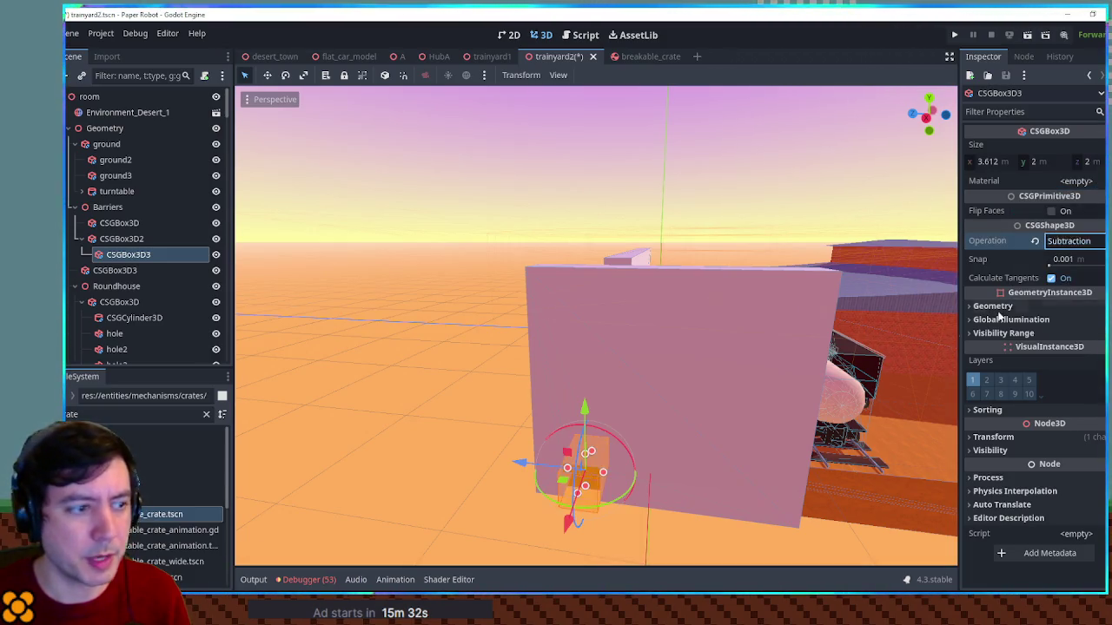
In Right Orthogonal view, raise the CSGBox3D3 subtraction block to 3 m tall for the doorway
key("KP_3")
scroll(587, 461, "up", 2)
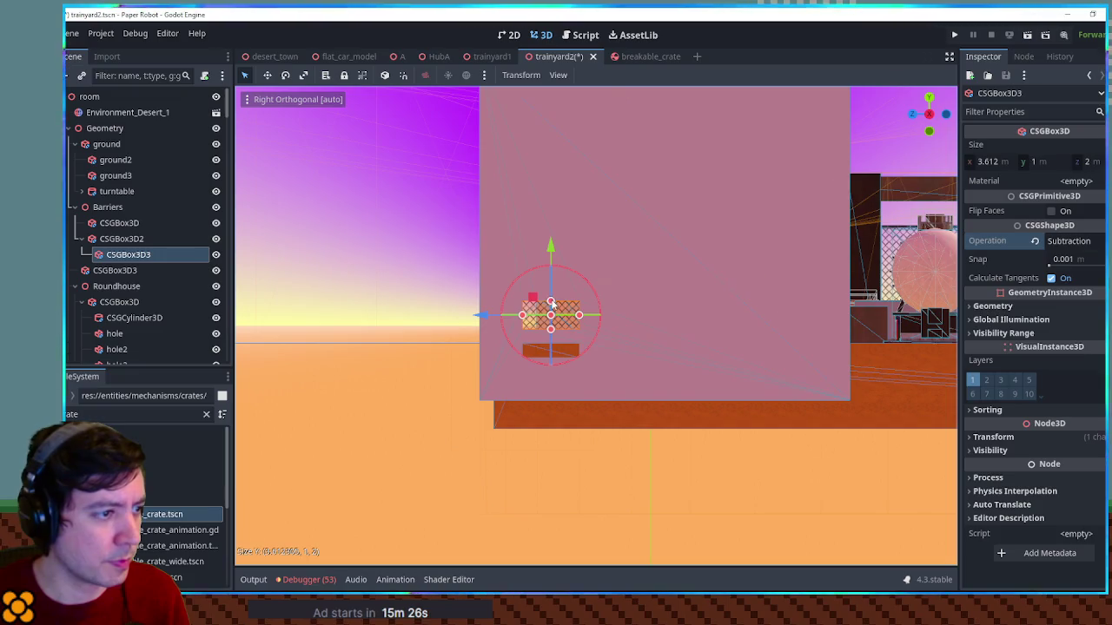
left_click_drag(552, 289, 553, 259)
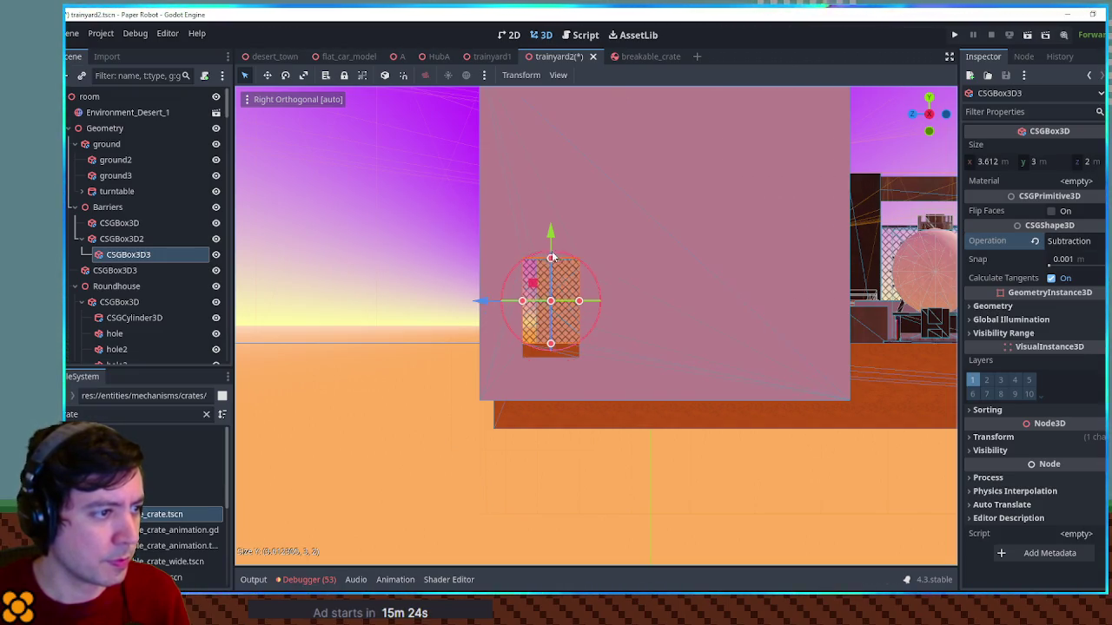
left_click(511, 251)
mouse_move(368, 248)
left_mouse_down()
mouse_move(660, 330)
mouse_move(571, 348)
mouse_move(455, 324)
mouse_move(717, 335)
mouse_move(673, 396)
left_mouse_up()
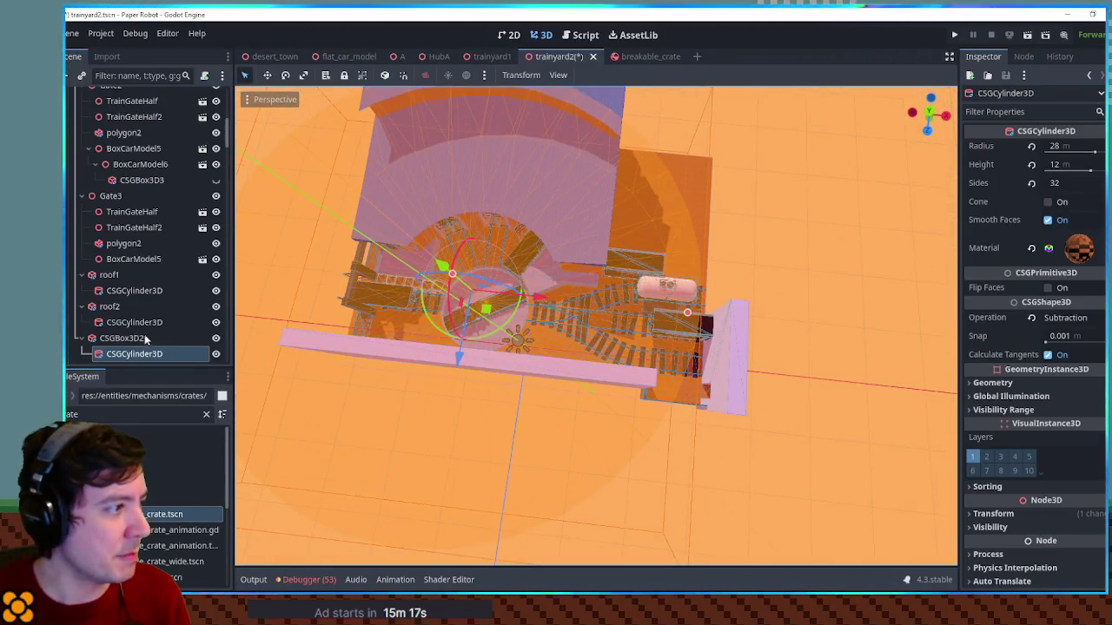
Check the end wall cutout, hide the Barriers walls, and save the scene
left_click(83, 338)
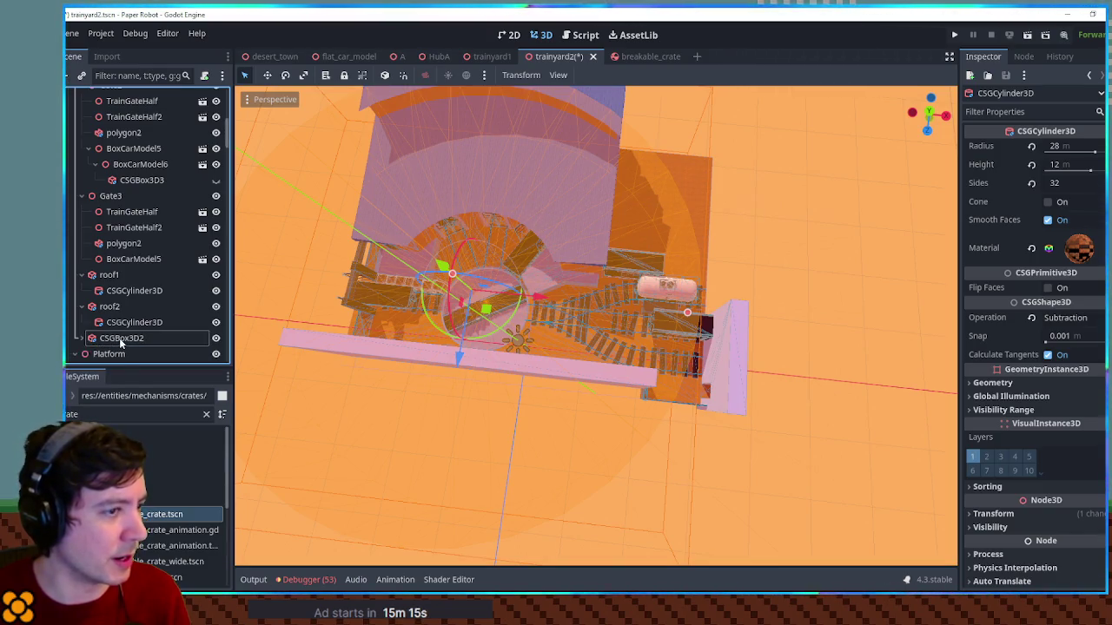
left_click(120, 340)
left_click(734, 361)
mouse_move(735, 361)
left_mouse_down()
mouse_move(756, 322)
mouse_move(669, 446)
mouse_move(620, 391)
mouse_move(556, 374)
left_mouse_up()
left_click(620, 390)
scroll(149, 221, "up", 3)
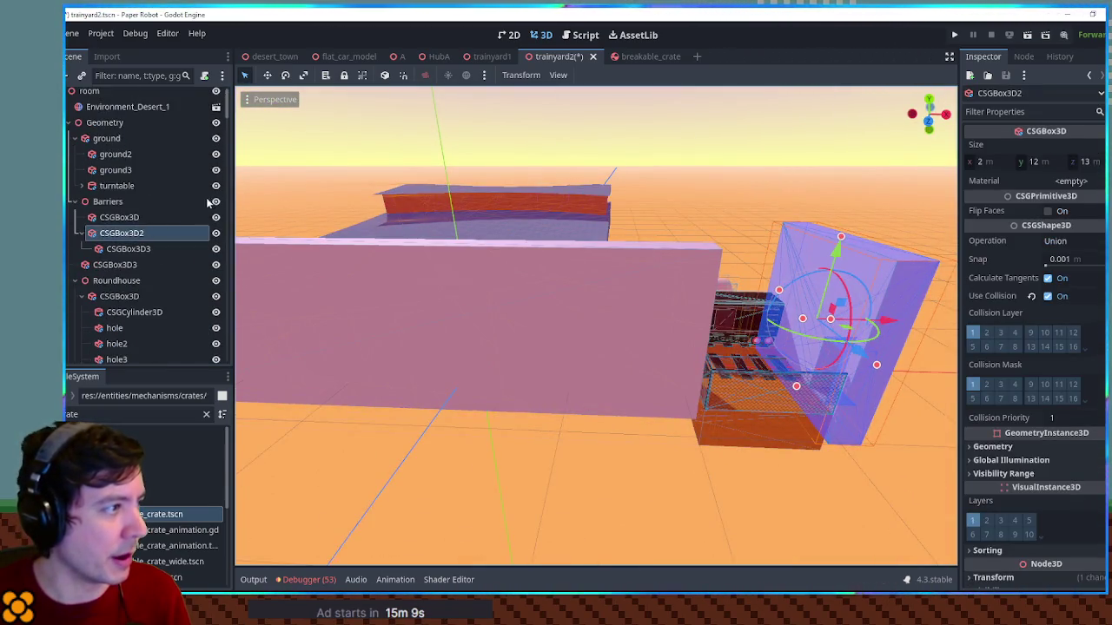
left_click(216, 202)
scroll(560, 343, "up", 1)
key("ctrl+s")
Collapse the Barriers, ground, Geometry and Decor branches and select CameraControls
scroll(560, 343, "up", 2)
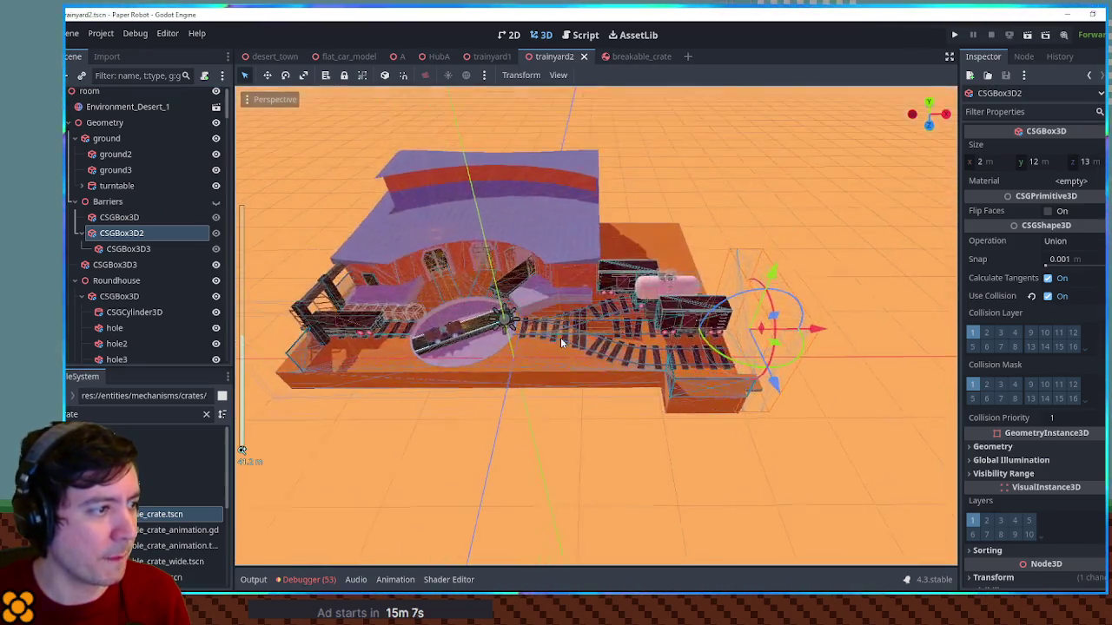
scroll(561, 343, "down", 3)
left_click(79, 202)
left_click(74, 138)
left_click(70, 122)
left_click(70, 139)
left_click(113, 154)
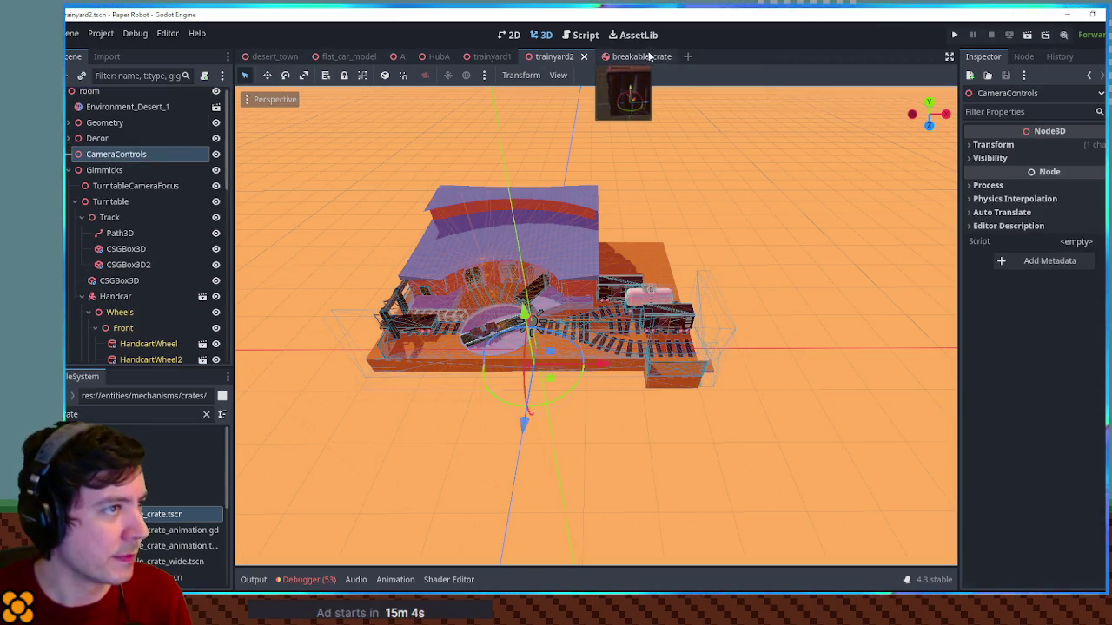
In trainyard1, select the CameraBounds node for copying, then return to trainyard2
left_click(488, 56)
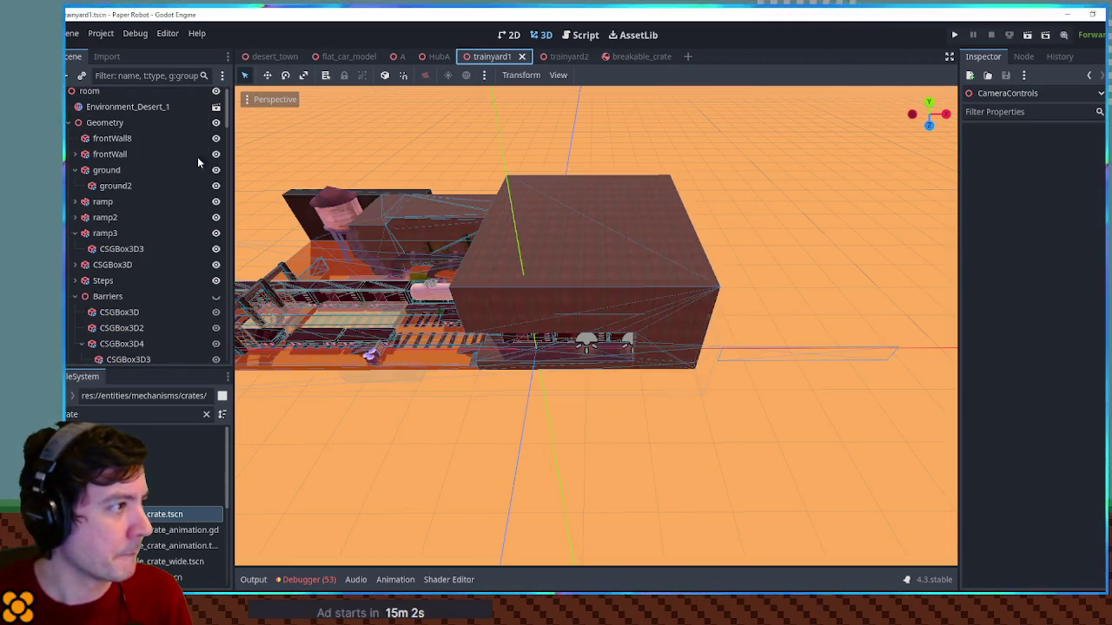
scroll(139, 217, "up", 10)
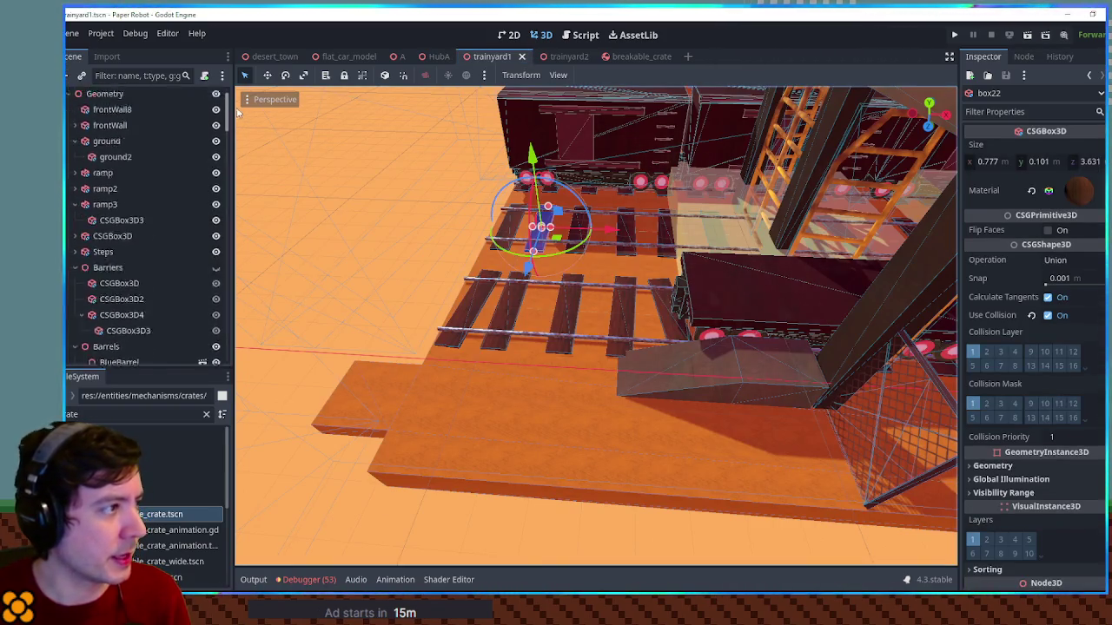
left_click(69, 128)
left_click(70, 145)
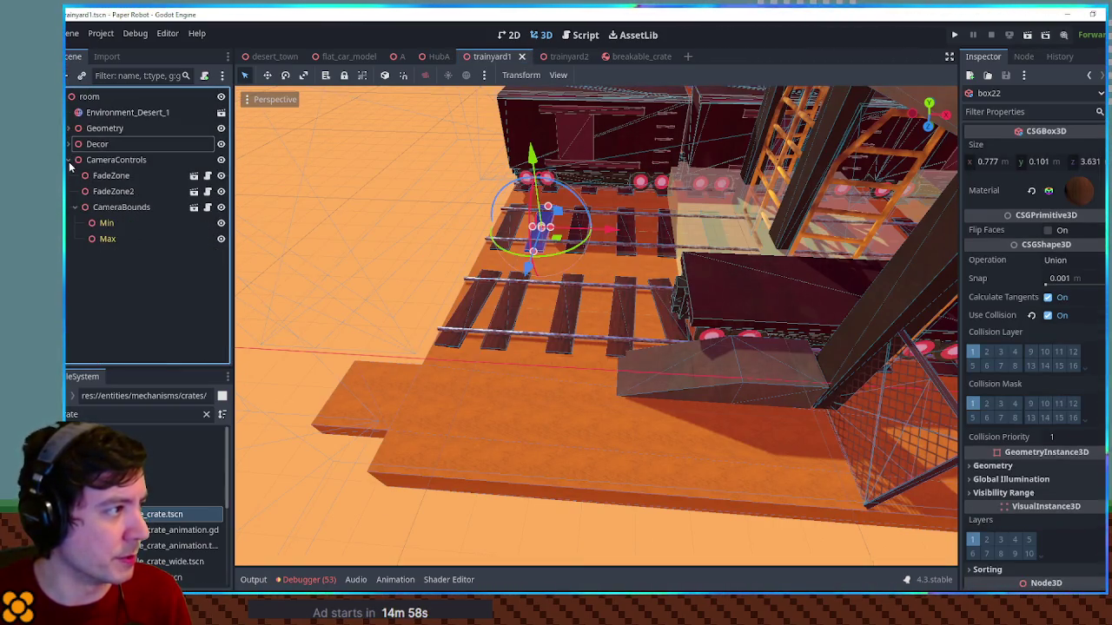
left_click(121, 208)
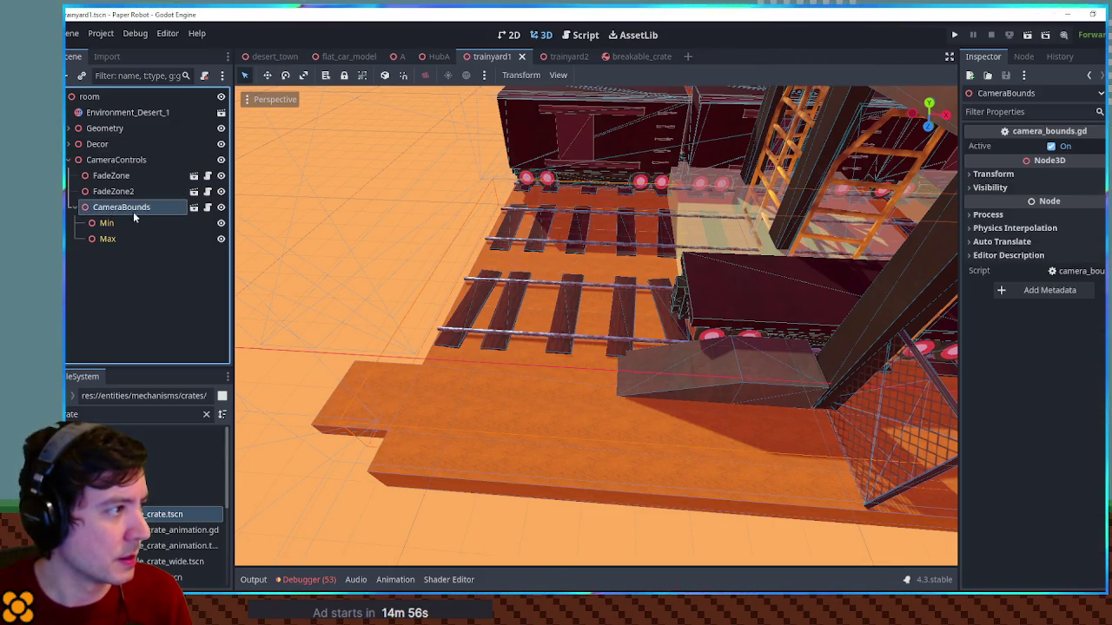
key("ctrl+Tab")
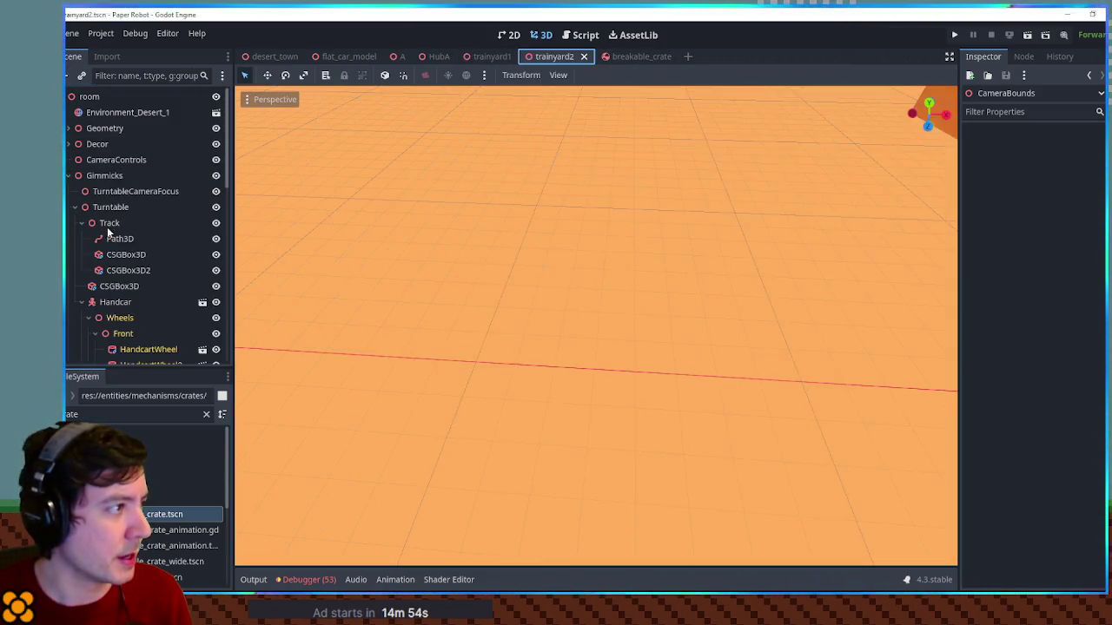
Paste CameraBounds with its Min and Max markers and view the level from Top
key("ctrl+v")
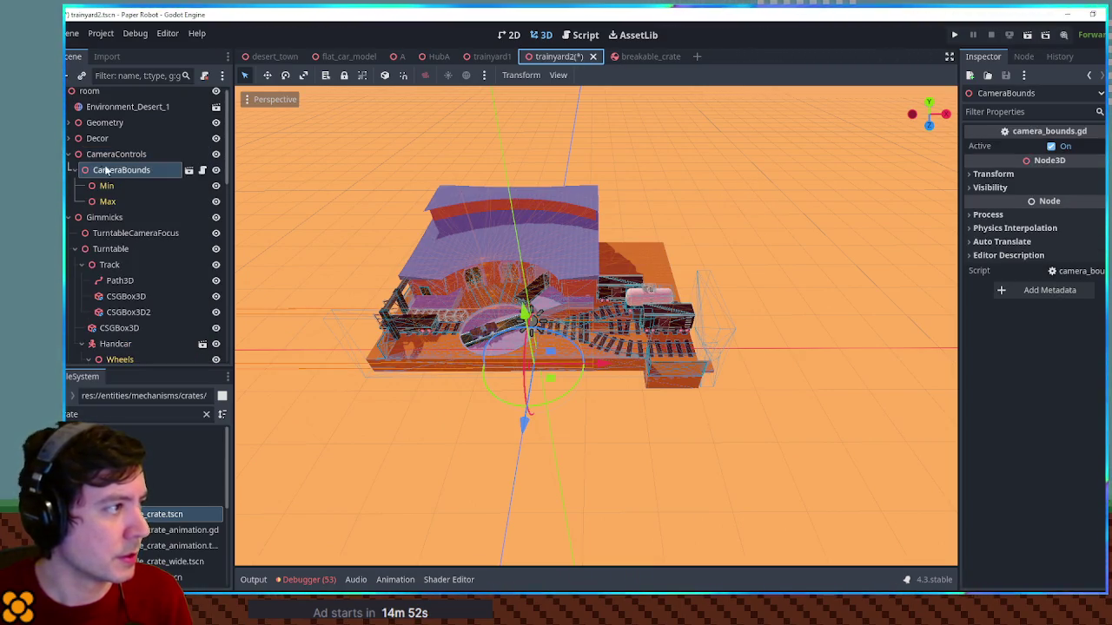
left_click(111, 187)
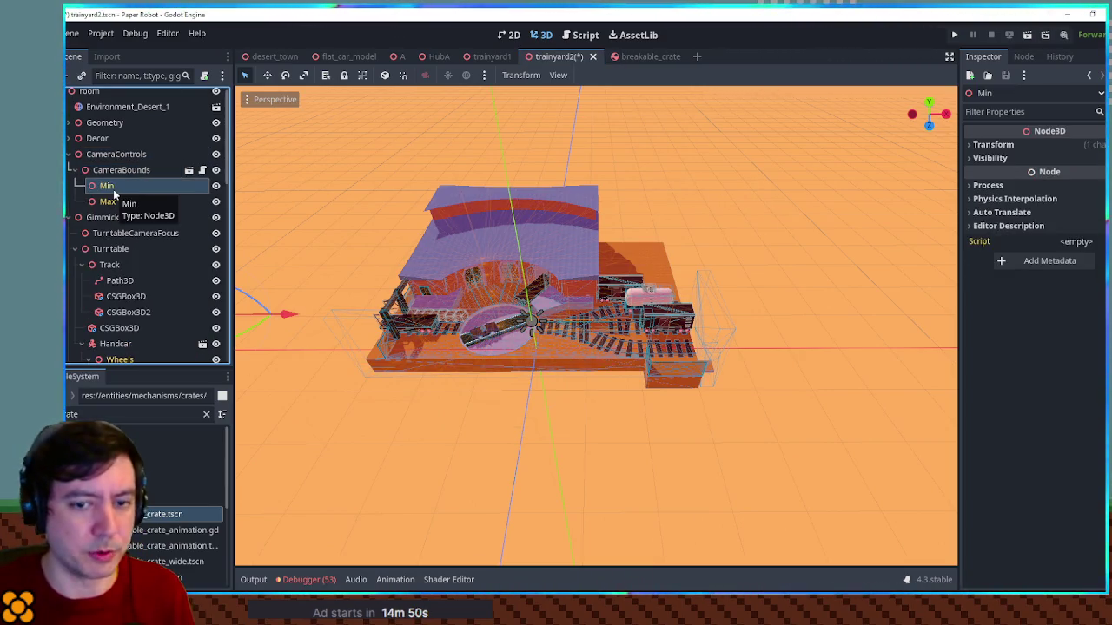
left_click(467, 440)
key("KP_7")
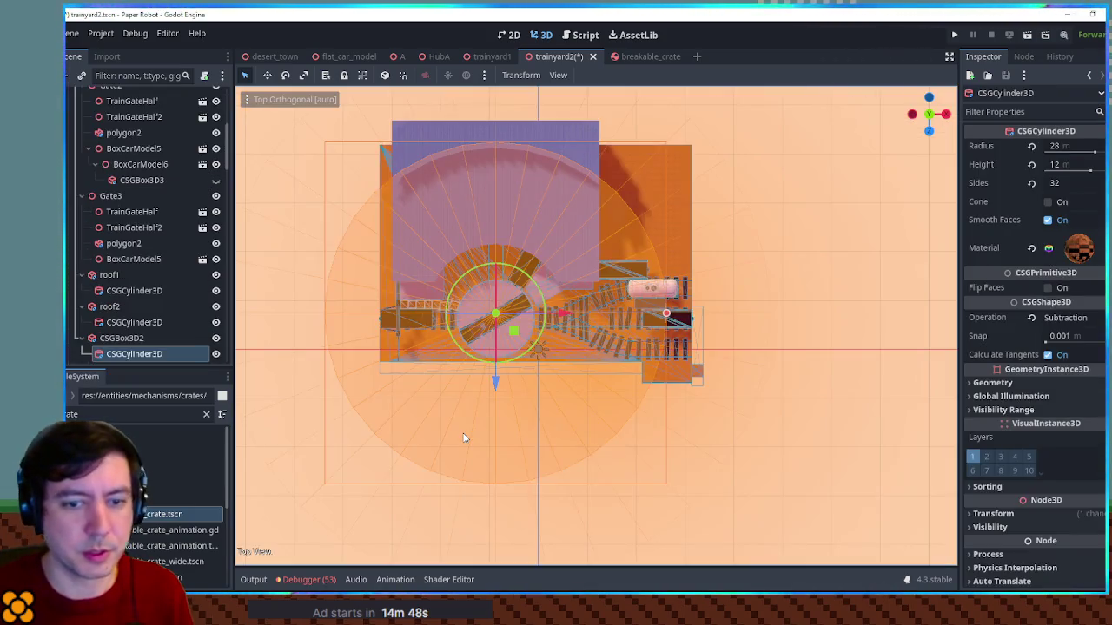
scroll(453, 418, "up", 5)
scroll(123, 225, "up", 10)
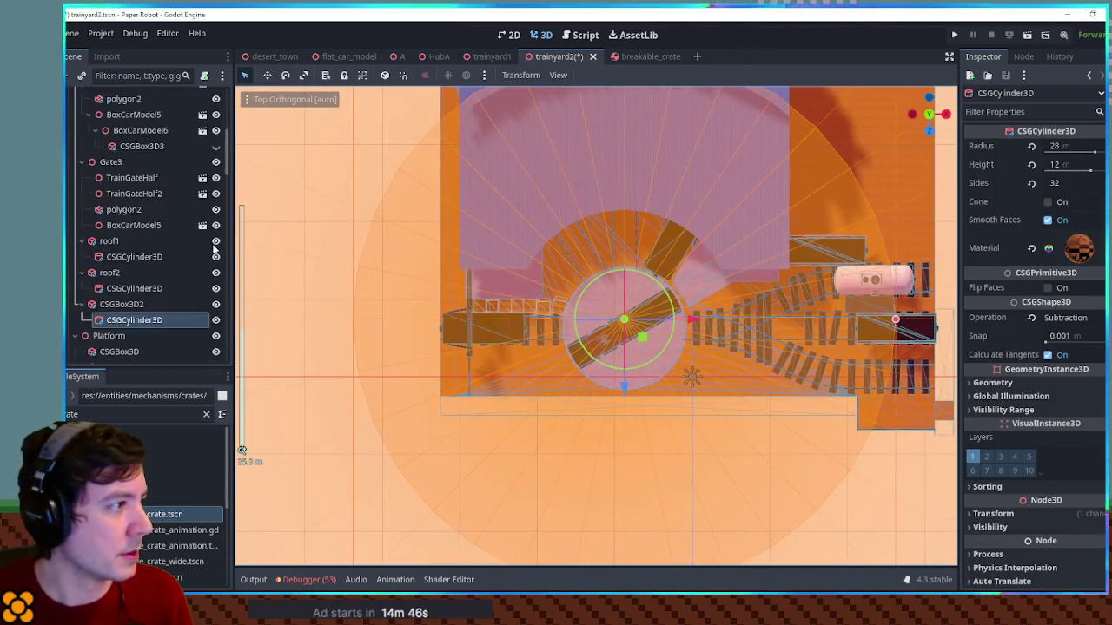
left_click(76, 191)
left_click(69, 129)
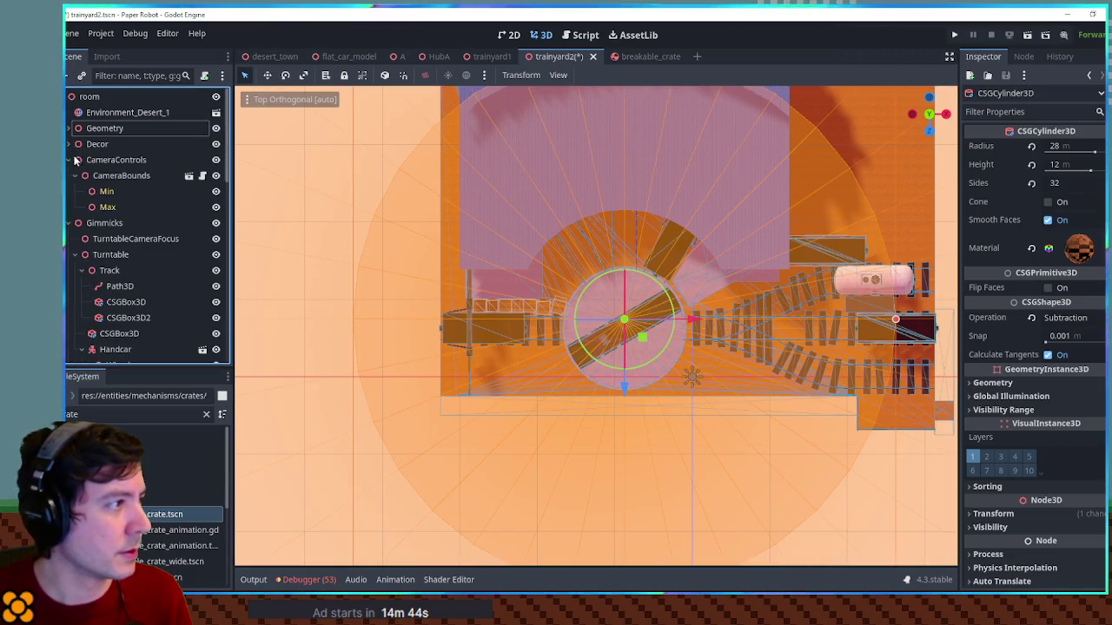
left_click(106, 191)
scroll(486, 343, "down", 3)
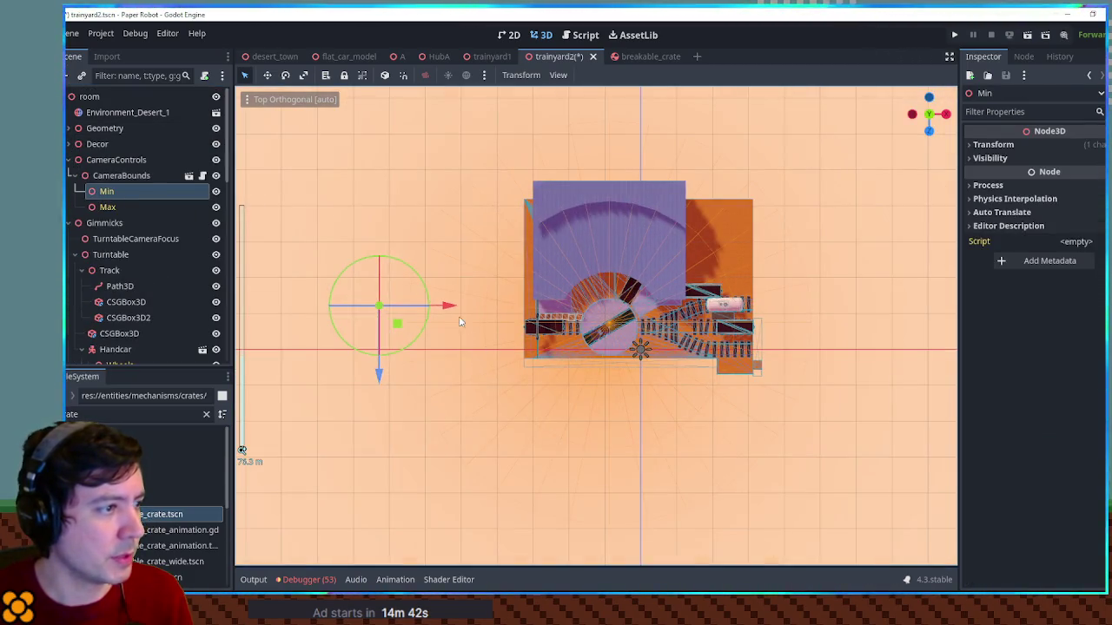
Place Min at the level's upper-left corner and Max at the lower-right, then save
left_click_drag(399, 325, 559, 311)
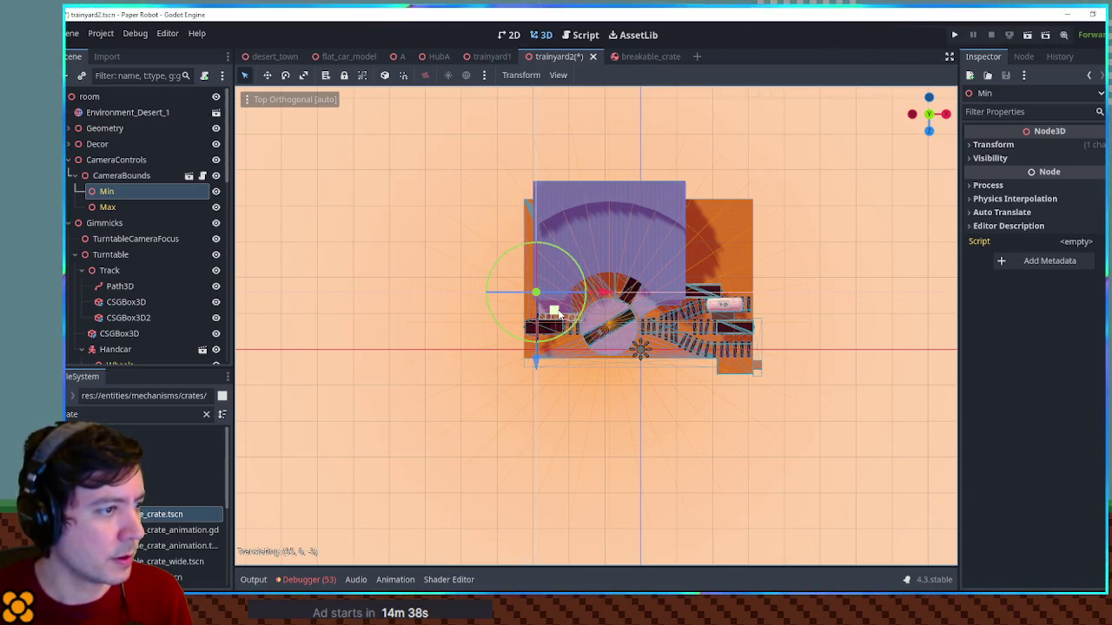
left_click(137, 208)
left_click_drag(700, 380, 768, 390)
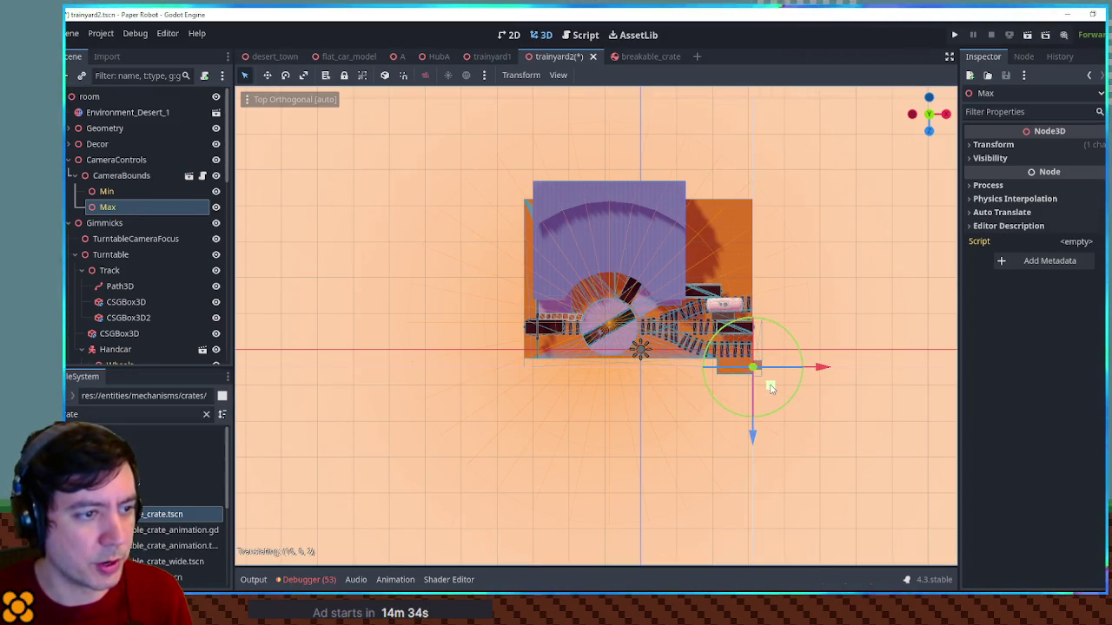
key("ctrl+s")
scroll(740, 398, "up", 6)
scroll(740, 398, "up", 5)
mouse_move(740, 398)
left_mouse_down()
mouse_move(724, 393)
mouse_move(717, 405)
mouse_move(727, 365)
mouse_move(405, 355)
mouse_move(674, 375)
mouse_move(444, 366)
mouse_move(398, 393)
mouse_move(612, 427)
mouse_move(322, 460)
mouse_move(628, 330)
mouse_move(606, 340)
mouse_move(591, 325)
mouse_move(634, 295)
mouse_move(548, 330)
mouse_move(596, 336)
mouse_move(628, 298)
mouse_move(590, 325)
mouse_move(613, 348)
mouse_move(546, 335)
mouse_move(713, 367)
mouse_move(646, 359)
left_mouse_up()
Drag breakable_crate.tscn under the Gimmicks node and enable Editable Children on it
scroll(607, 340, "up", 3)
scroll(606, 340, "down", 2)
scroll(596, 336, "up", 2)
scroll(646, 358, "up", 2)
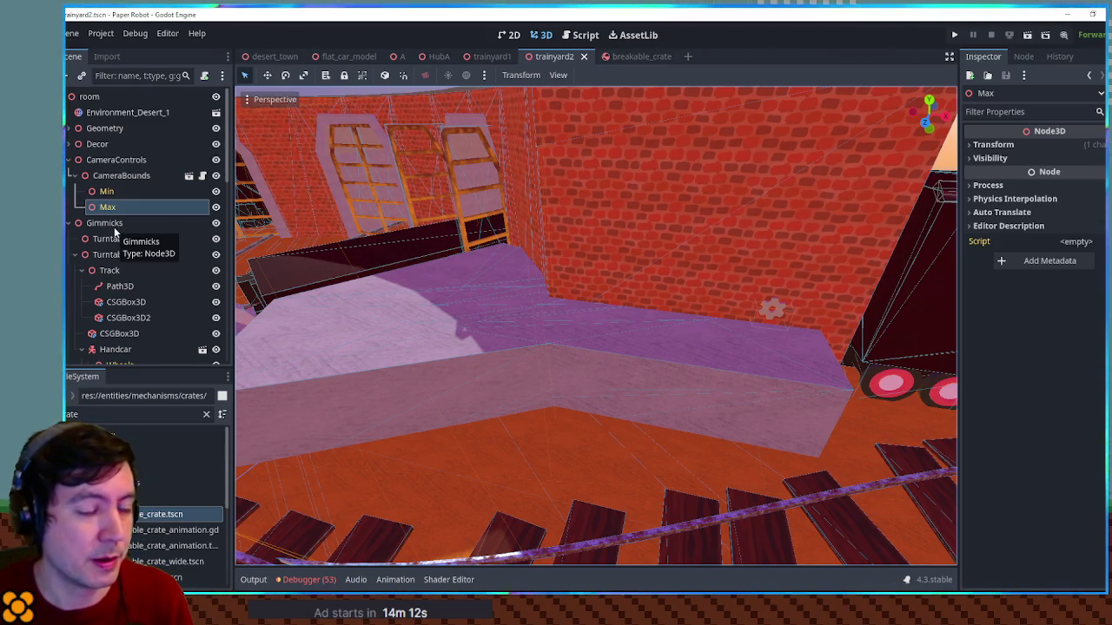
mouse_move(161, 514)
left_mouse_down()
mouse_move(139, 243)
mouse_move(118, 173)
left_mouse_up()
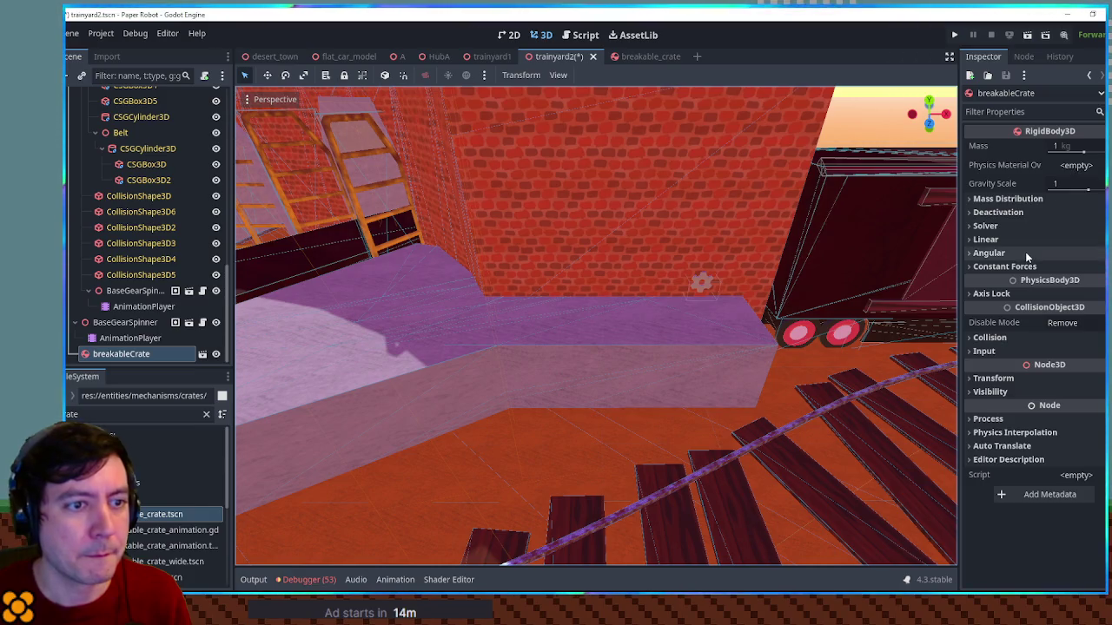
right_click(124, 357)
left_click(174, 479)
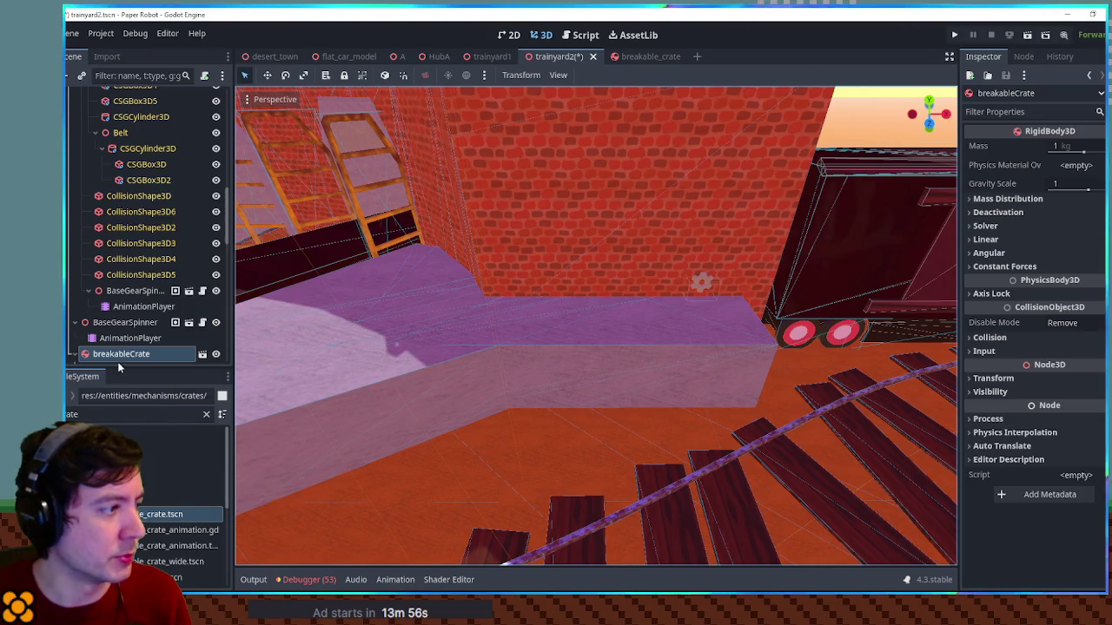
Set the crate's GenericInteract Perma Break State to 03/ty2-box
scroll(109, 325, "down", 5)
left_click(86, 278)
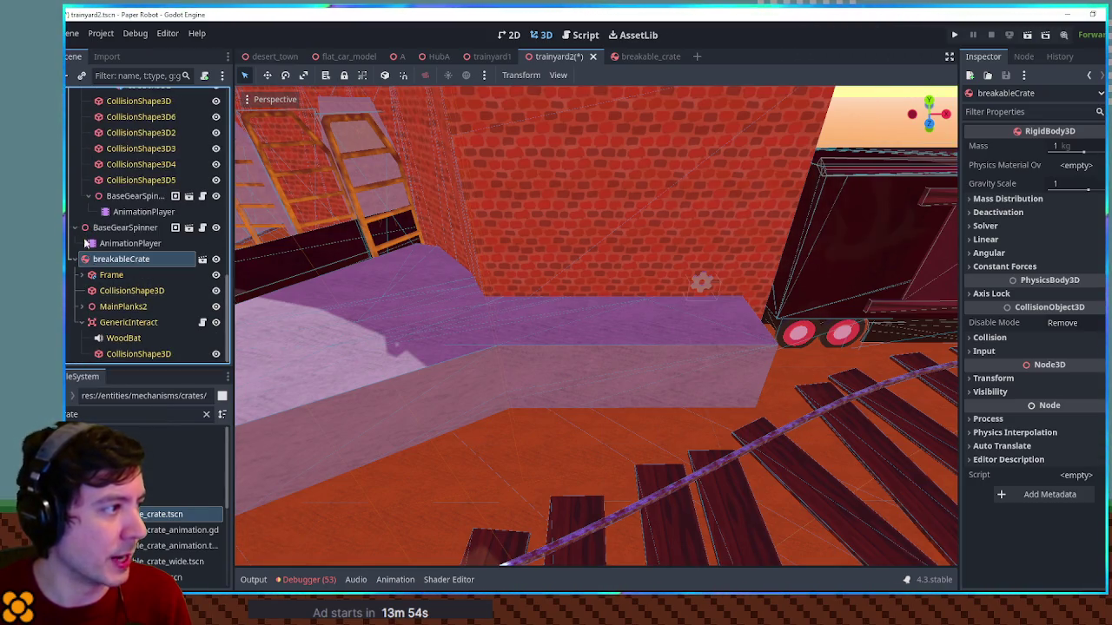
left_click(118, 322)
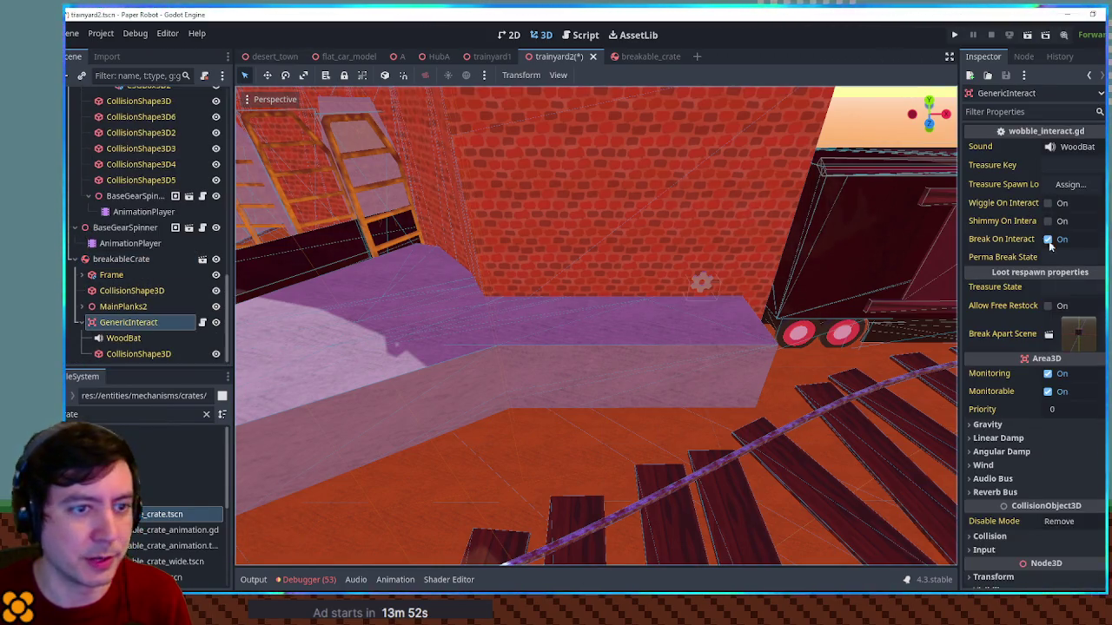
left_click(1070, 257)
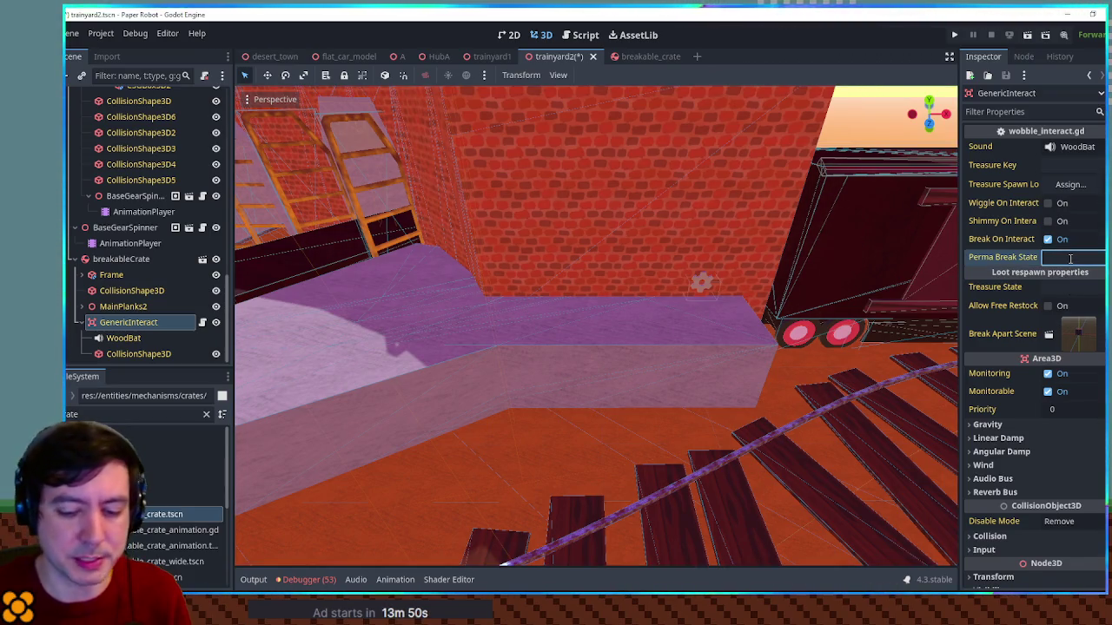
type("03/ty2")
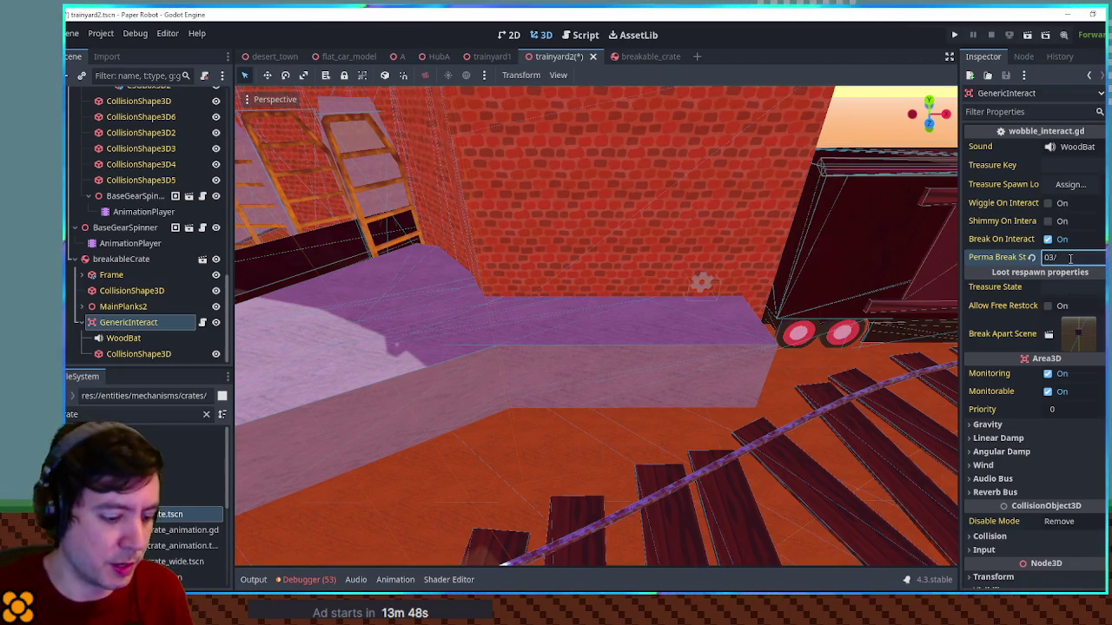
type("-box")
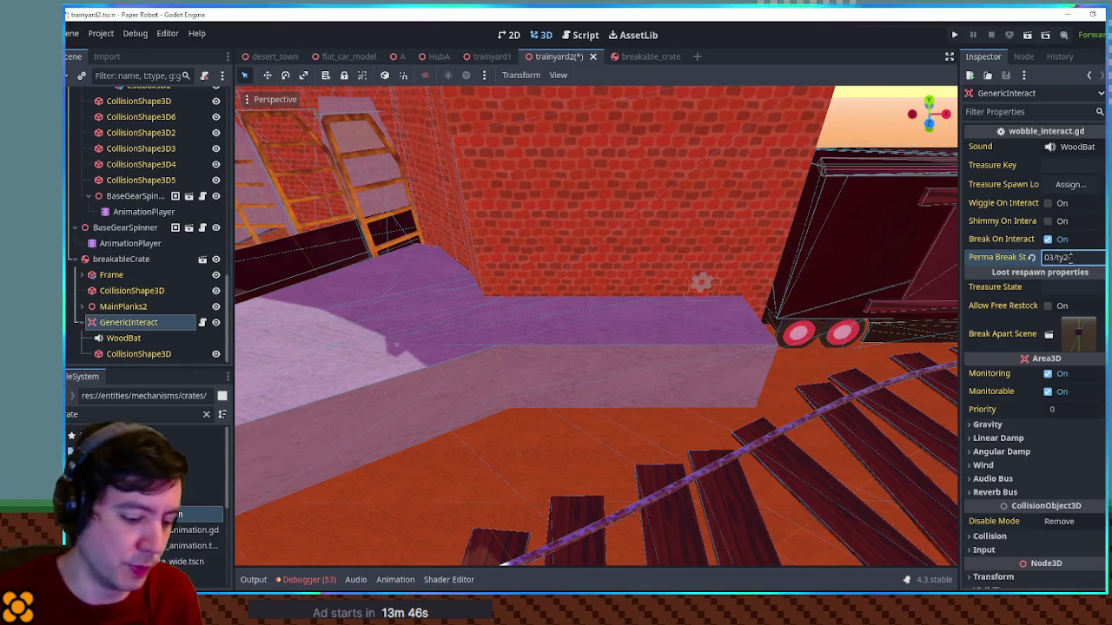
key("Return")
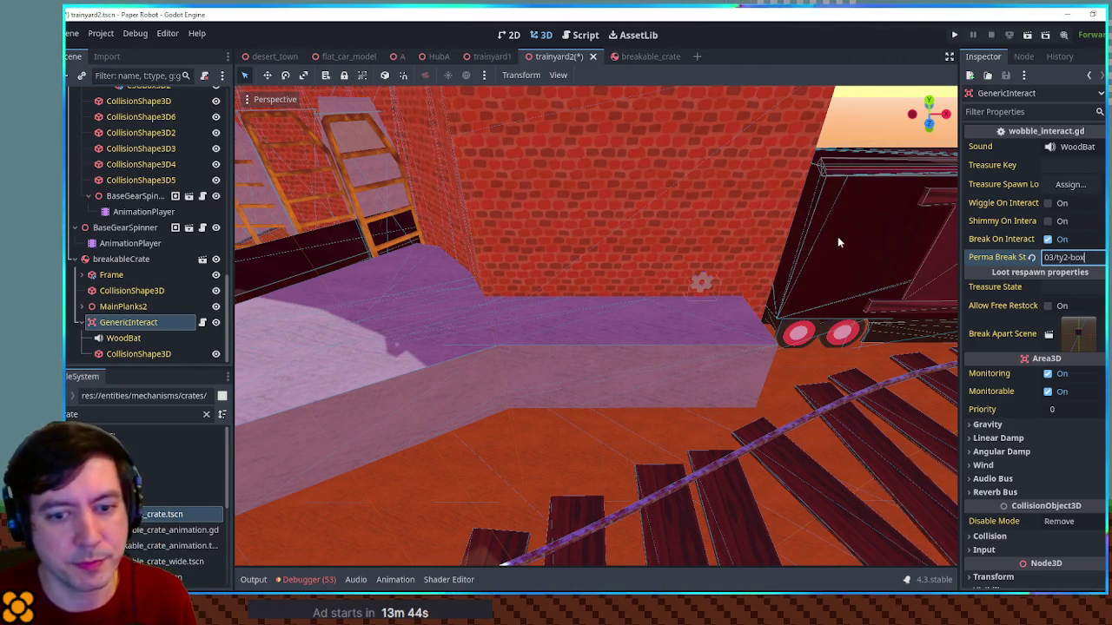
Save the trainyard2 scene and reselect the breakableCrate node
key("ctrl+s")
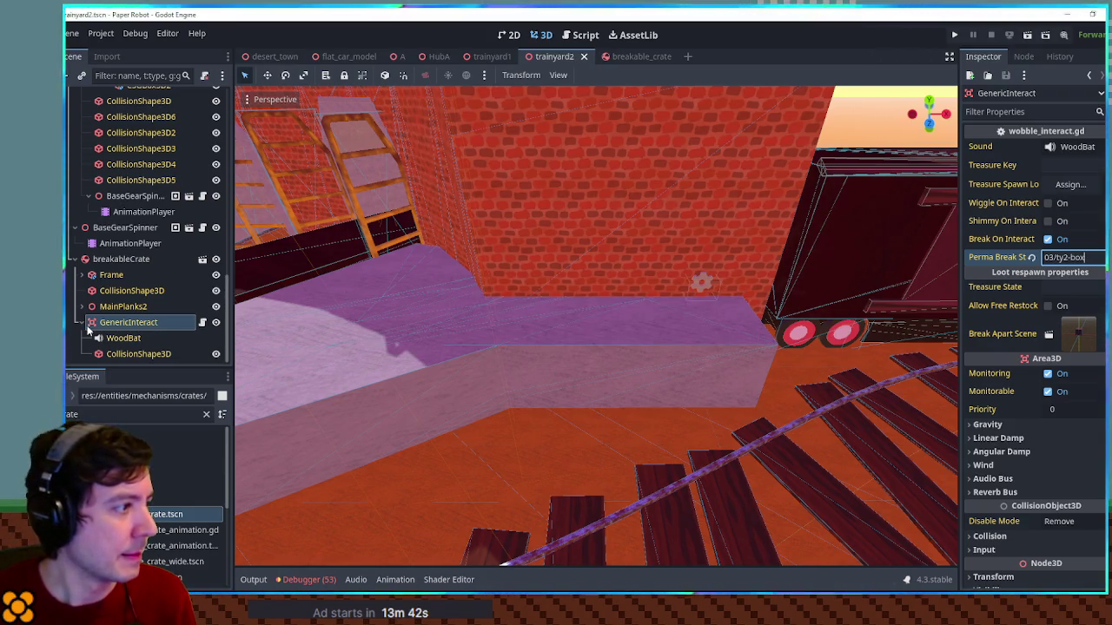
scroll(87, 328, "up", 1)
left_click(124, 293)
scroll(529, 304, "down", 3)
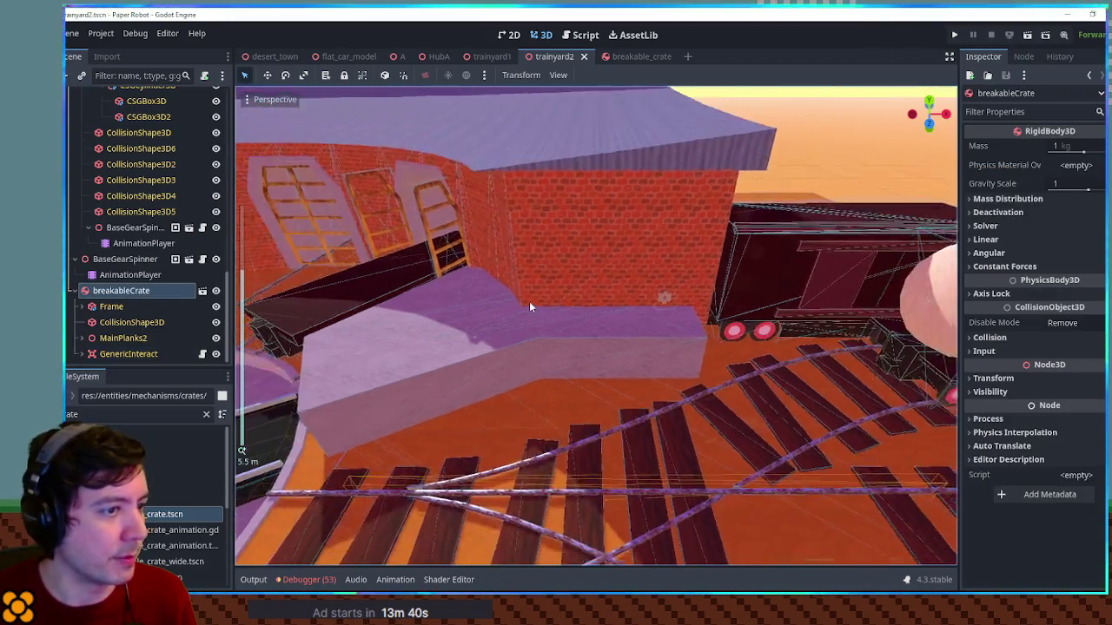
Drag the crate into the roundhouse area and frame the view on it
scroll(530, 306, "down", 10)
left_click_drag(531, 467, 598, 329)
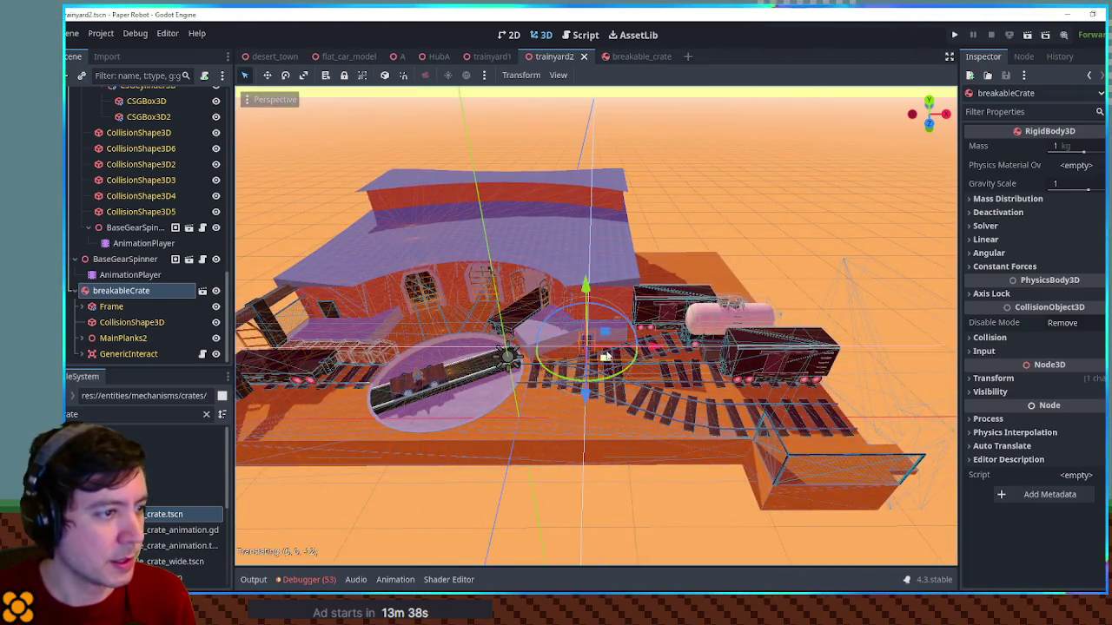
key("f")
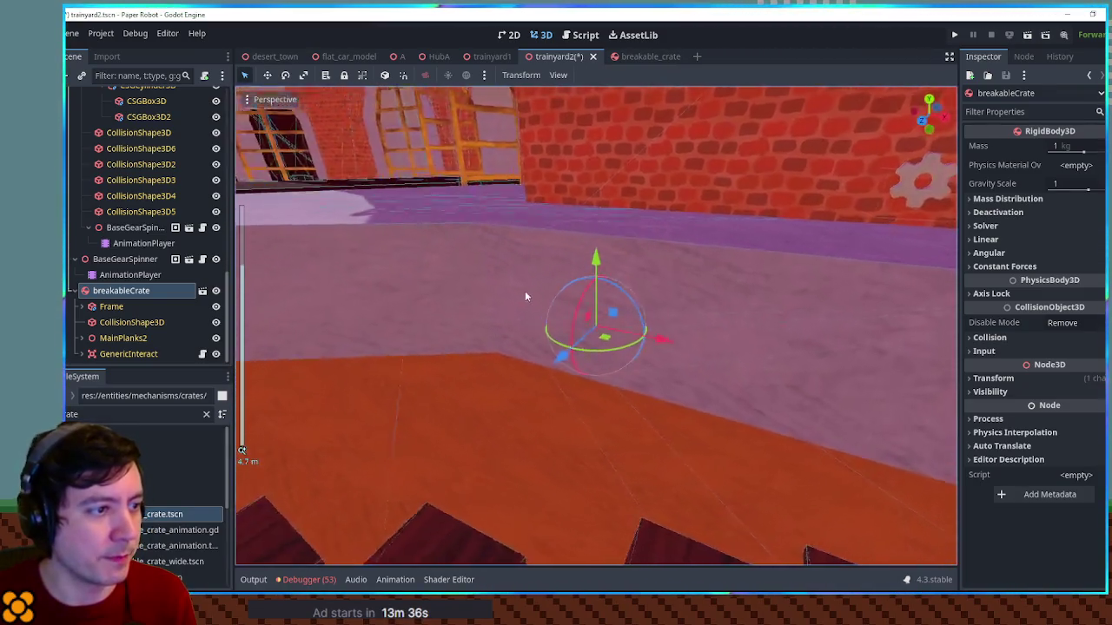
mouse_move(596, 276)
left_mouse_down()
mouse_move(614, 95)
mouse_move(618, 146)
left_mouse_up()
mouse_move(589, 198)
left_mouse_down()
mouse_move(579, 188)
mouse_move(556, 261)
left_mouse_up()
Move the crate against the wall beside the roundhouse tracks, at x 5.402, y 1, z -13.47
key("g")
key("y")
key("z")
left_click(443, 354)
key("g")
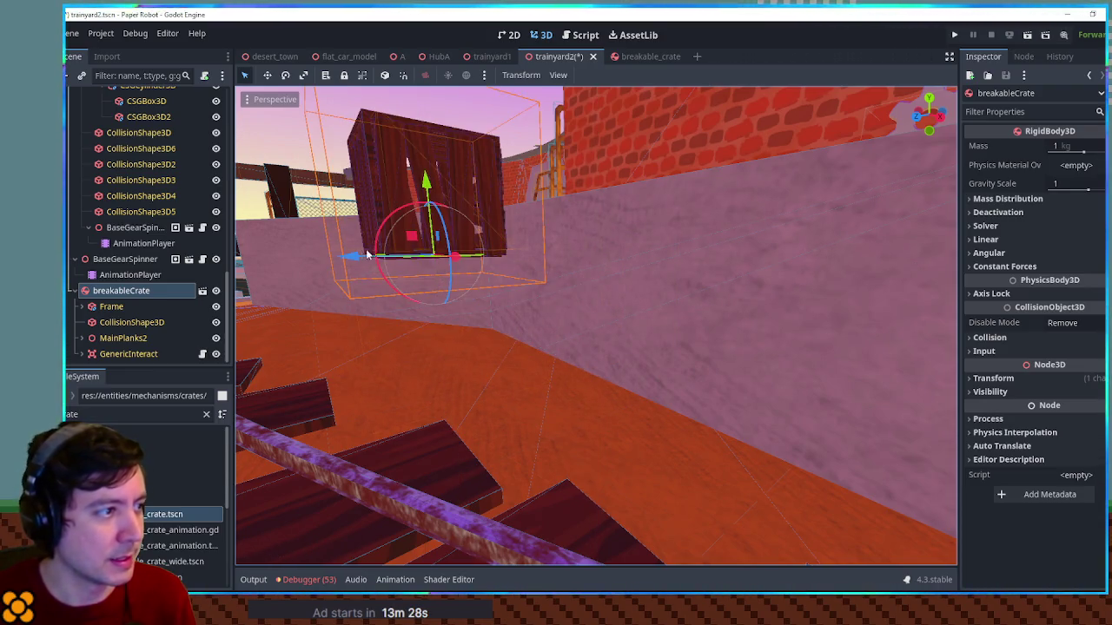
left_click(506, 251)
left_click_drag(507, 251, 608, 261)
Set the crate's Transform Scale to 2 on all axes
left_click(993, 378)
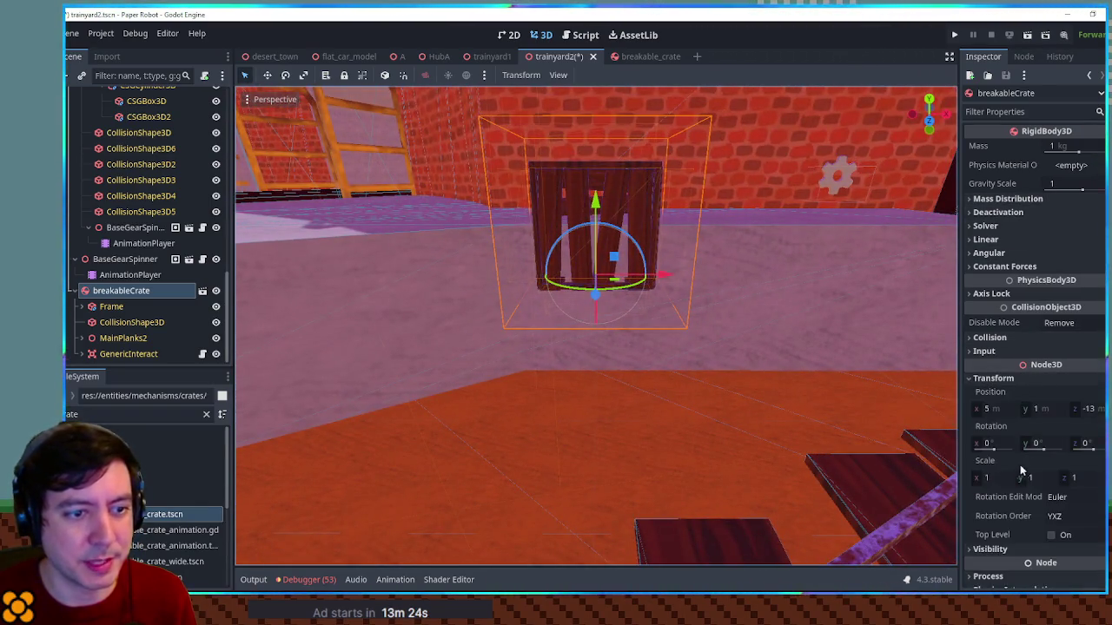
left_click(1004, 478)
key("Return")
mouse_move(651, 218)
left_mouse_down()
mouse_move(491, 243)
mouse_move(457, 260)
mouse_move(715, 310)
mouse_move(695, 306)
mouse_move(740, 226)
mouse_move(710, 234)
left_mouse_up()
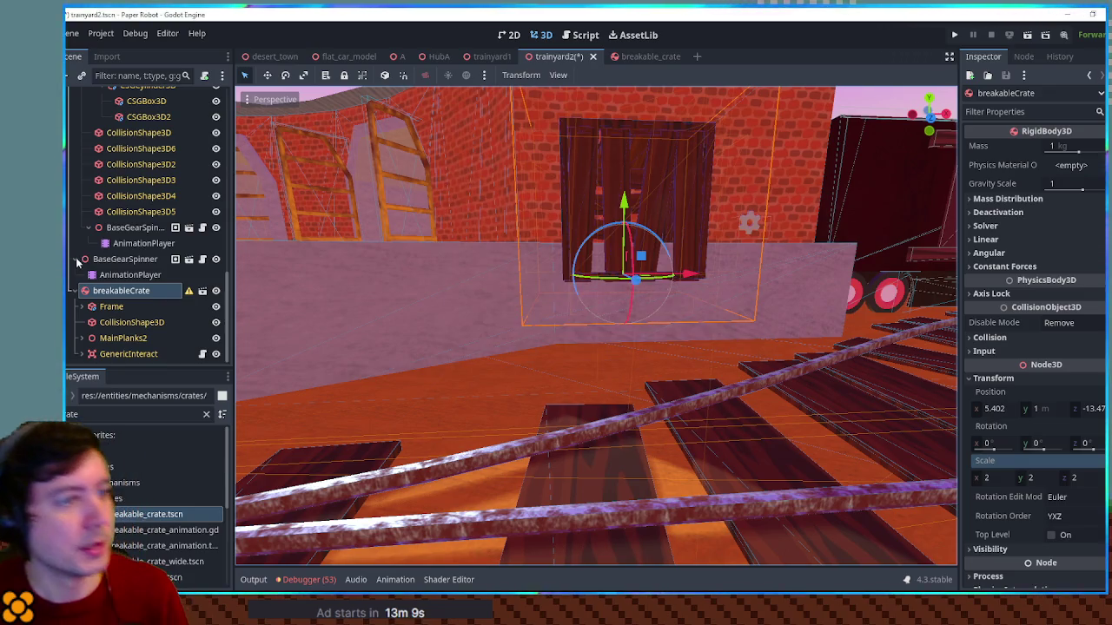
left_click(75, 291)
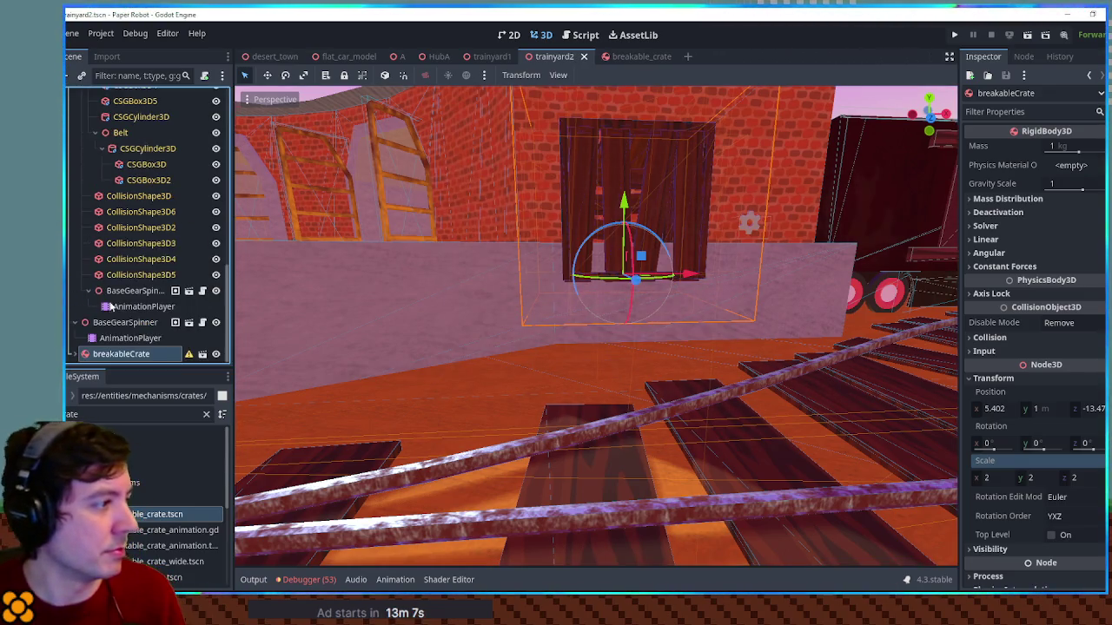
mouse_move(191, 357)
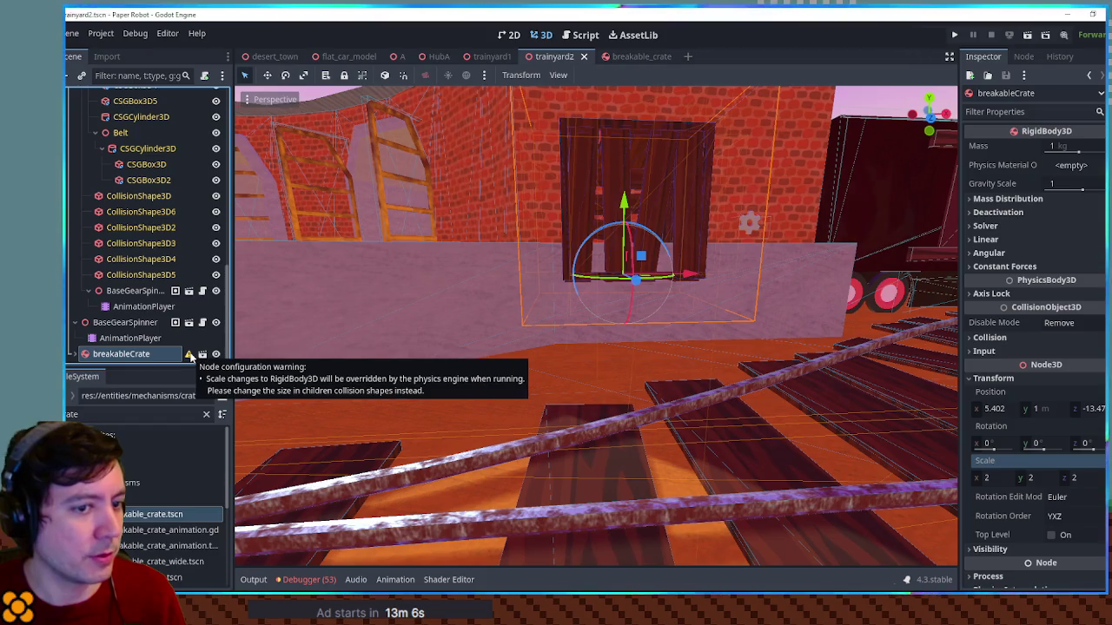
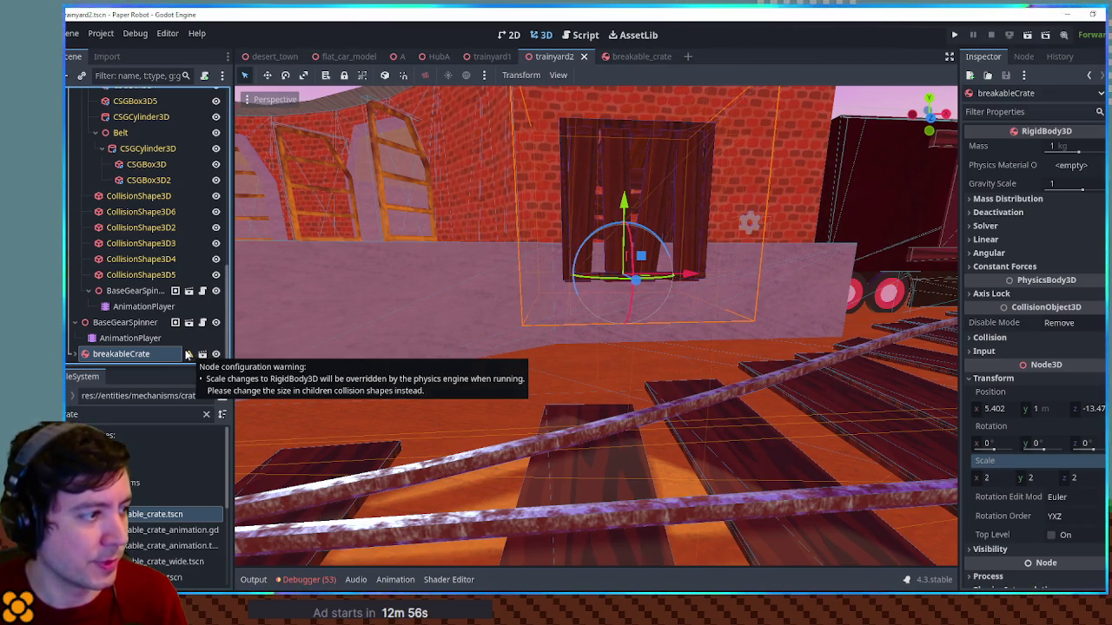
Open breakable_crate.tscn from the breakableCrate instance in the trainyard2 Scene tree
scroll(114, 338, "down", 2)
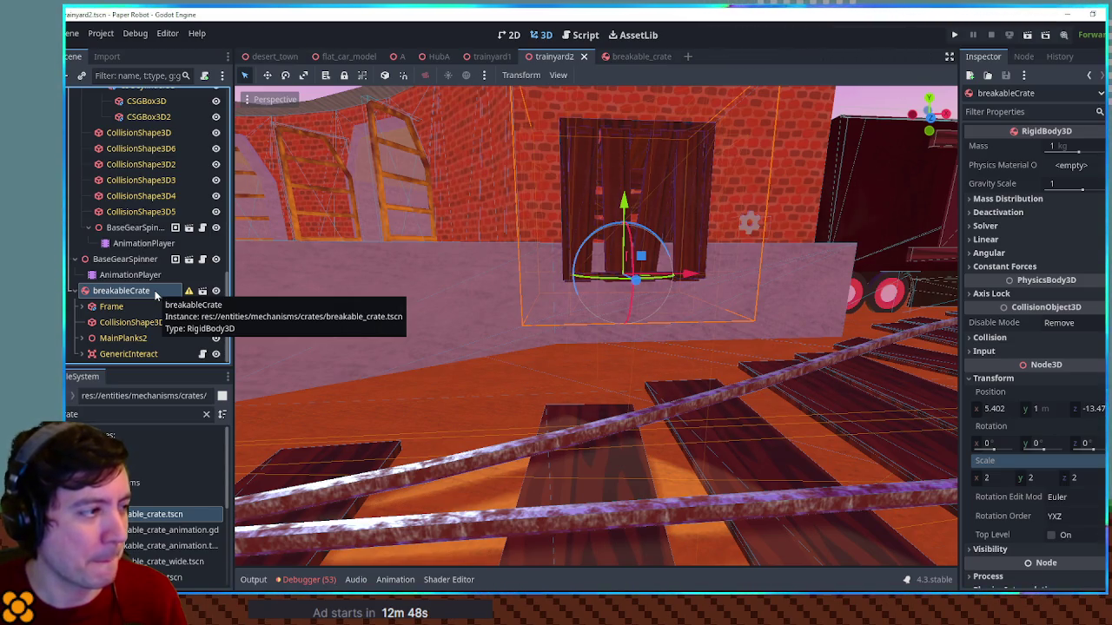
left_click(202, 290)
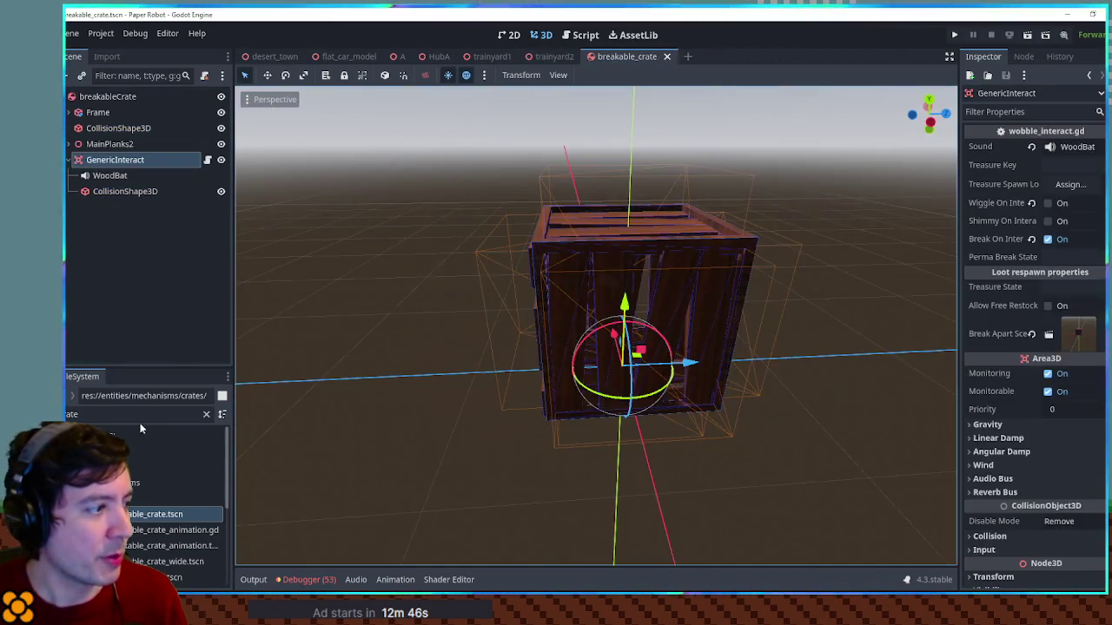
Create a new scene inheriting breakable_crate.tscn and rename its root to breakableCrateBig
right_click(136, 516)
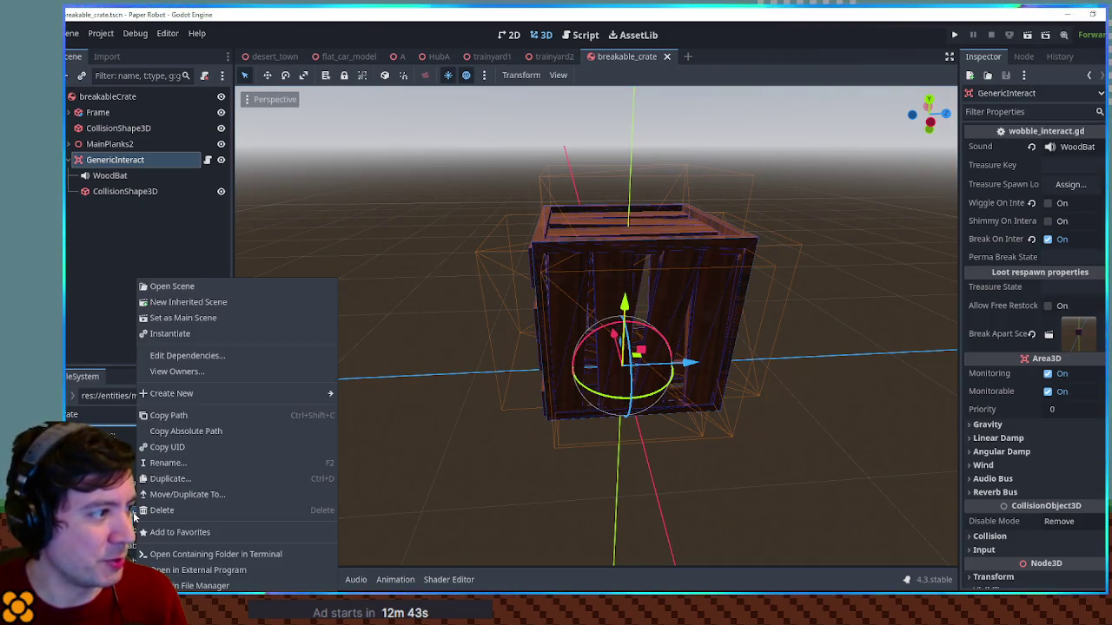
left_click(209, 303)
double_click(149, 97)
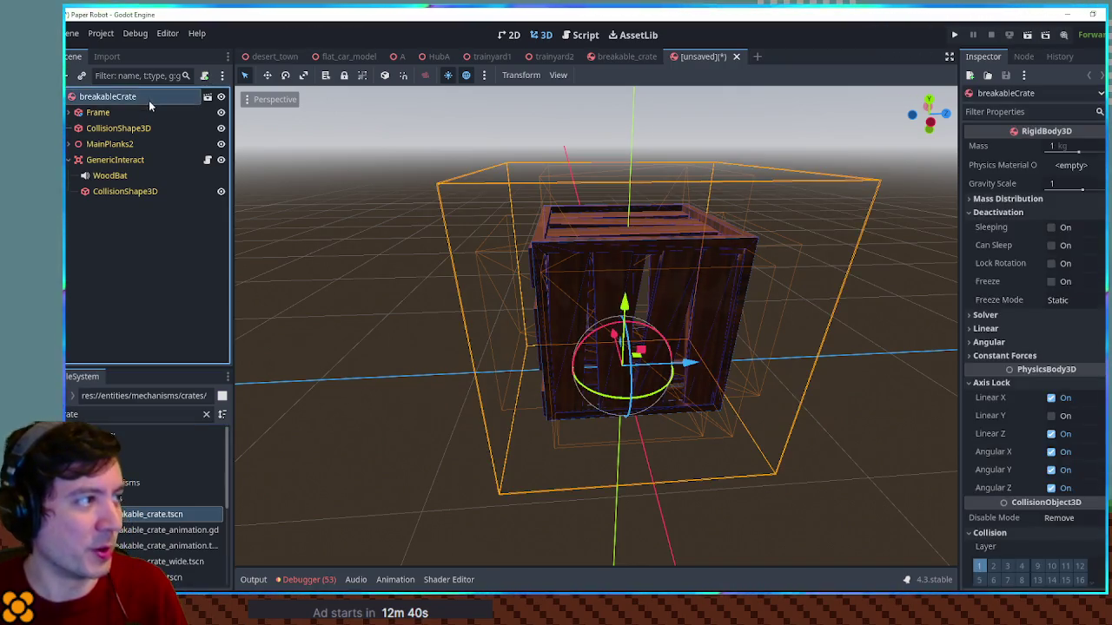
left_click(149, 96)
type("Buil")
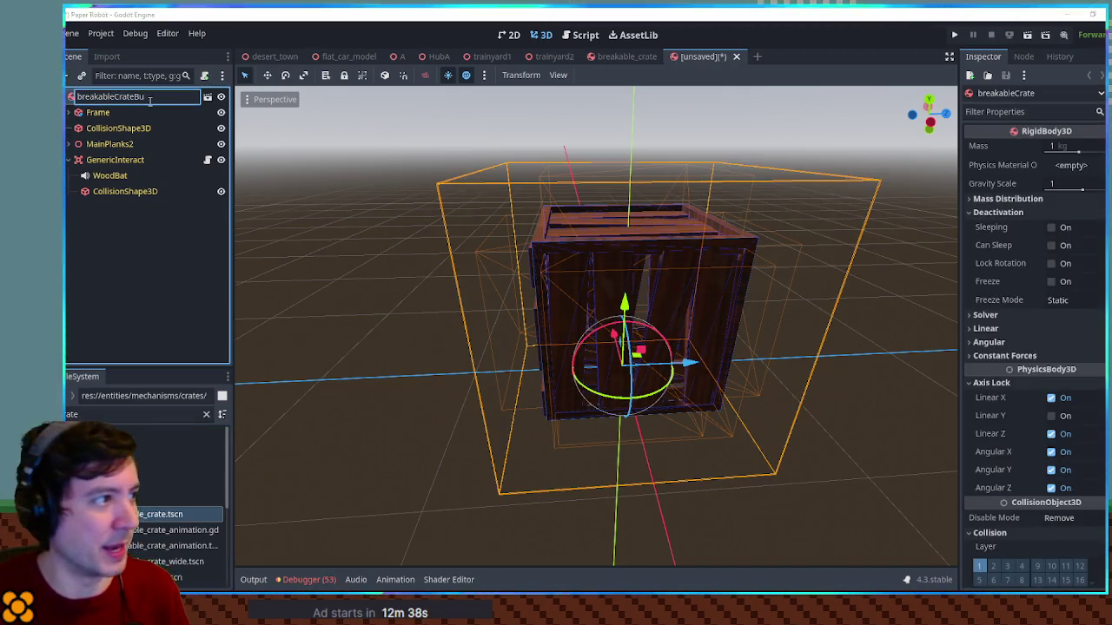
key("BackSpace")
key("BackSpace")
key("BackSpace")
type("ig")
key("Return")
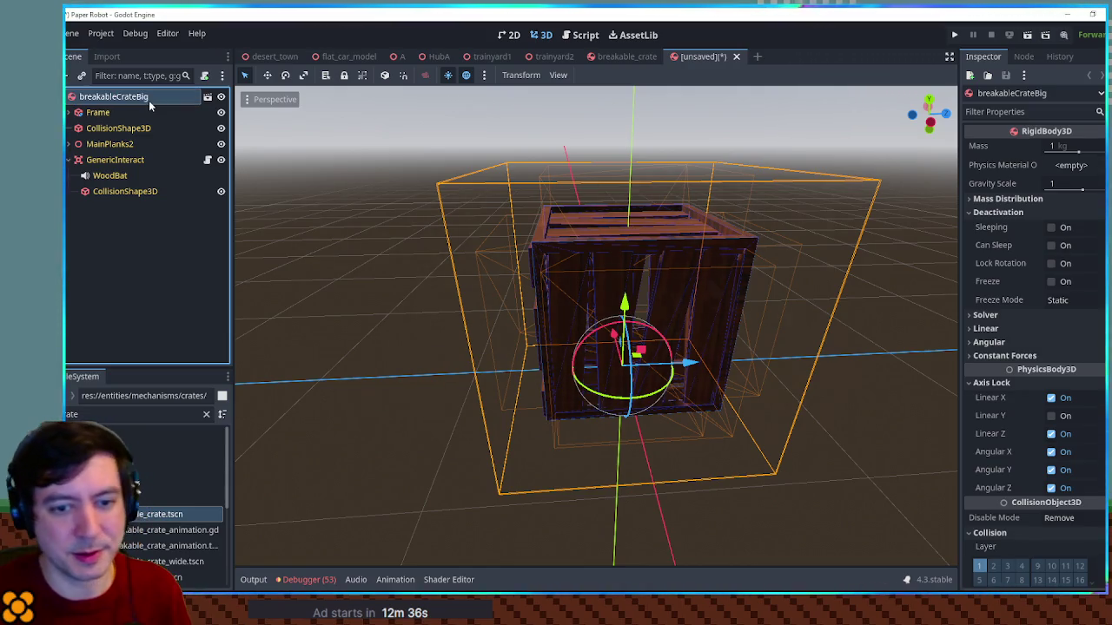
Review the crate's child nodes, toggling the GenericInteract branch and selecting Frame
scroll(521, 224, "down", 3)
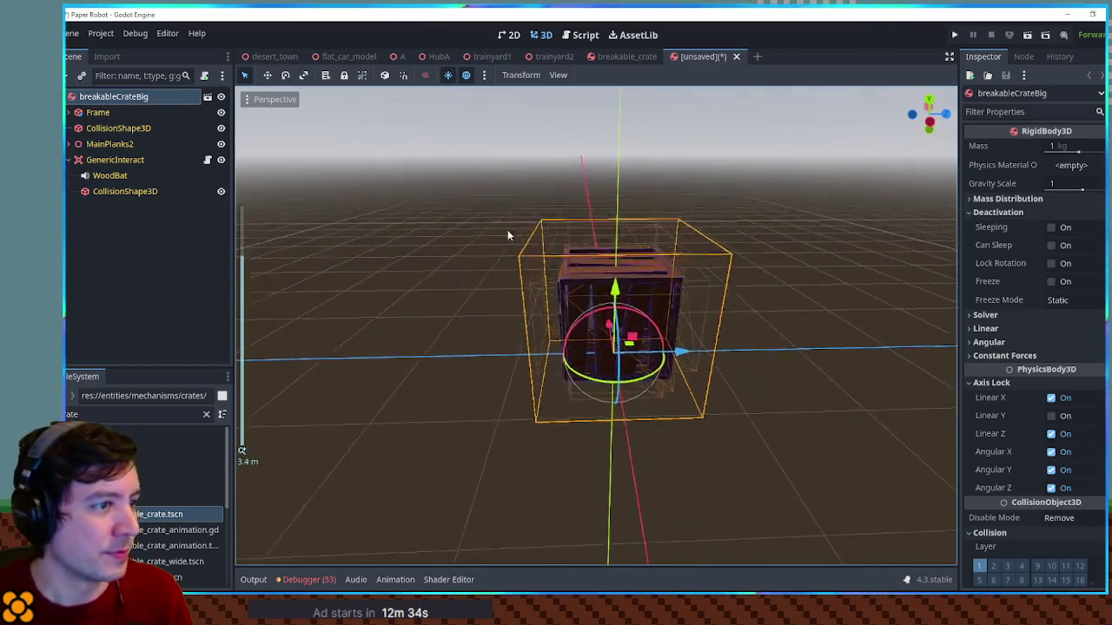
left_click(109, 113)
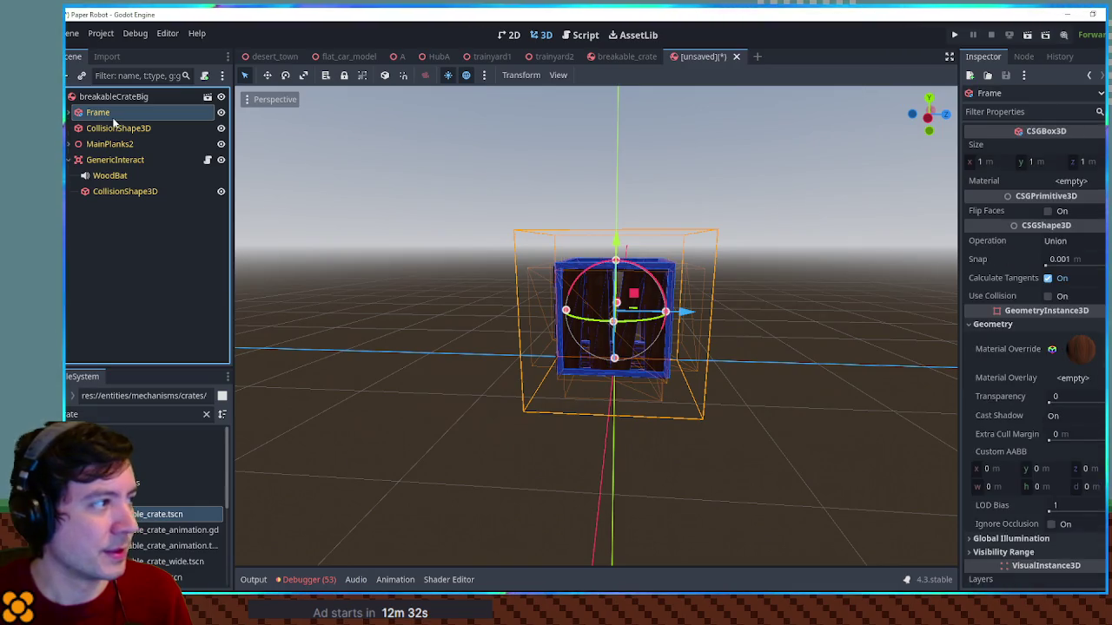
left_click(68, 159)
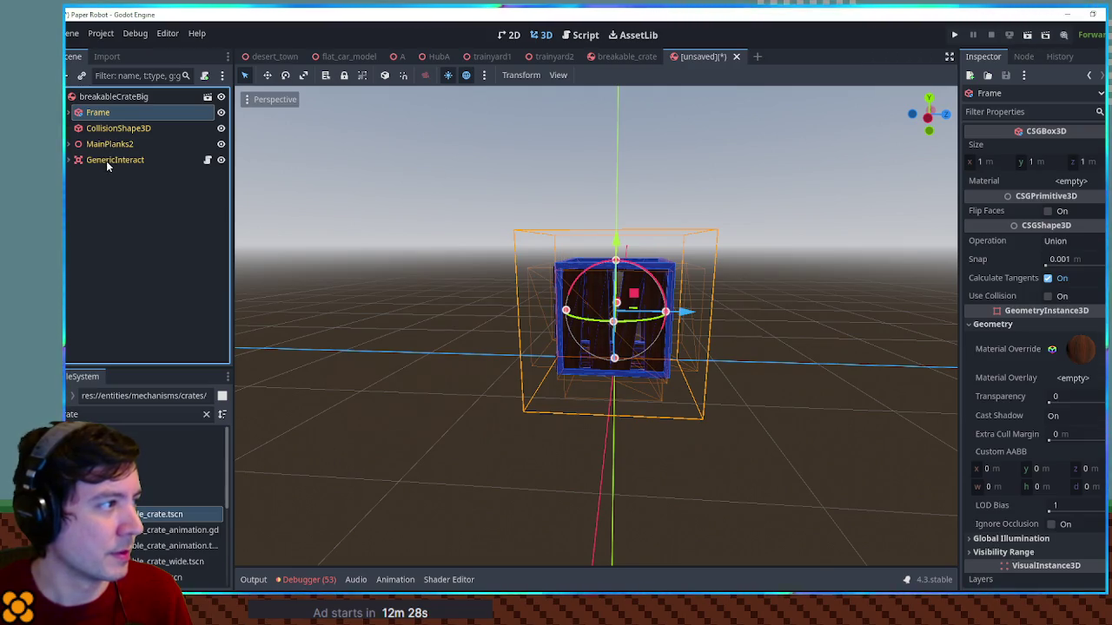
left_click(106, 160)
left_click(68, 161)
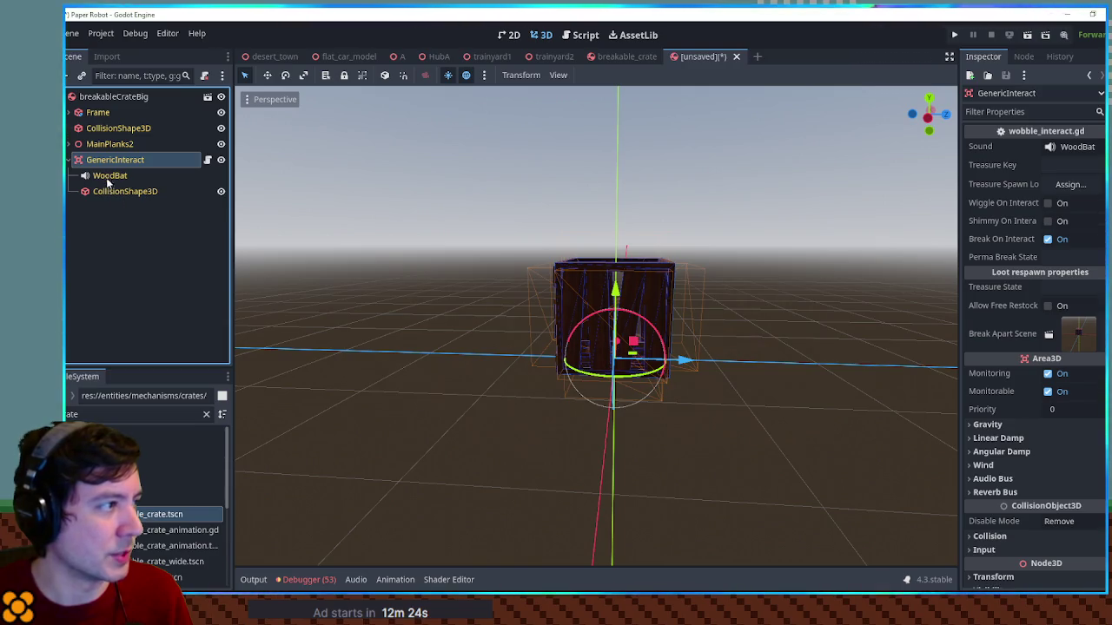
left_click(69, 161)
left_click(100, 115, "shift")
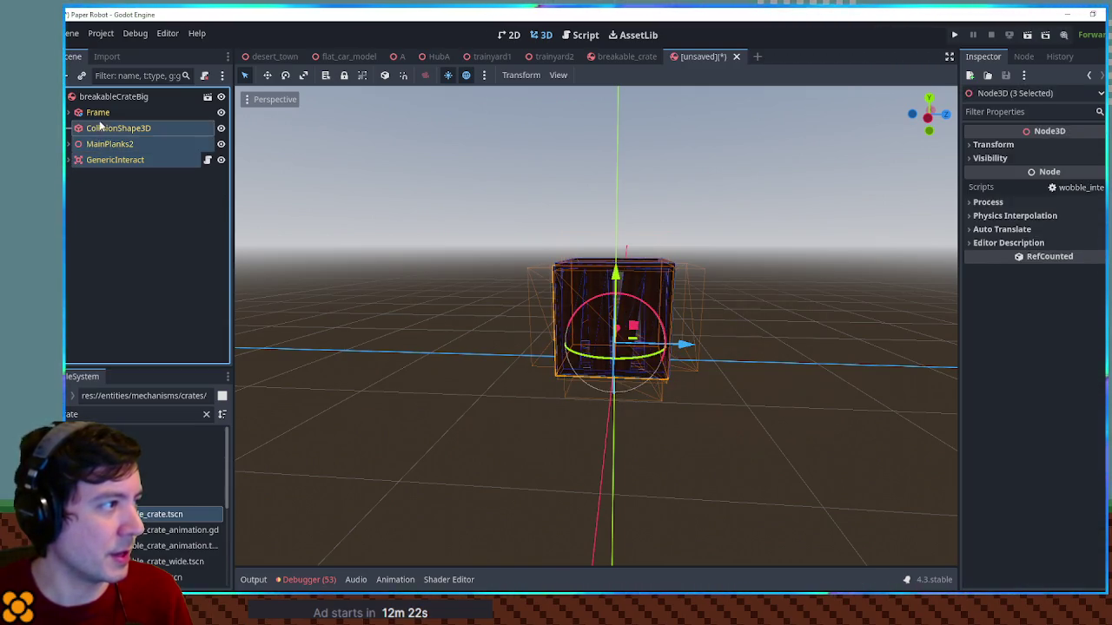
Scale all four child nodes of the crate to 2
left_click(997, 145)
left_click(1000, 247)
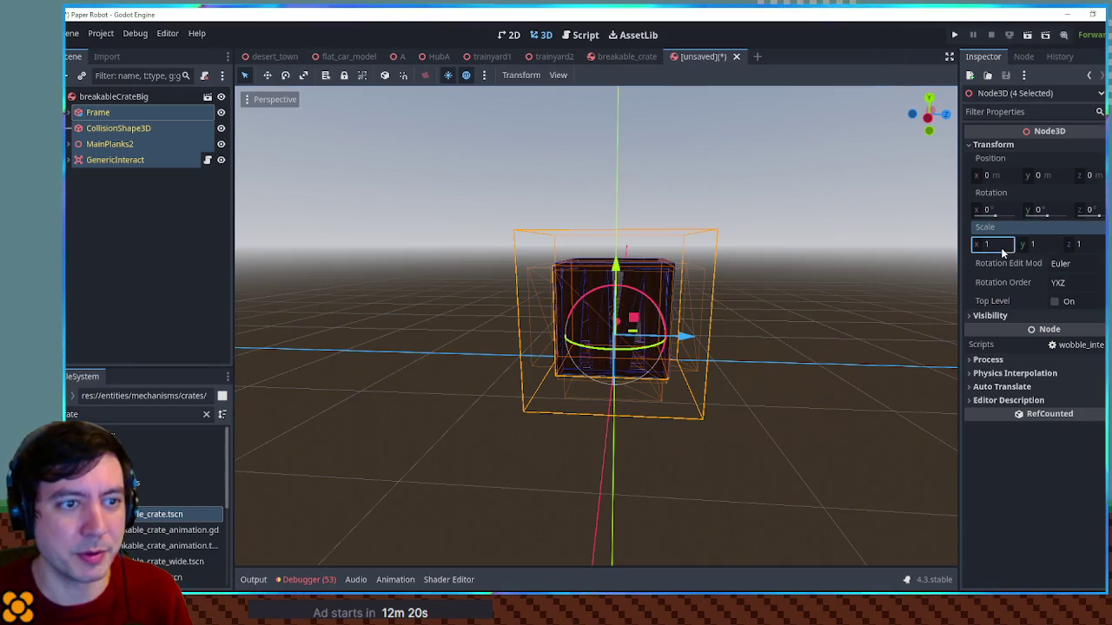
key("Return")
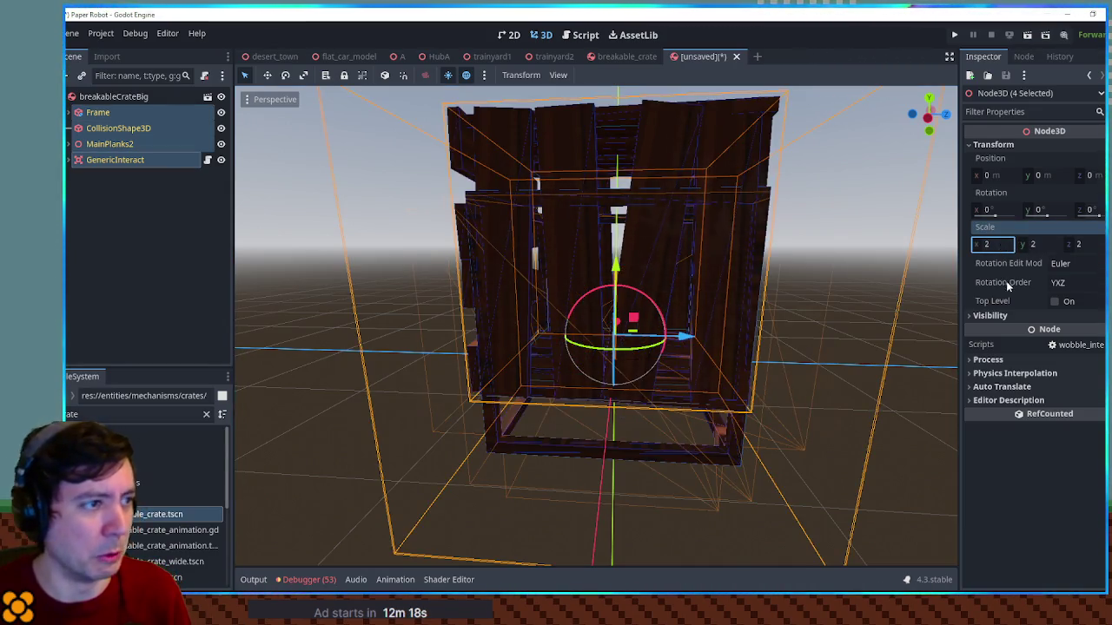
mouse_move(553, 273)
left_mouse_down()
mouse_move(667, 267)
mouse_move(650, 227)
mouse_move(601, 232)
mouse_move(653, 236)
left_mouse_up()
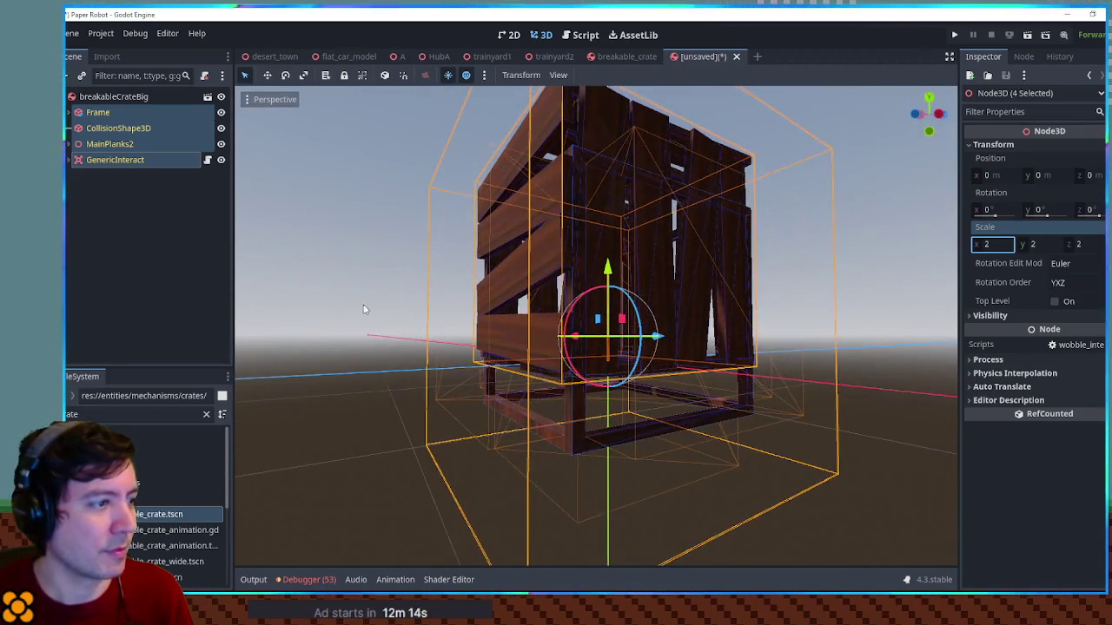
Select Frame and inspect the enlarged crate from the front and other angles
left_click(110, 112)
left_click_drag(608, 245, 608, 198)
key("KP_1")
scroll(797, 294, "down", 3)
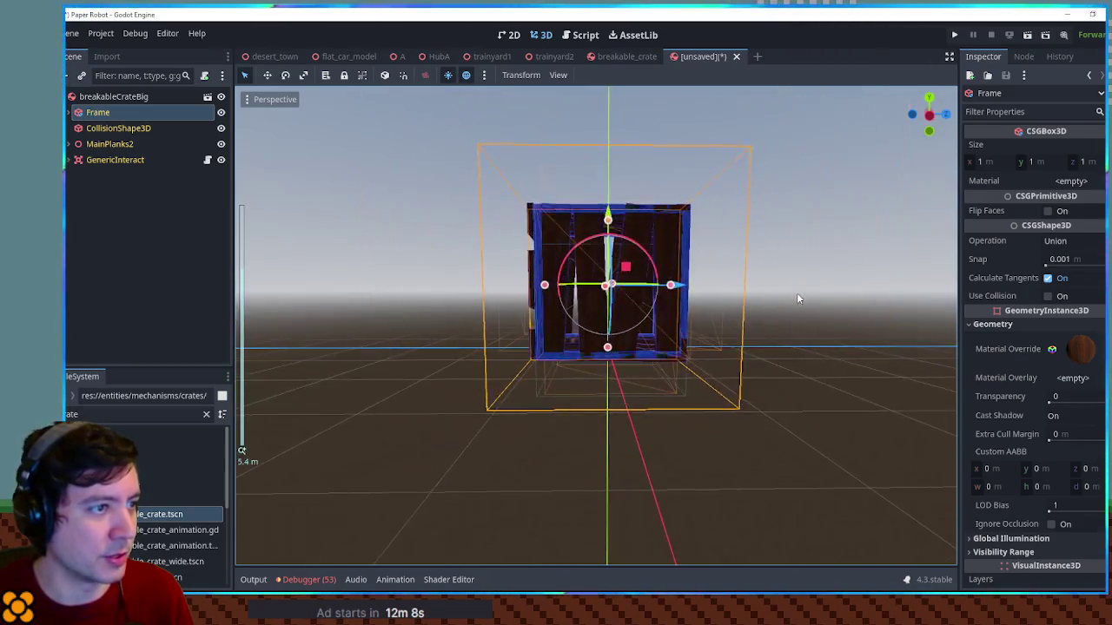
left_click(778, 279)
mouse_move(852, 349)
left_mouse_down()
mouse_move(898, 375)
mouse_move(726, 315)
left_mouse_up()
mouse_move(350, 170)
left_mouse_down()
mouse_move(509, 173)
mouse_move(449, 169)
mouse_move(621, 244)
mouse_move(595, 229)
mouse_move(547, 229)
left_mouse_up()
scroll(622, 244, "up", 3)
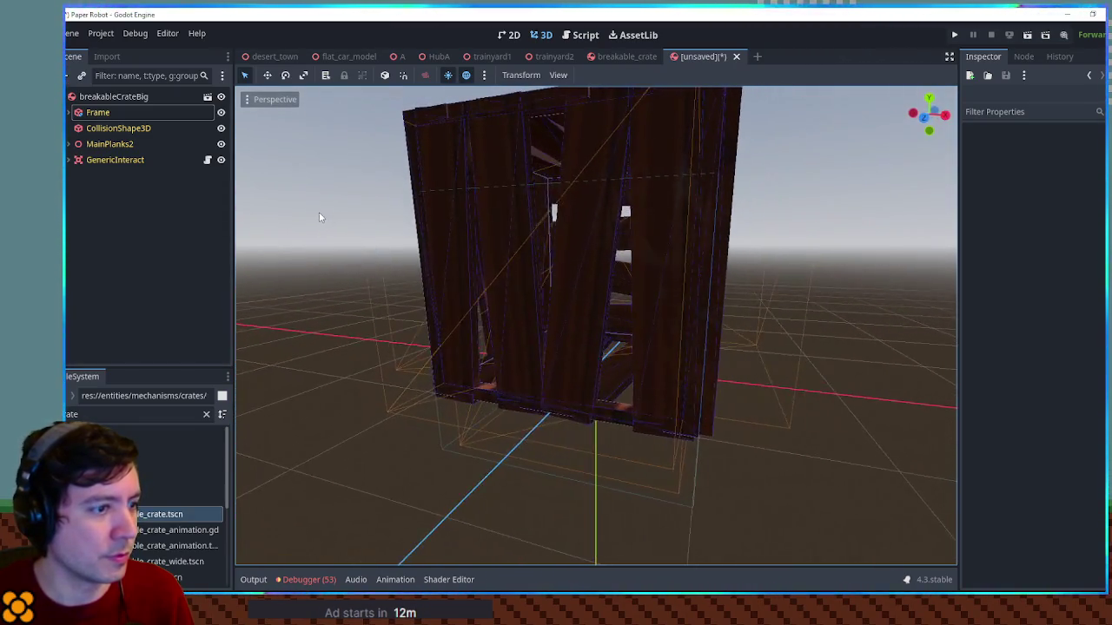
scroll(534, 239, "down", 5)
scroll(557, 240, "up", 3)
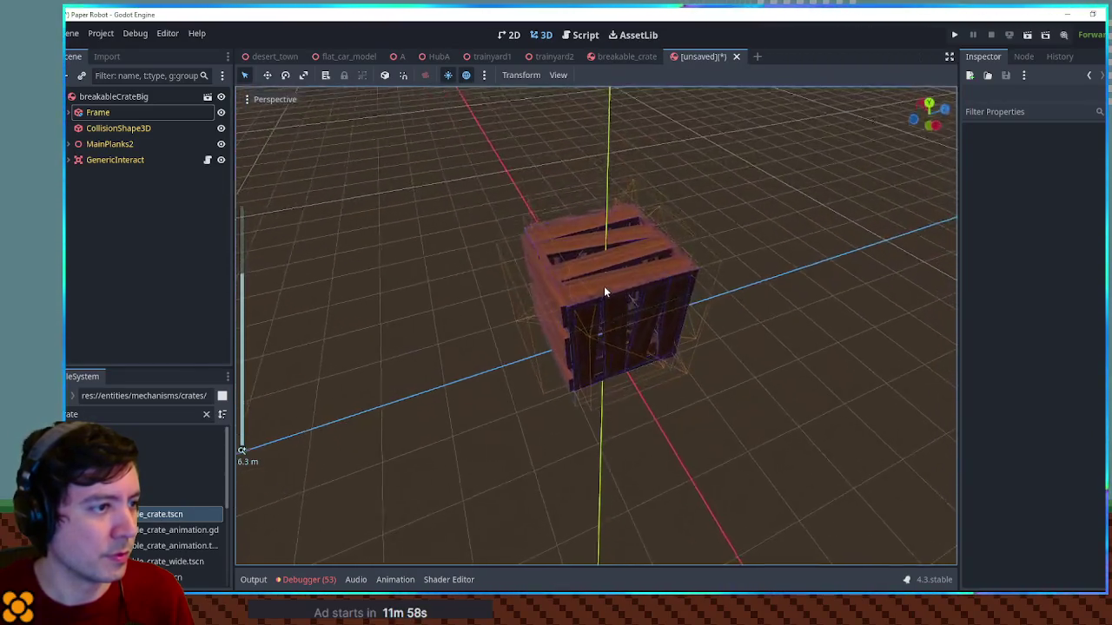
Shrink the Frame node's scale to 1.955
left_click(97, 112)
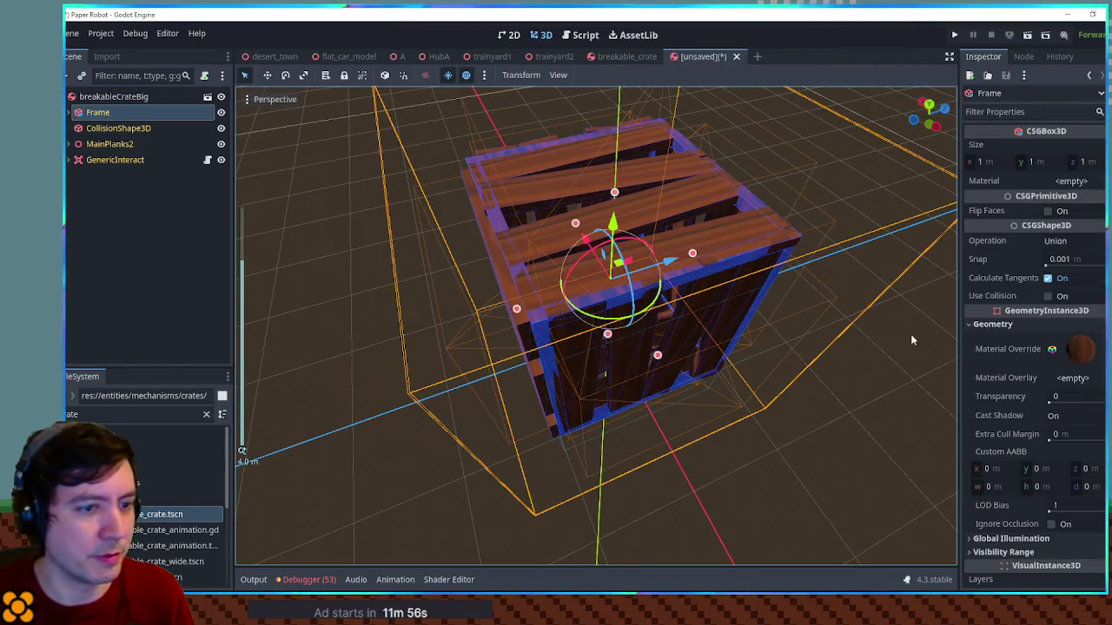
scroll(1002, 439, "down", 5)
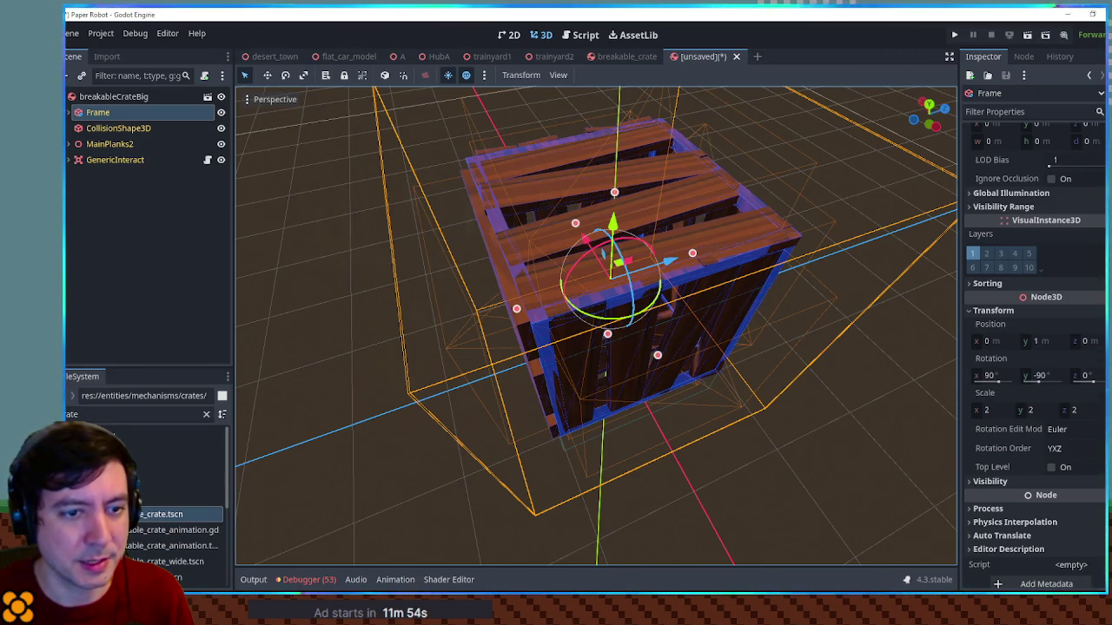
left_click_drag(1079, 409, 1068, 409)
left_click(903, 396)
mouse_move(896, 395)
left_mouse_down()
mouse_move(814, 363)
mouse_move(786, 335)
left_mouse_up()
key("ctrl+s")
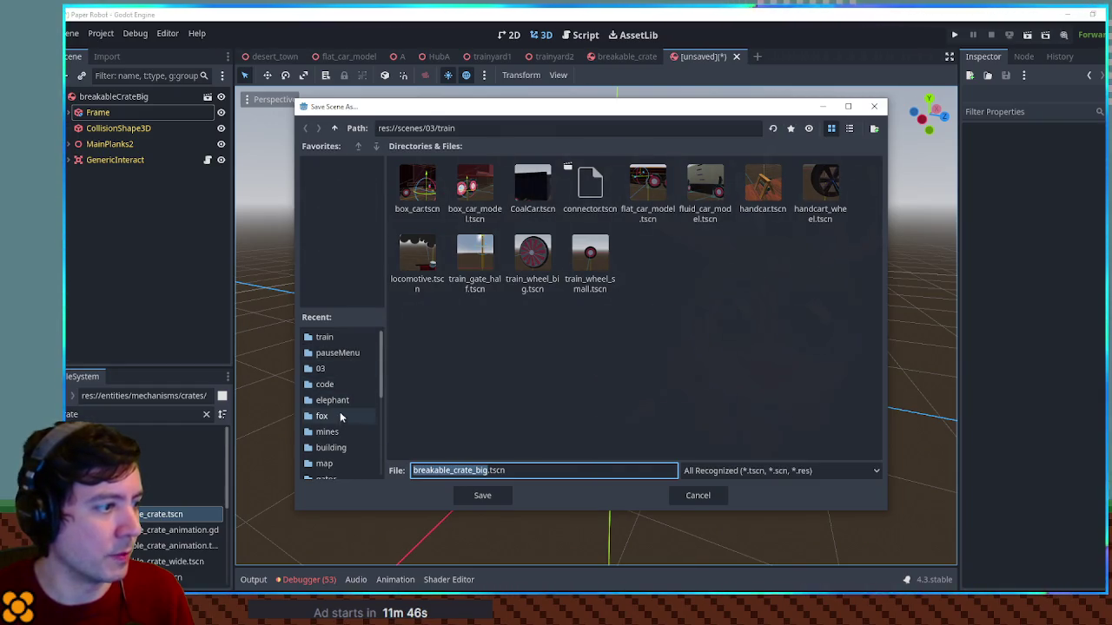
Save as breakable_crate_big.tscn in res://entities/mechanisms/crates and close both crate tabs
left_click(334, 129)
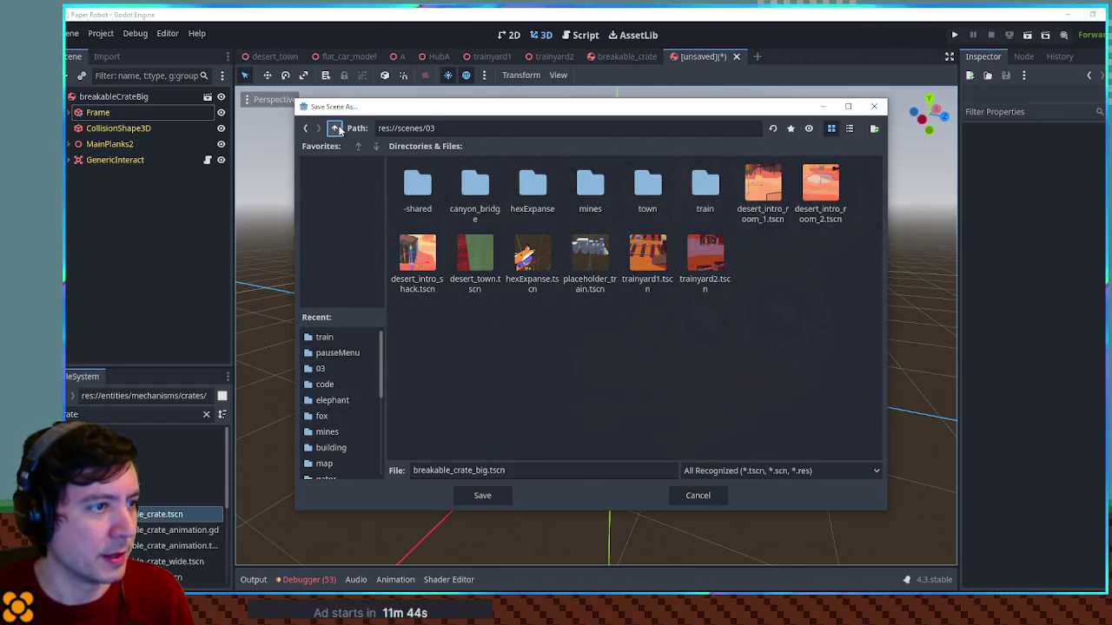
left_click(336, 129)
left_click(335, 128)
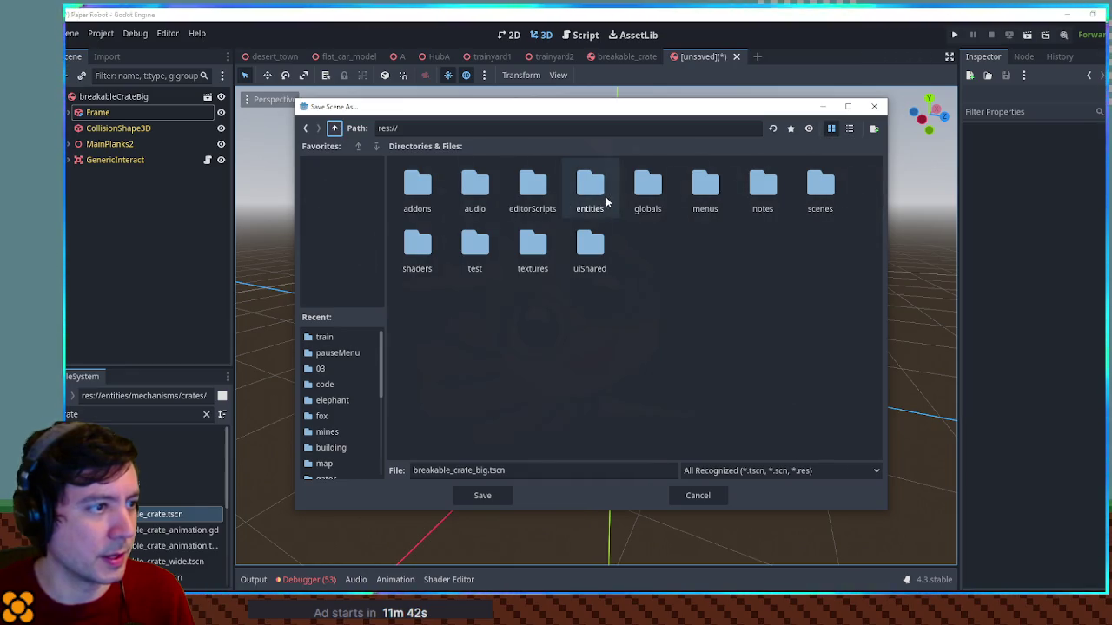
double_click(594, 193)
double_click(593, 191)
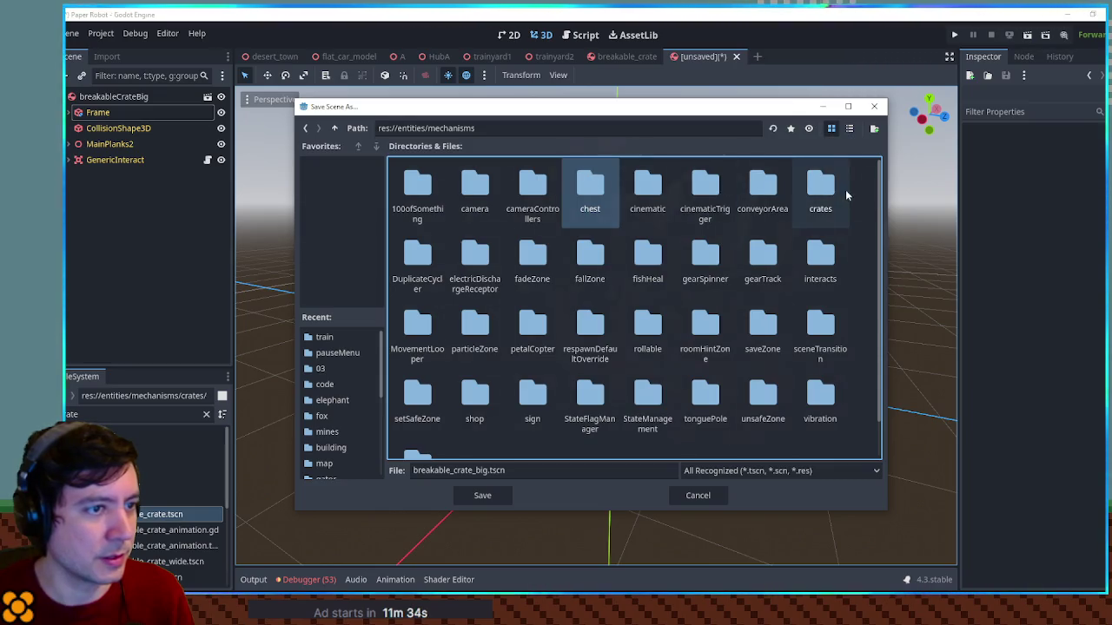
double_click(816, 190)
left_click(483, 496)
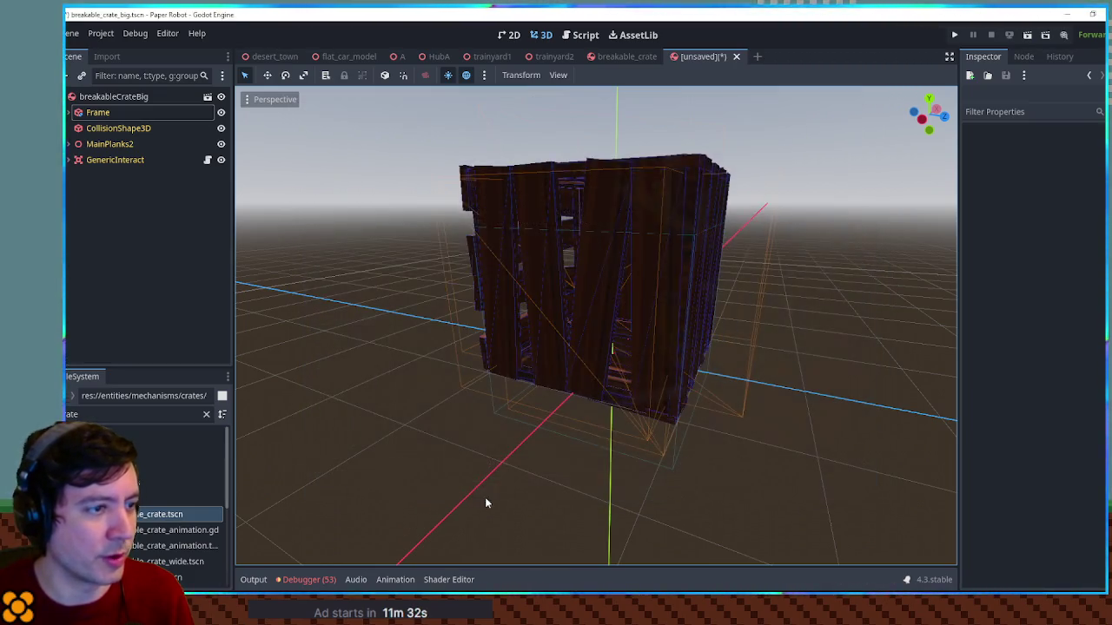
middle_click(719, 55)
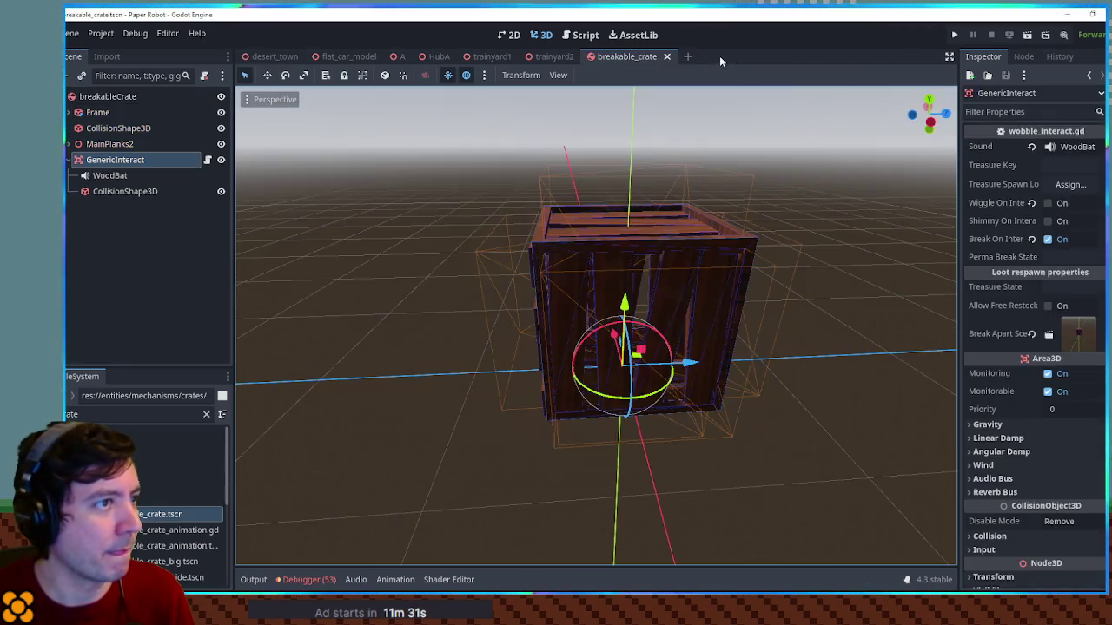
middle_click(627, 55)
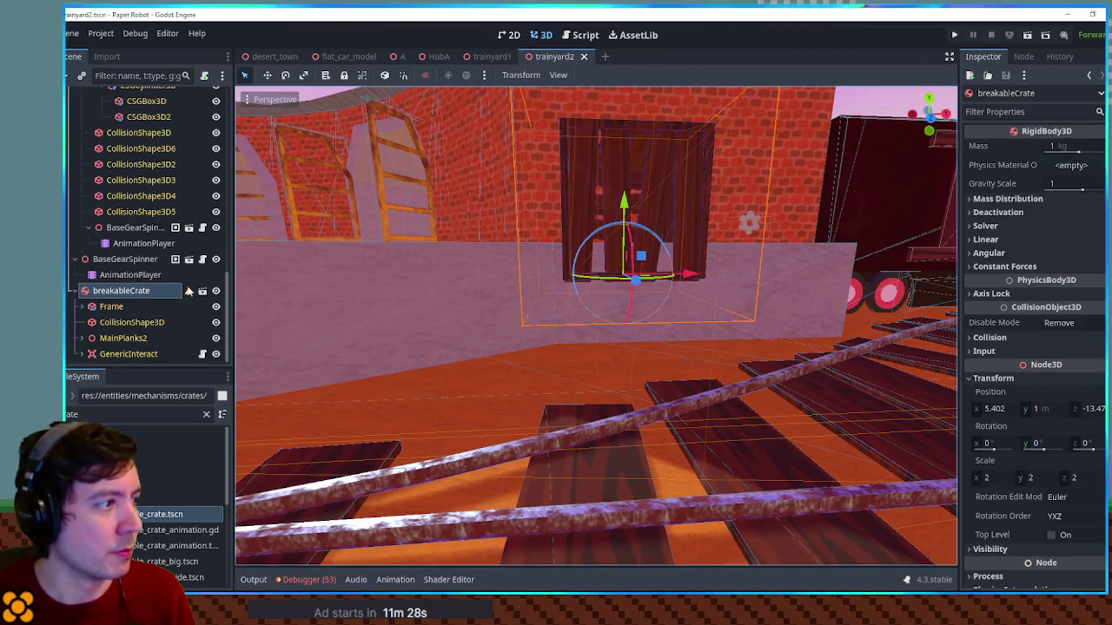
Replace the old crate in trainyard2 with an instance of breakable_crate_big.tscn
key("Delete")
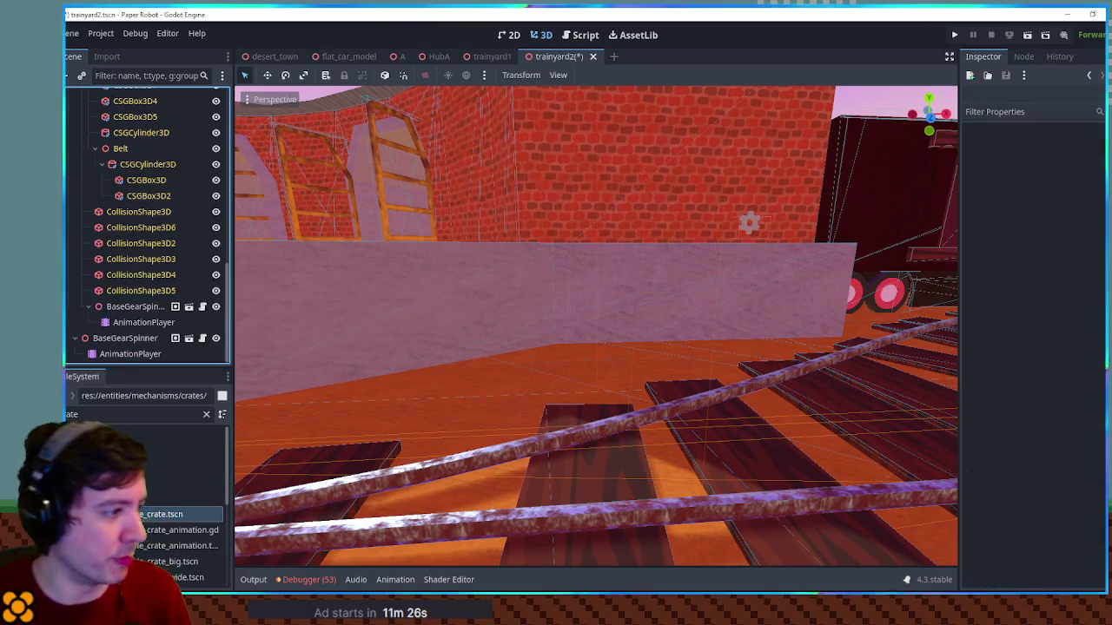
mouse_move(173, 536)
left_mouse_down()
mouse_move(117, 144)
mouse_move(128, 86)
mouse_move(123, 169)
left_mouse_up()
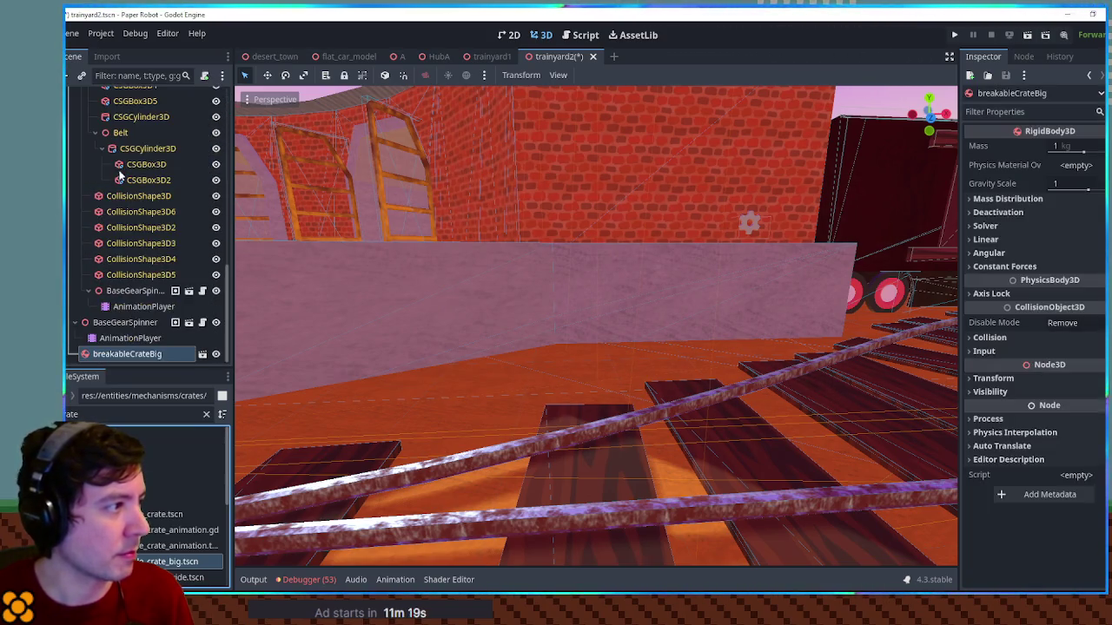
scroll(116, 154, "up", 10)
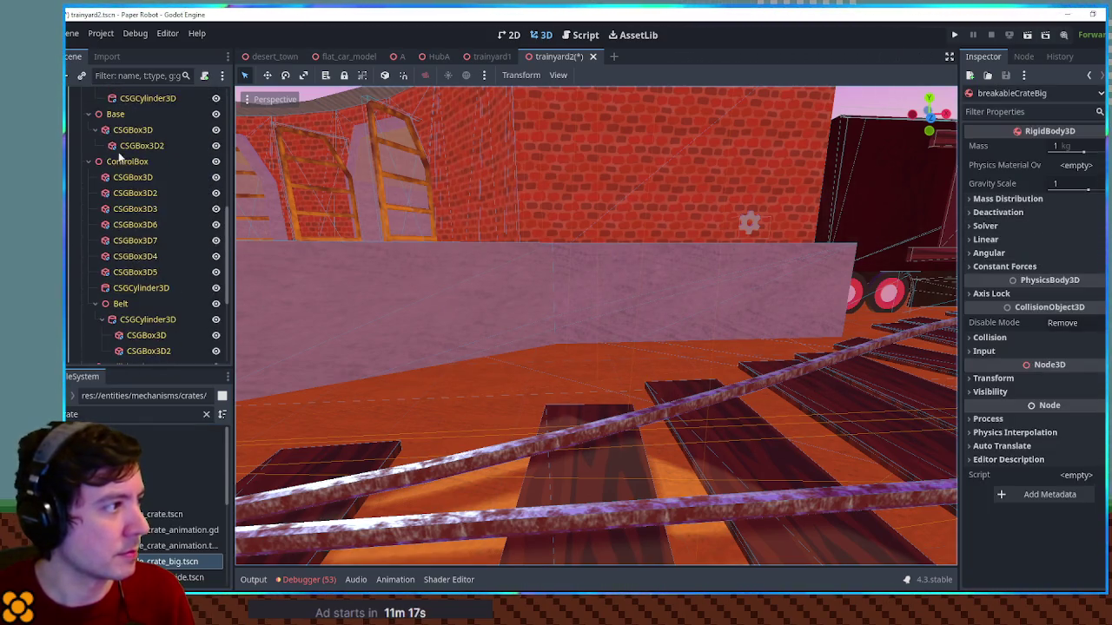
left_click(83, 162)
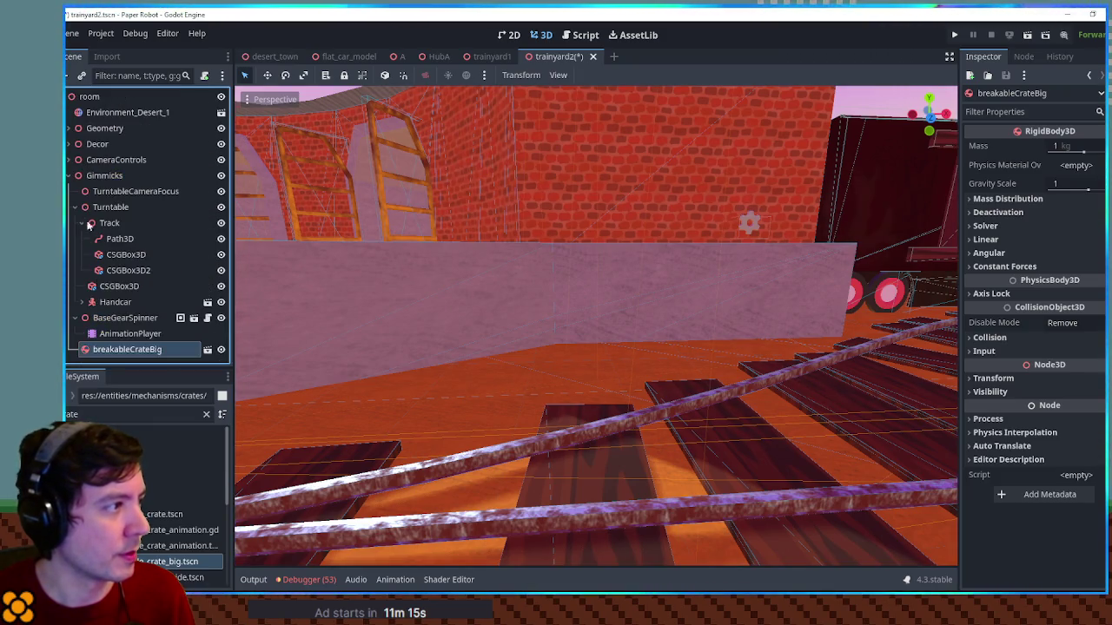
Enable Editable Children on breakableCrateBig and show its GenericInteract settings
right_click(120, 349)
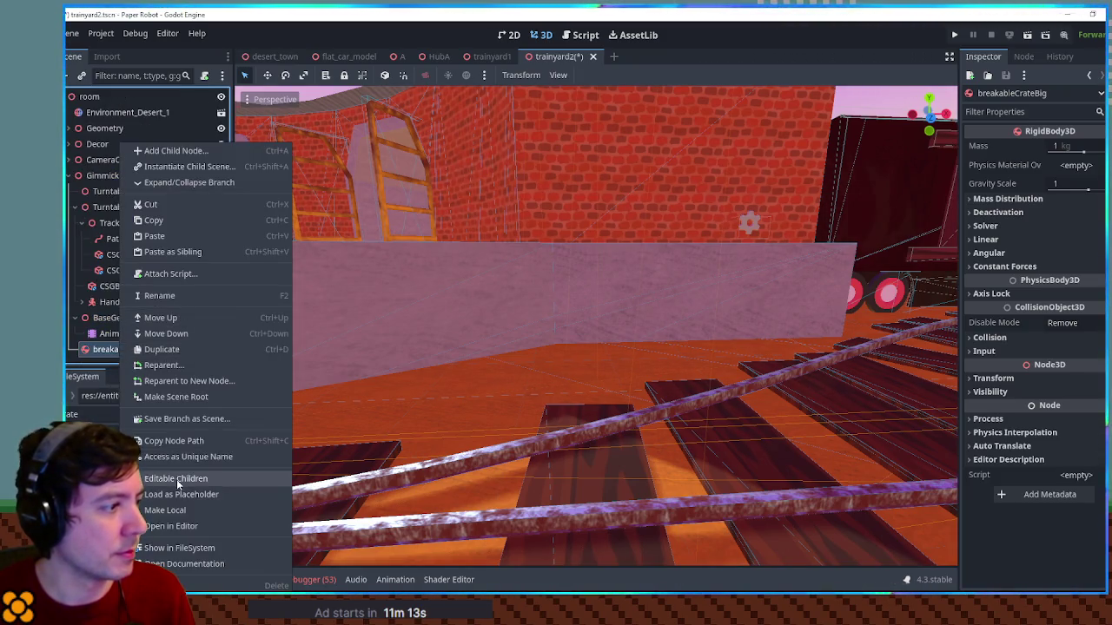
left_click(176, 479)
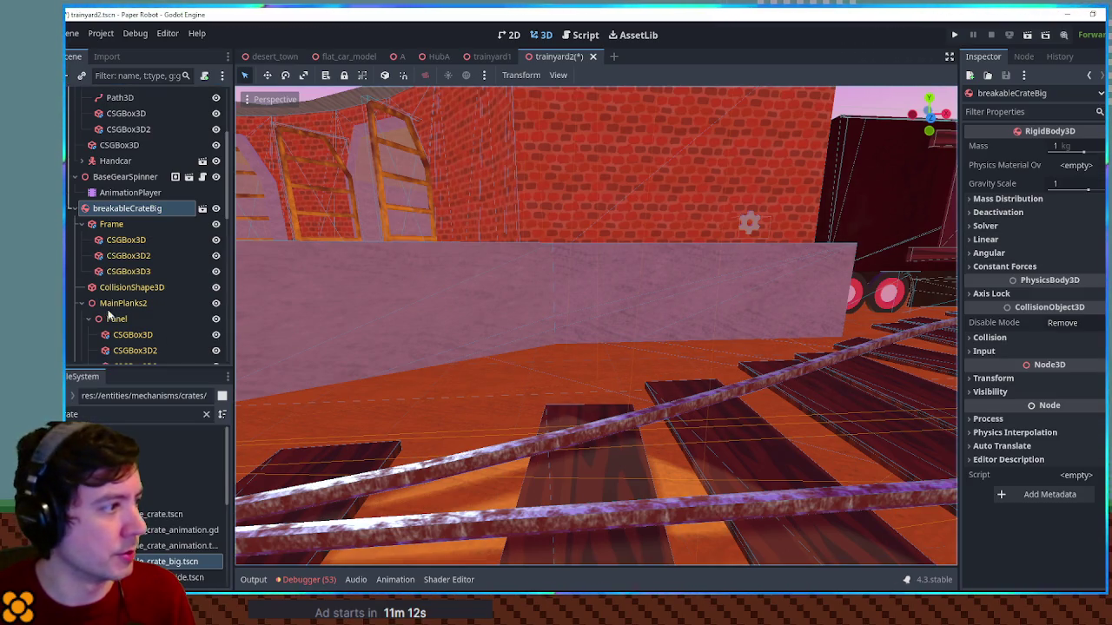
left_click(82, 303)
left_click(126, 323)
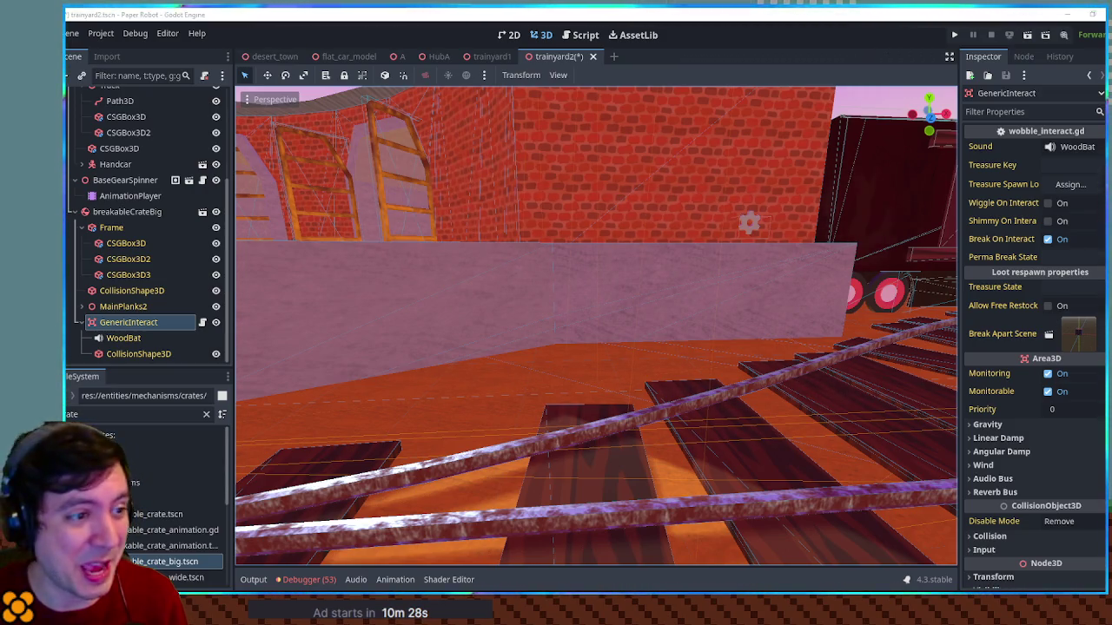
Fill in the GenericInteract's Perma Break State value
left_click_drag(719, 239, 221, 347)
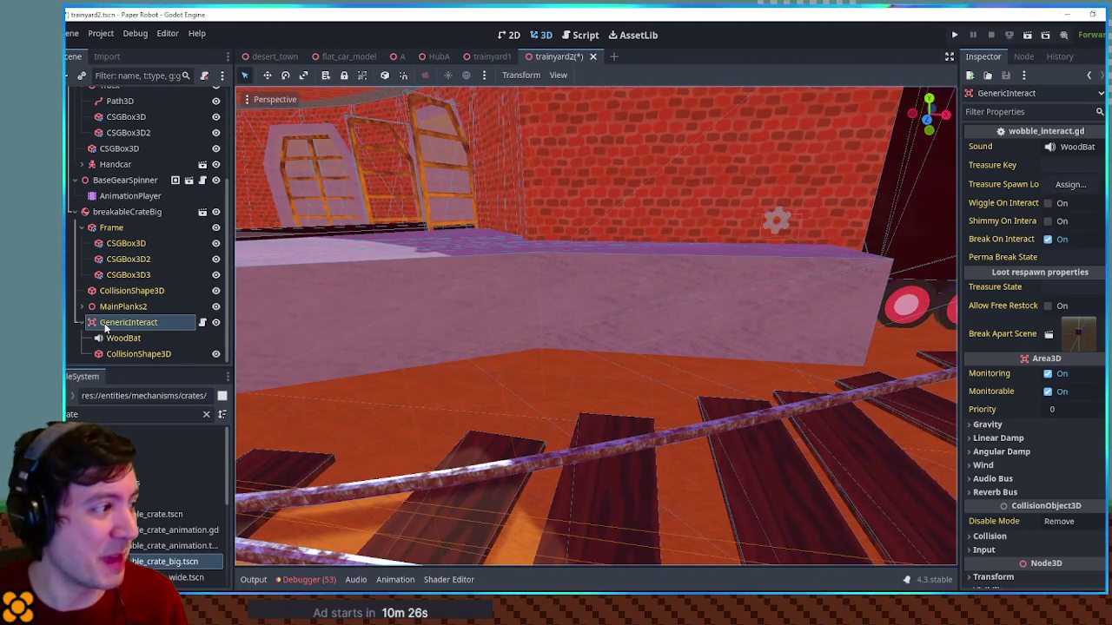
left_click(1089, 258)
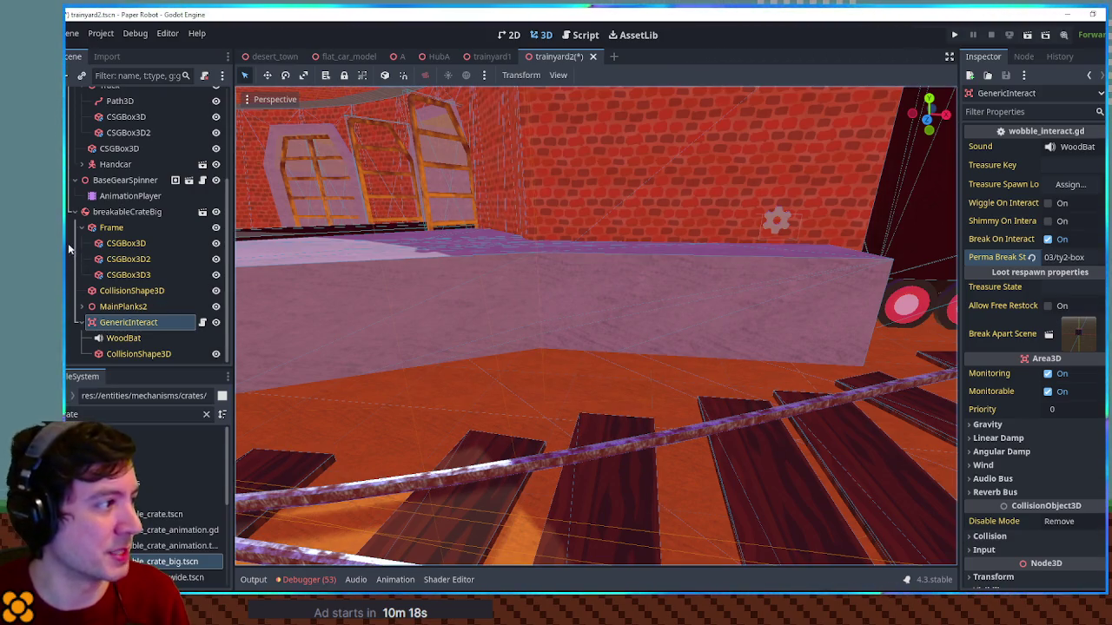
scroll(77, 220, "up", 5)
Move breakableCrateBig back against the brick wall and up onto the platform, then save
double_click(116, 347)
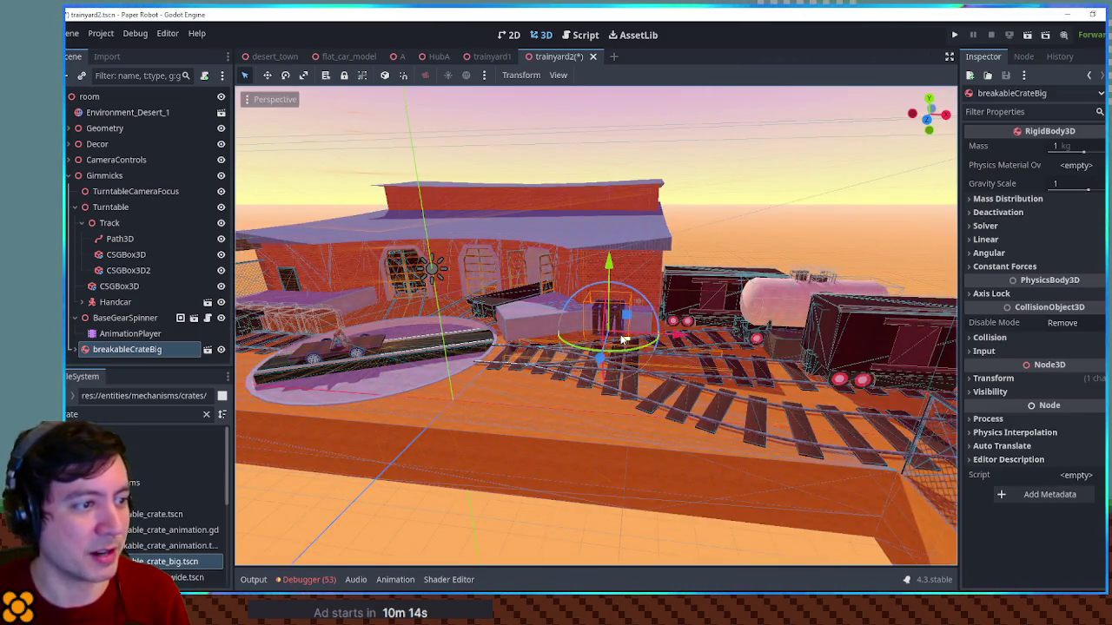
scroll(481, 355, "up", 5)
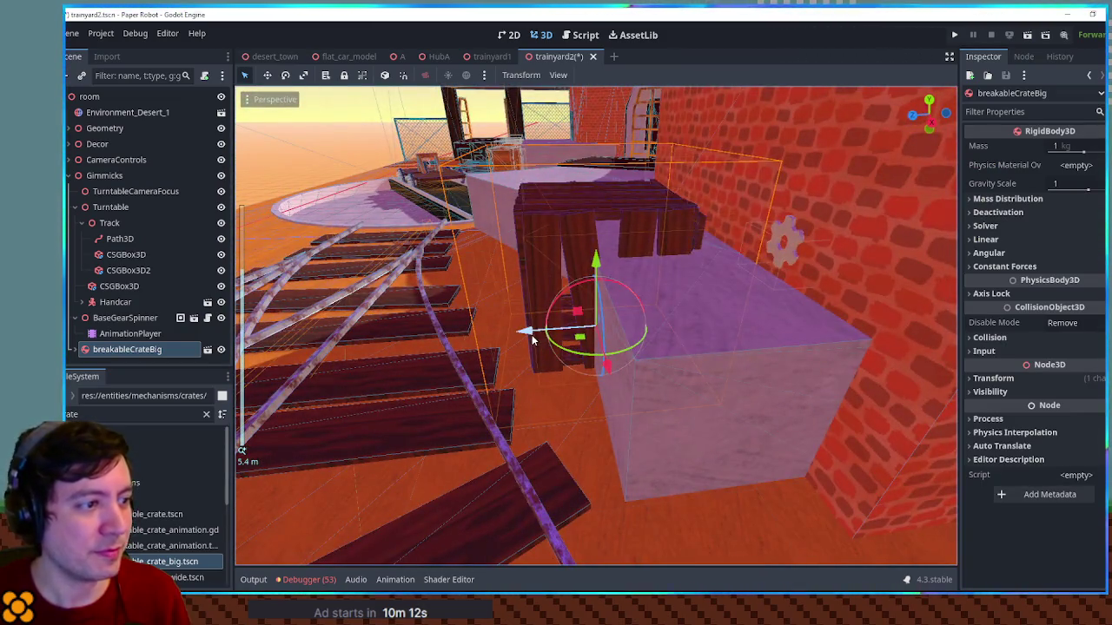
mouse_move(528, 332)
left_mouse_down()
mouse_move(569, 337)
mouse_move(556, 339)
left_mouse_up()
left_click_drag(629, 267, 629, 198)
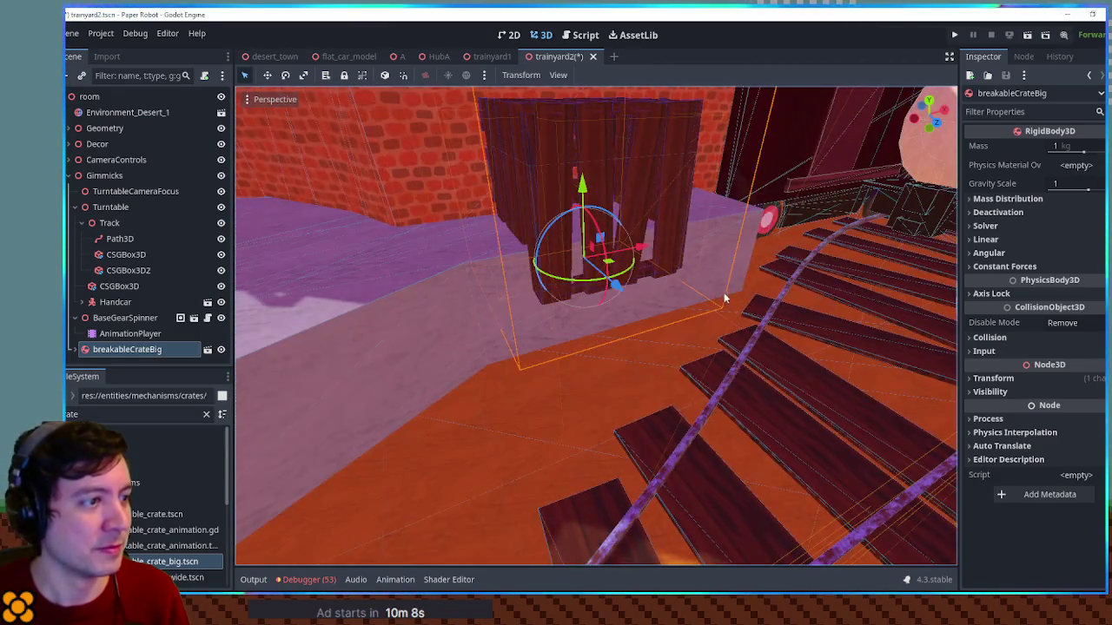
key("ctrl+s")
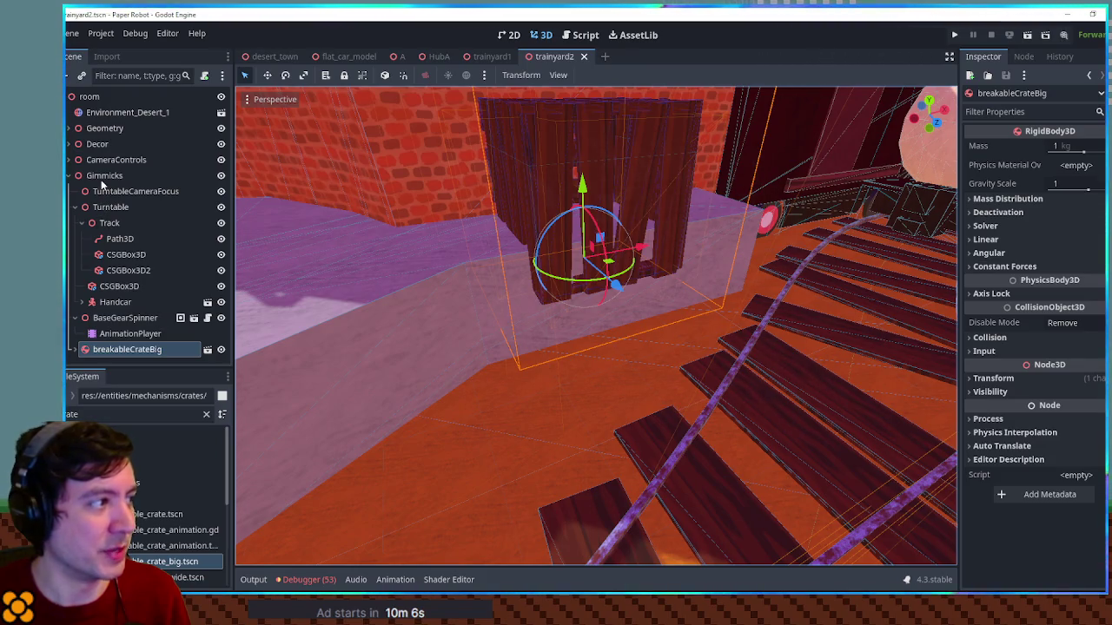
left_click(435, 266)
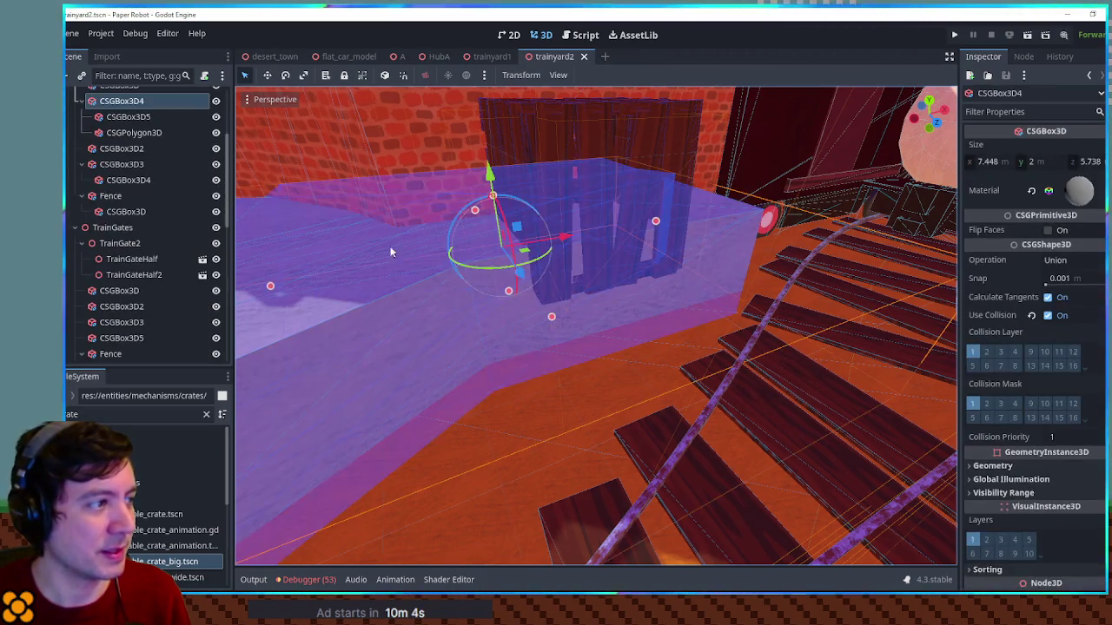
Add a CSGBox3D under CSGBox3D4 using the CSGPolygon3D's copied material
key("ctrl+a")
type("csgb")
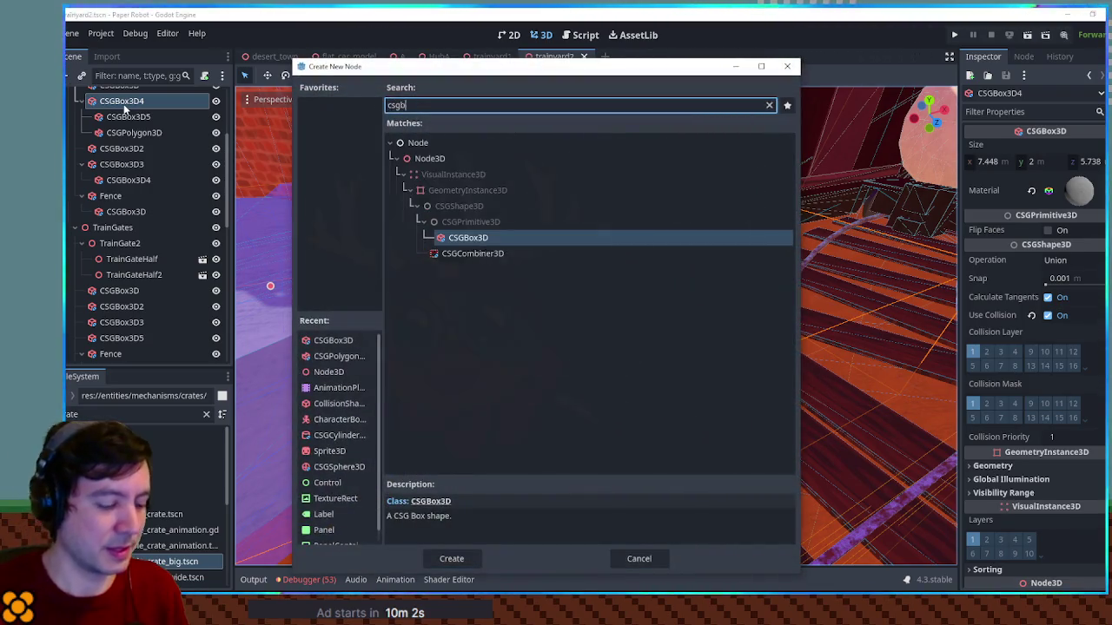
key("Return")
left_click(125, 132)
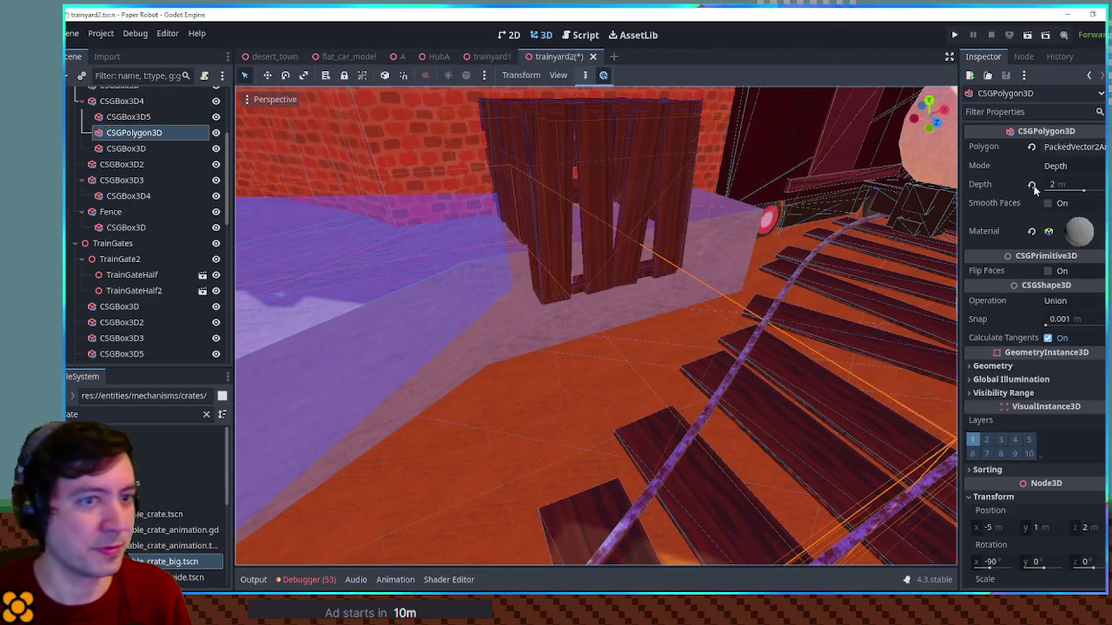
left_click(1078, 231)
left_click(1038, 421)
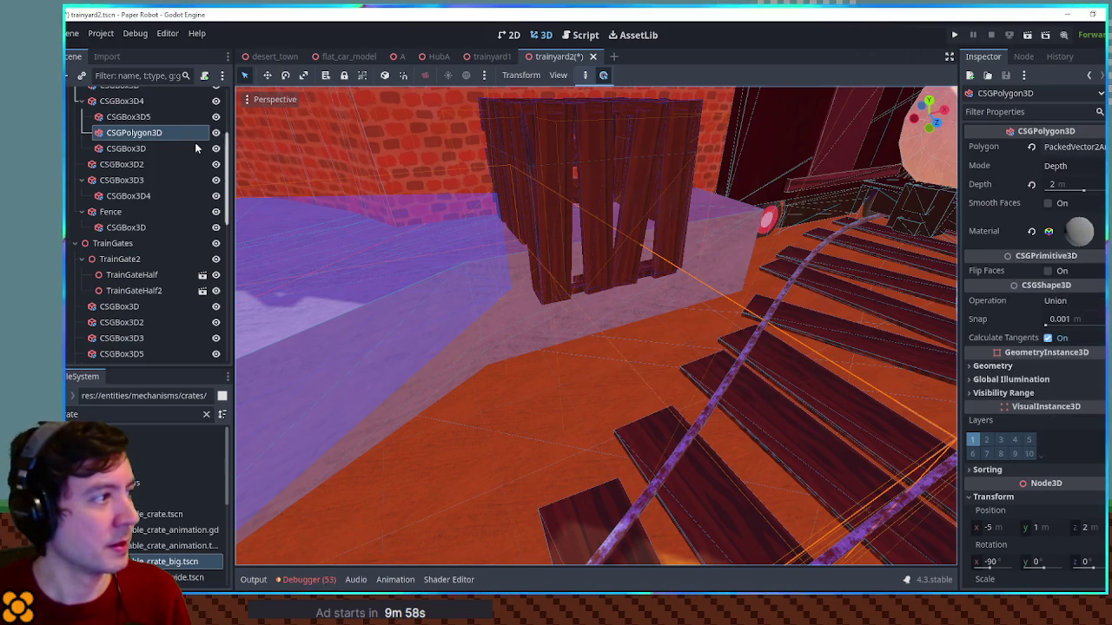
left_click(138, 148)
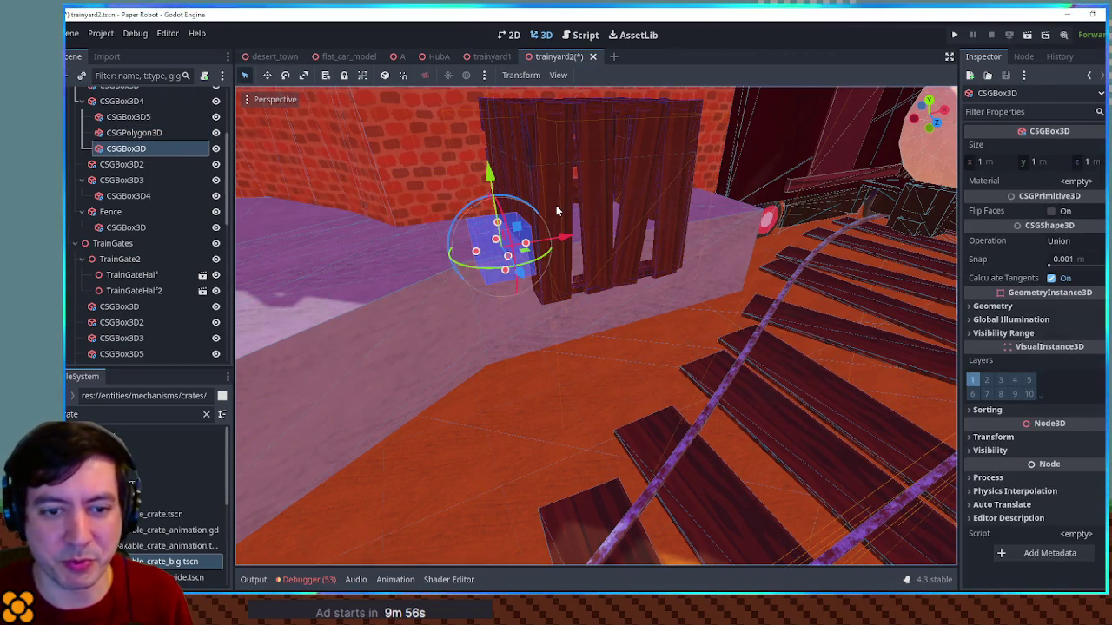
left_click(1077, 181)
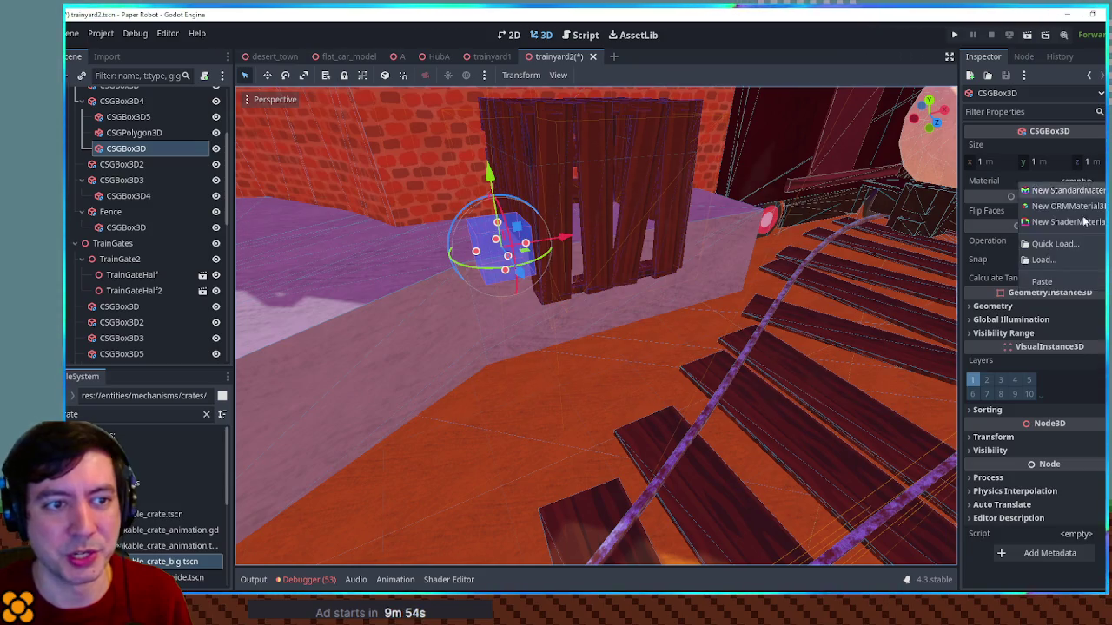
left_click(1042, 286)
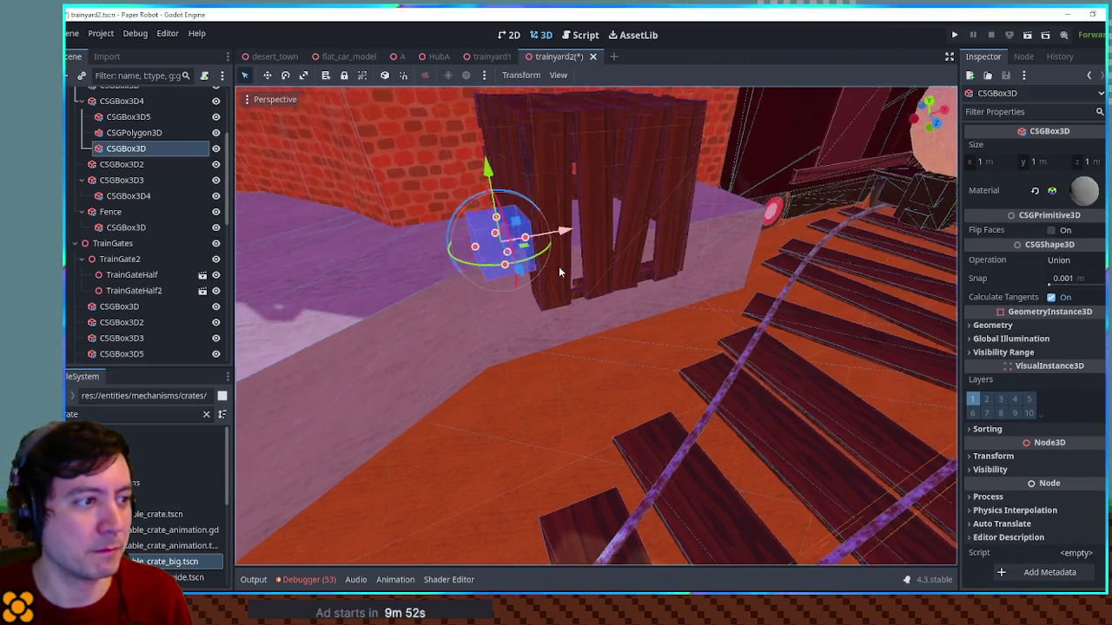
Set the box to Subtraction, then position and stretch it under the crate from top view
left_click_drag(521, 239, 556, 373)
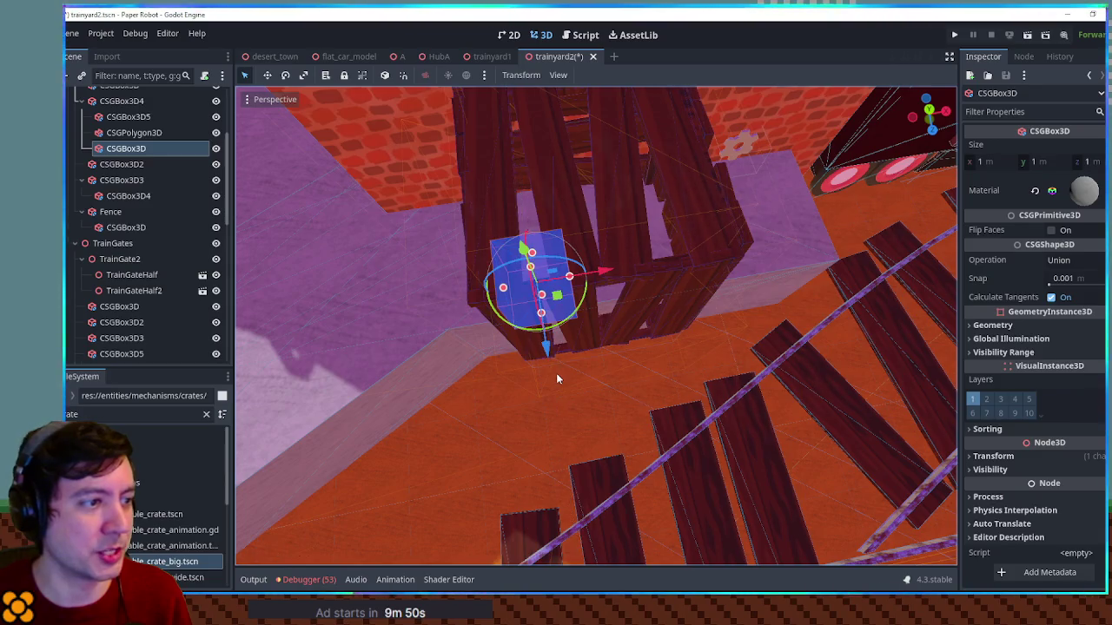
left_click(1074, 260)
left_click(1079, 309)
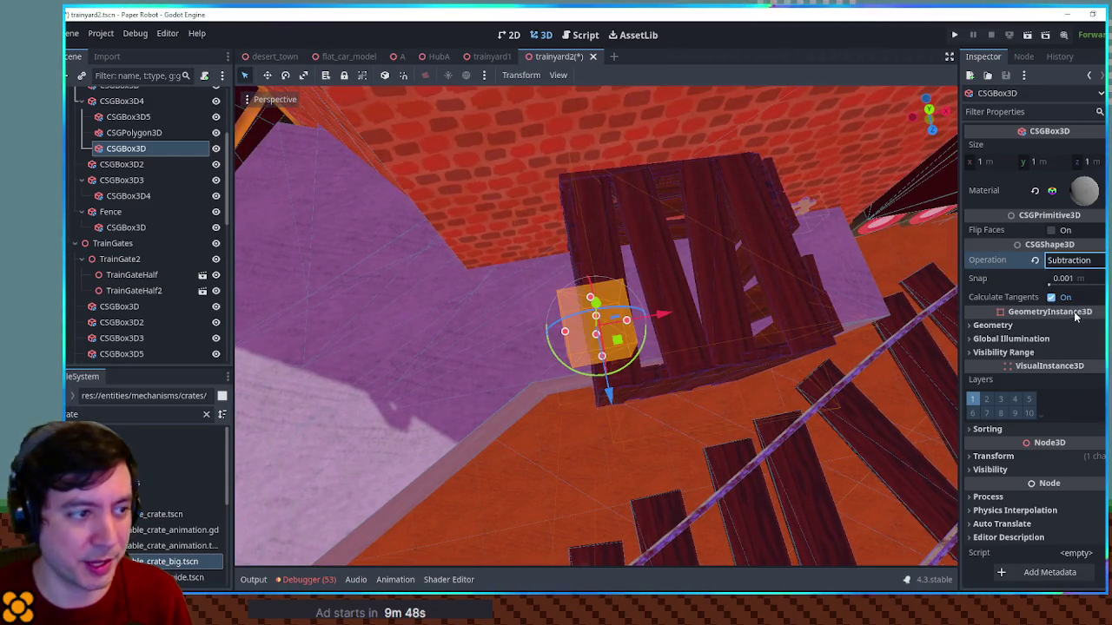
key("KP_7")
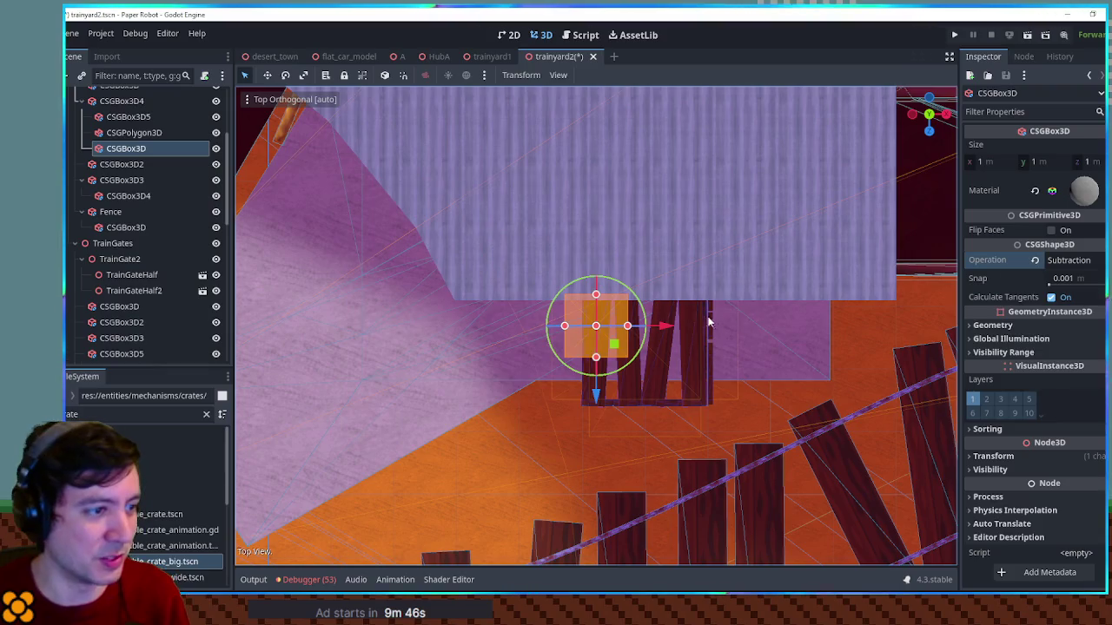
scroll(712, 324, "up", 5)
left_click_drag(645, 326, 784, 328)
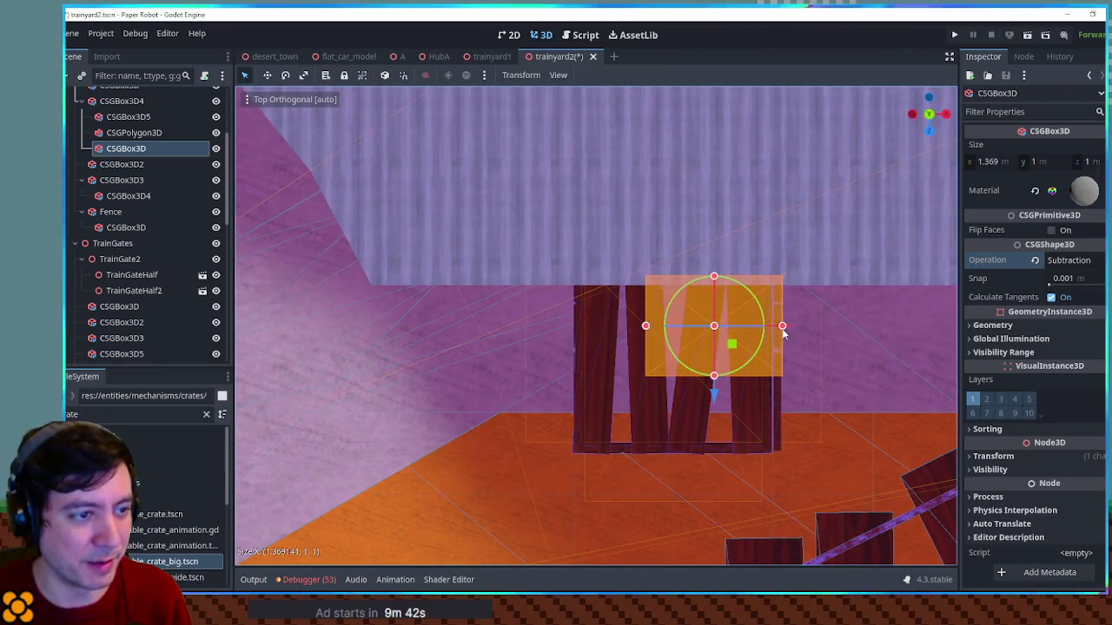
left_click_drag(645, 326, 571, 328)
left_click_drag(677, 376, 680, 422)
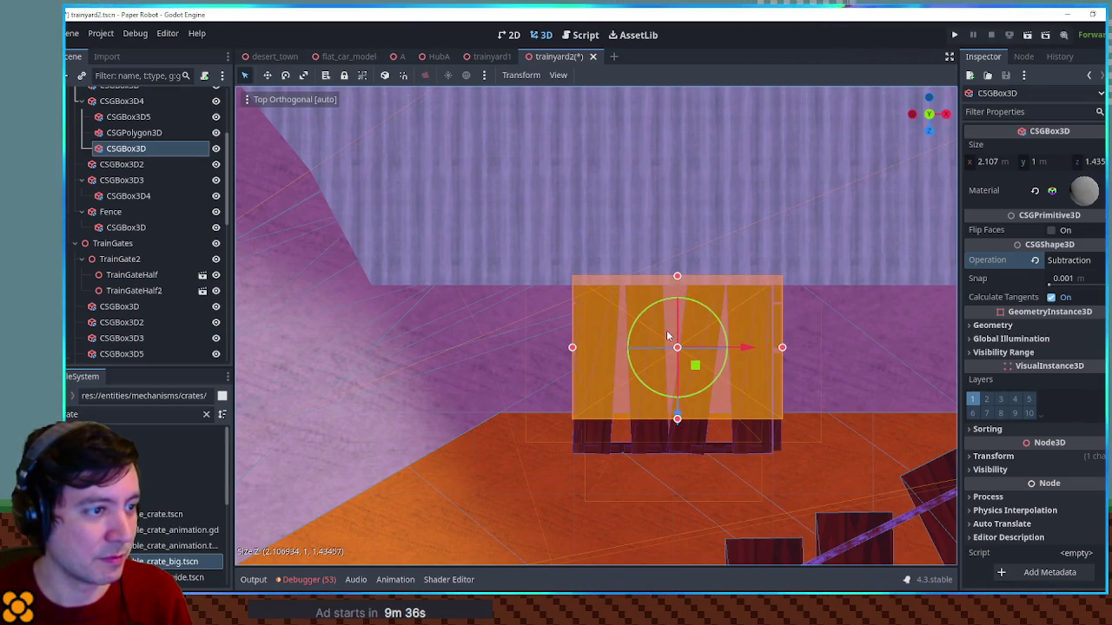
left_click_drag(678, 277, 677, 193)
Raise the cutting box along Y, save, and run the game to test the level
mouse_move(681, 332)
left_mouse_down()
mouse_move(800, 182)
mouse_move(747, 203)
left_mouse_up()
left_click_drag(608, 253, 546, 206)
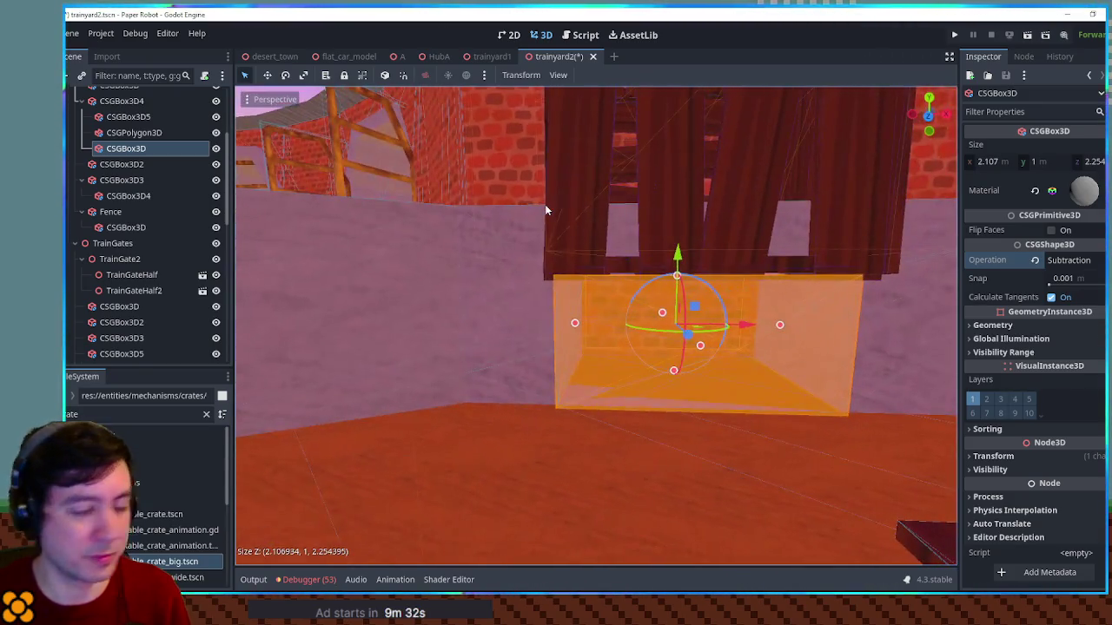
key("KP_3")
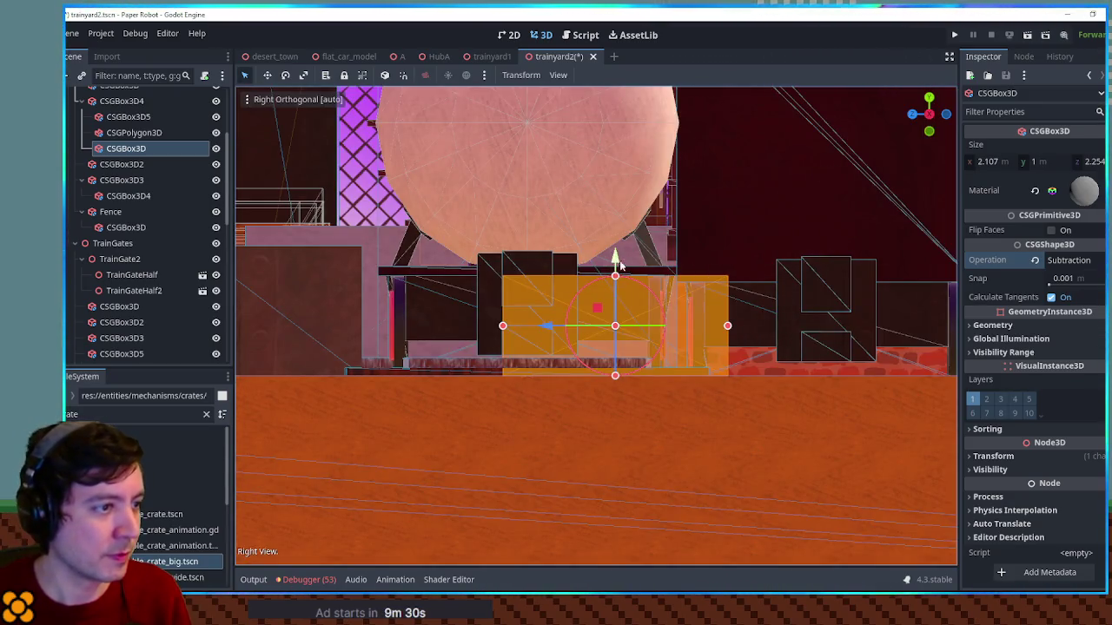
left_click_drag(615, 258, 615, 161)
mouse_move(569, 193)
left_mouse_down()
mouse_move(756, 270)
mouse_move(733, 260)
mouse_move(750, 233)
mouse_move(660, 220)
left_mouse_up()
key("ctrl+s")
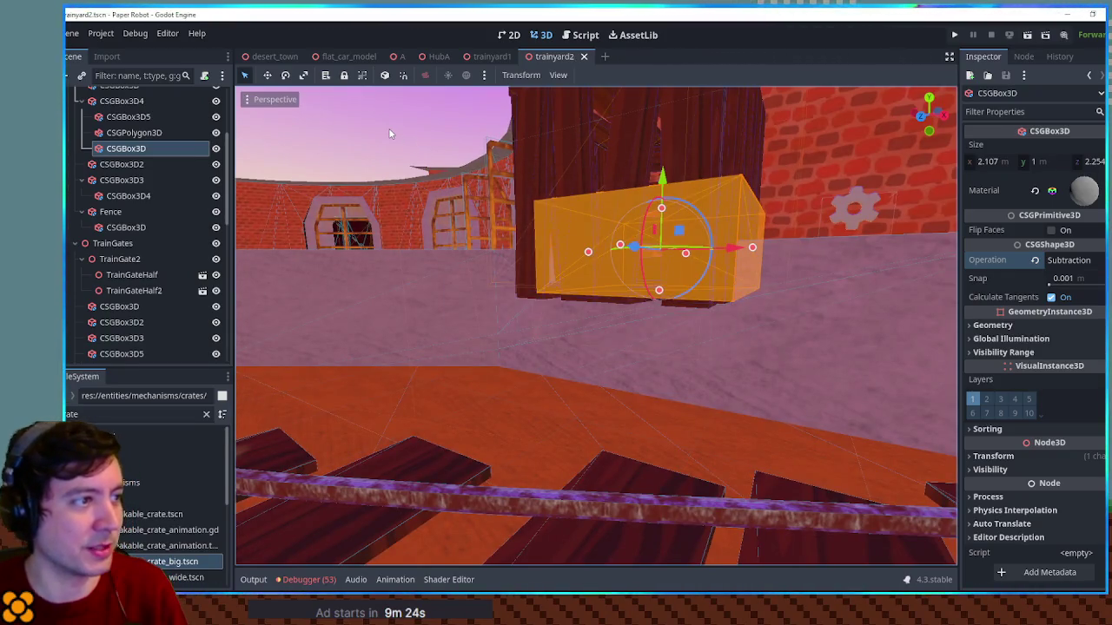
left_click(389, 132)
left_click_drag(432, 177, 379, 222)
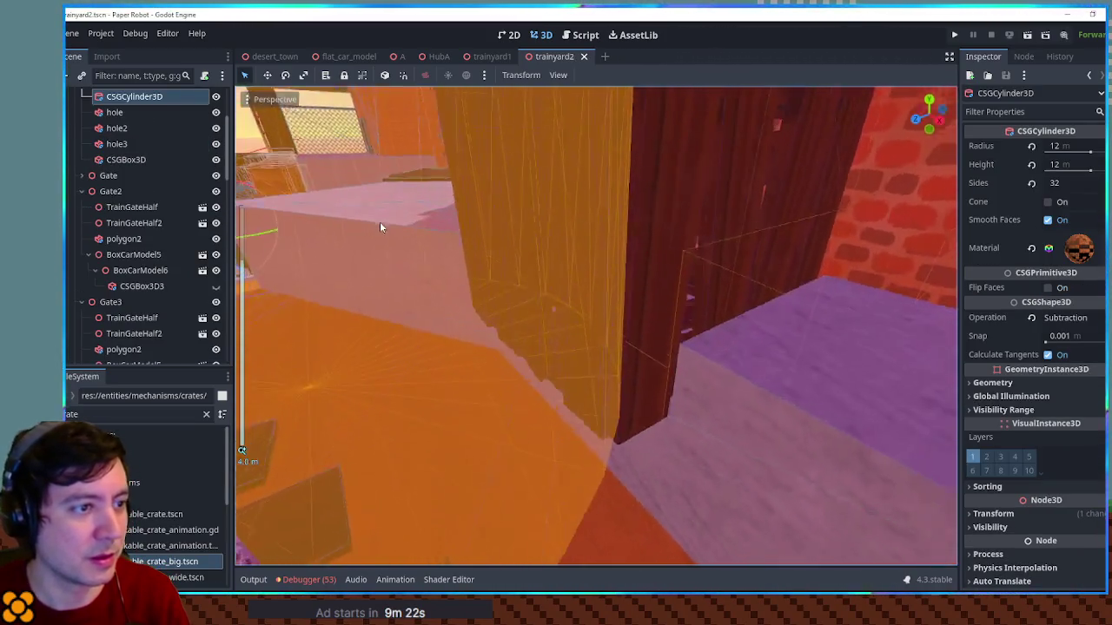
key("F6")
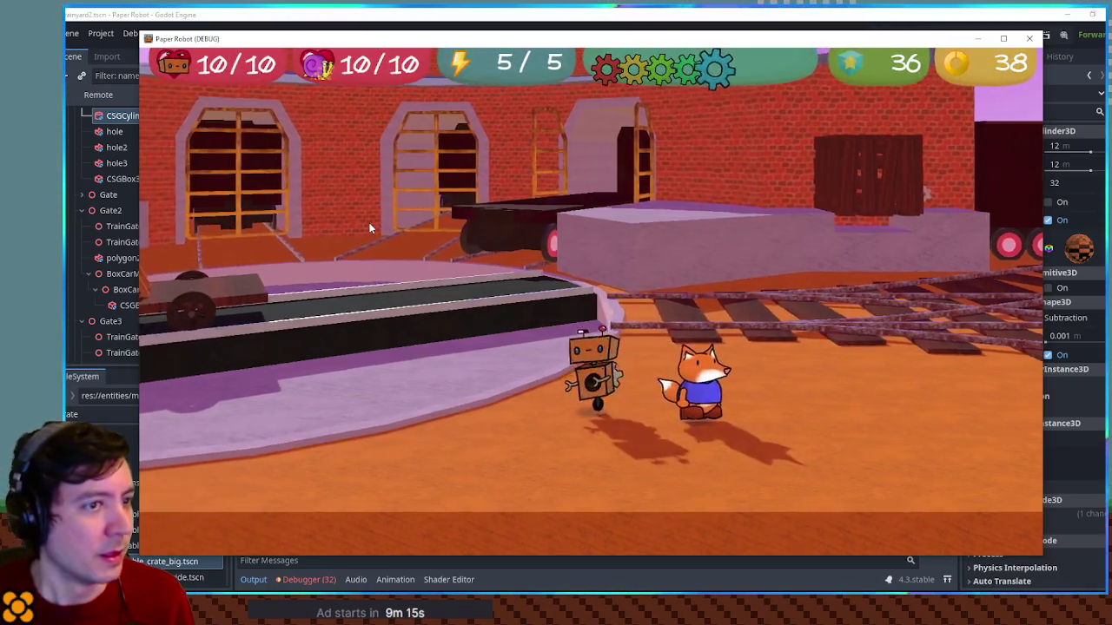
After walking toward the crate in-game, widen the subtraction box's X size to 2.256
key("w")
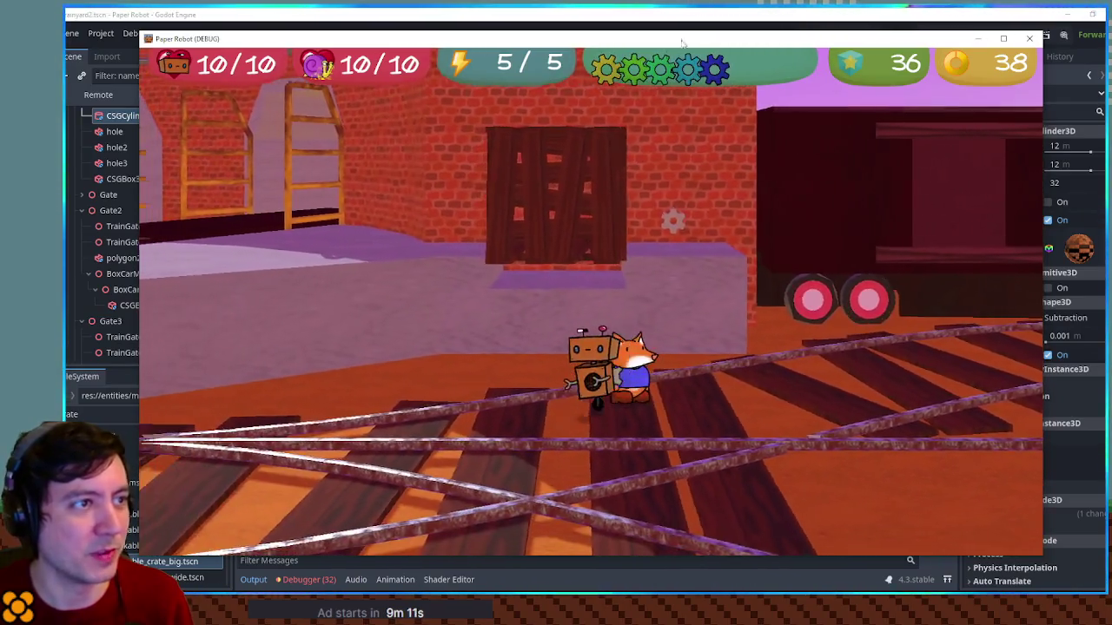
key("F8")
mouse_move(709, 85)
left_mouse_down()
mouse_move(697, 238)
mouse_move(776, 224)
mouse_move(756, 272)
left_mouse_up()
left_click(756, 273)
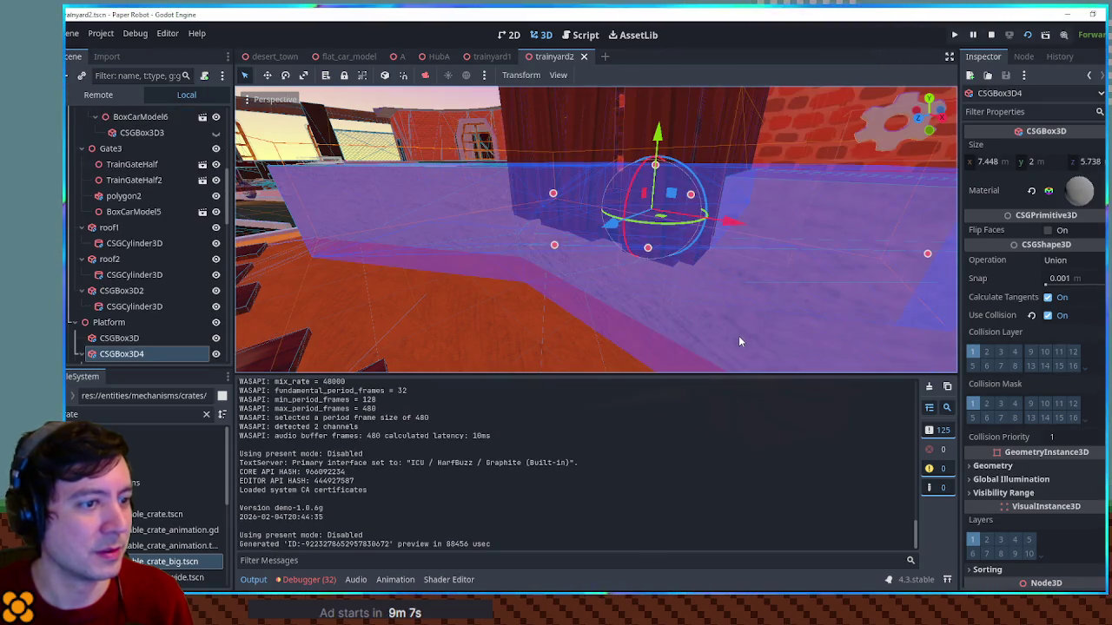
scroll(169, 301, "down", 3)
double_click(138, 274)
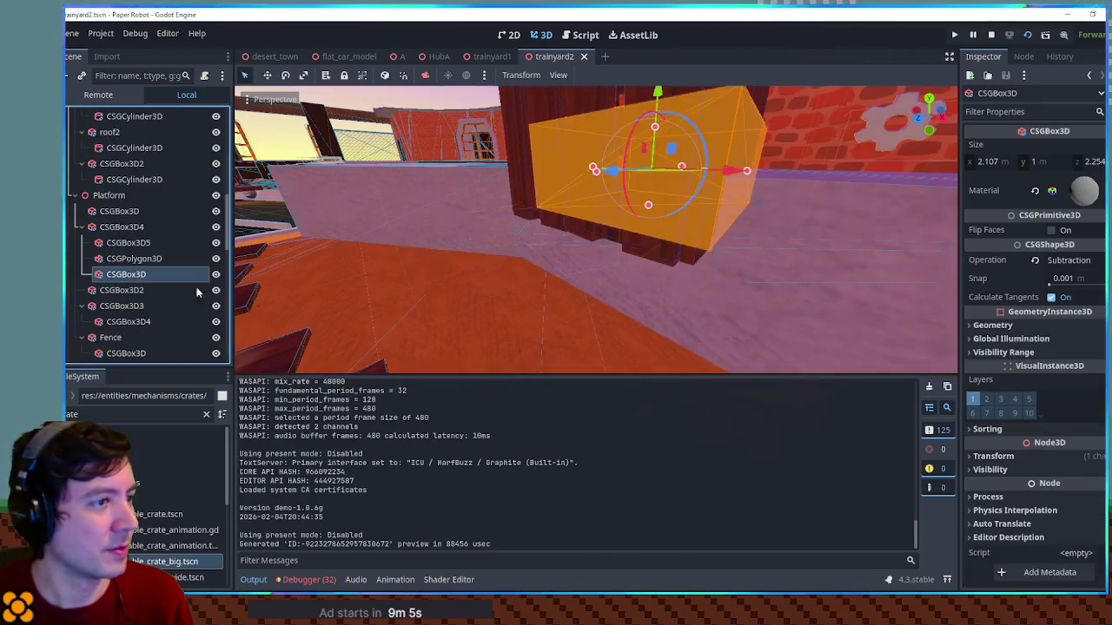
scroll(695, 226, "down", 2)
left_click_drag(716, 180, 717, 180)
Playtest the level, walking the fox left and right, then close the game
key("F6")
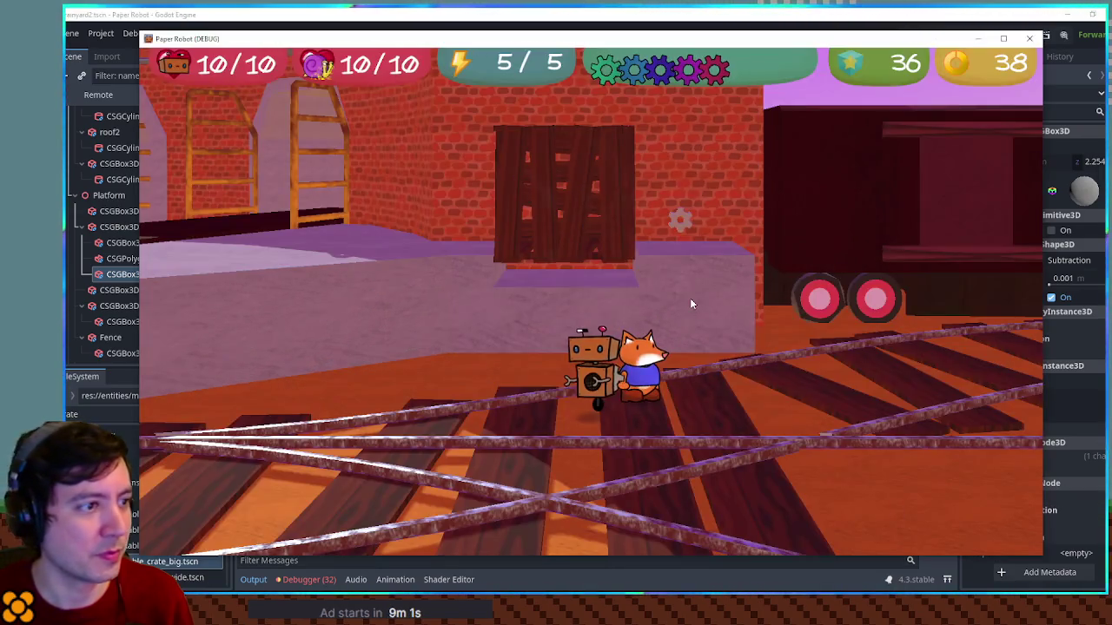
key("a")
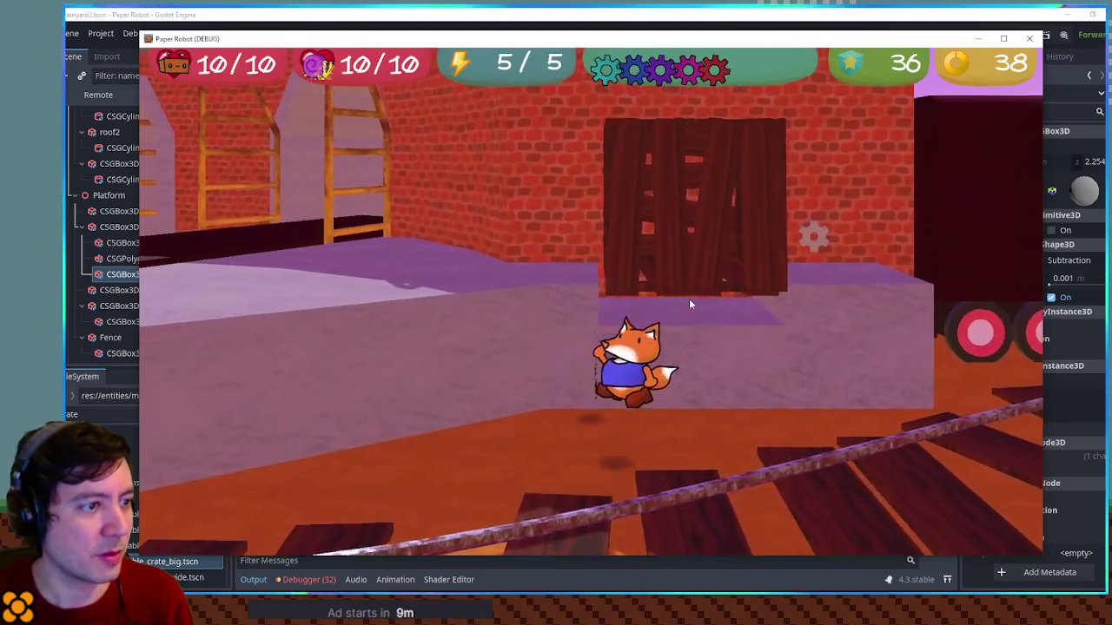
key("a")
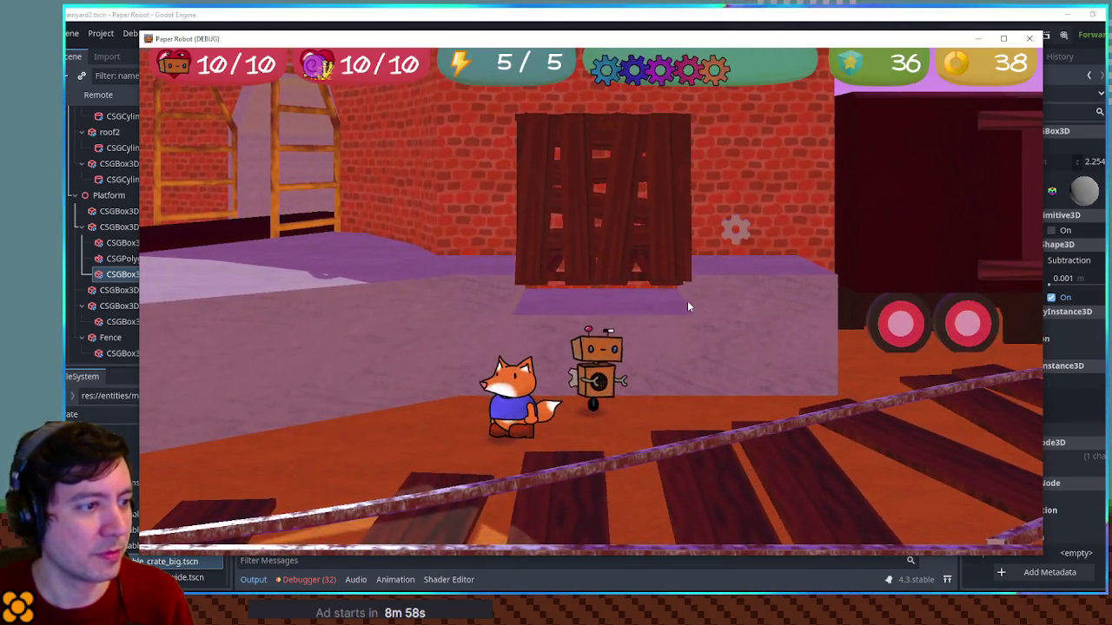
key("d")
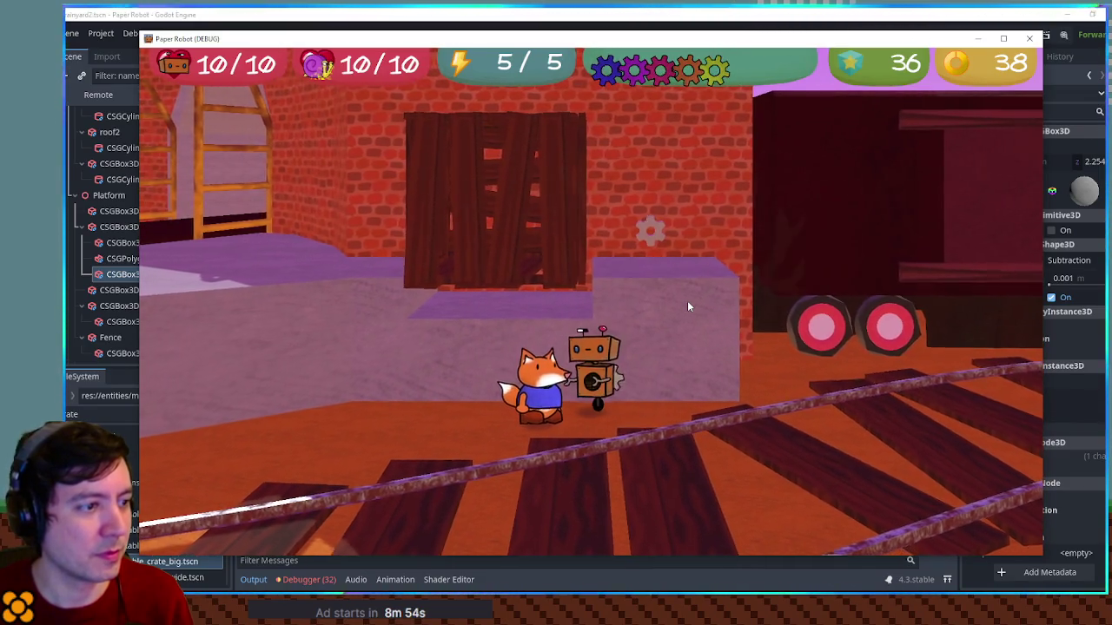
key("d")
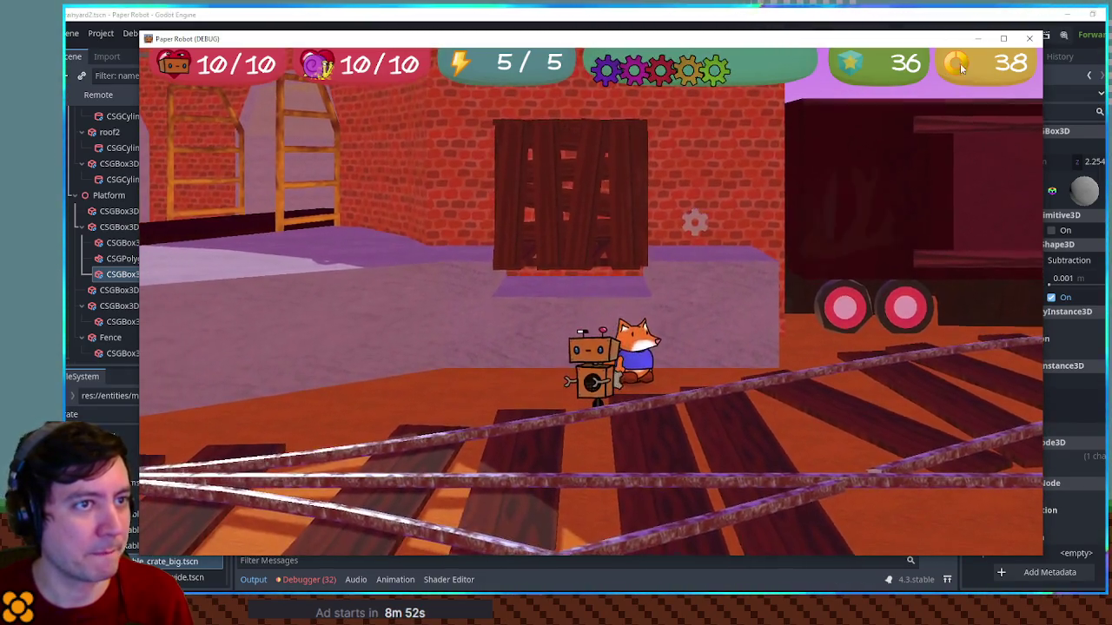
left_click(977, 40)
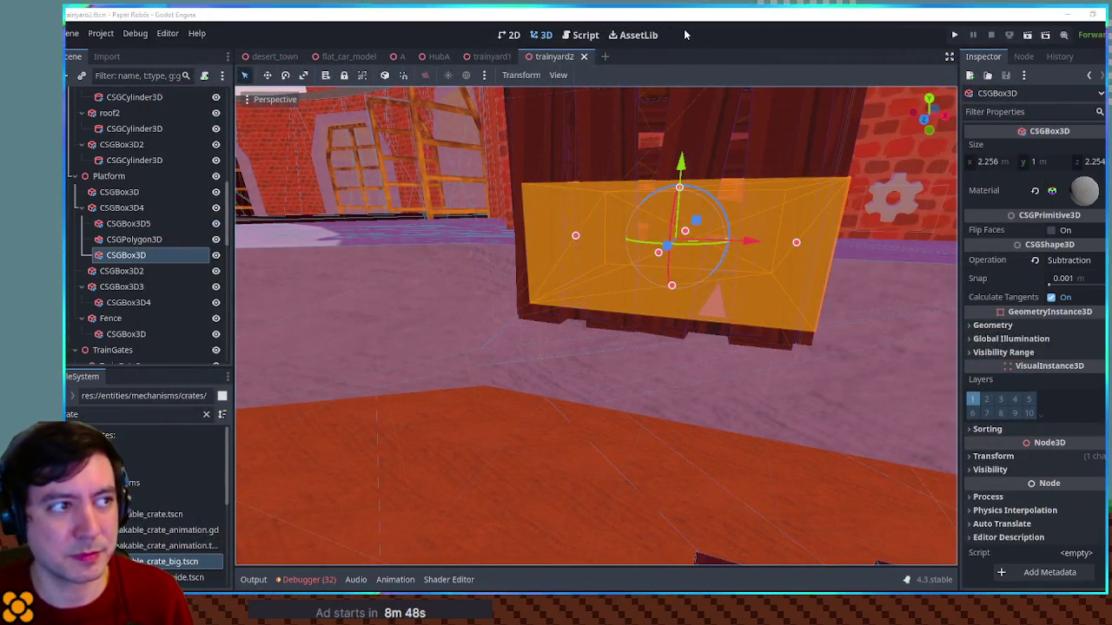
Run the game once more and close it
left_click(640, 470)
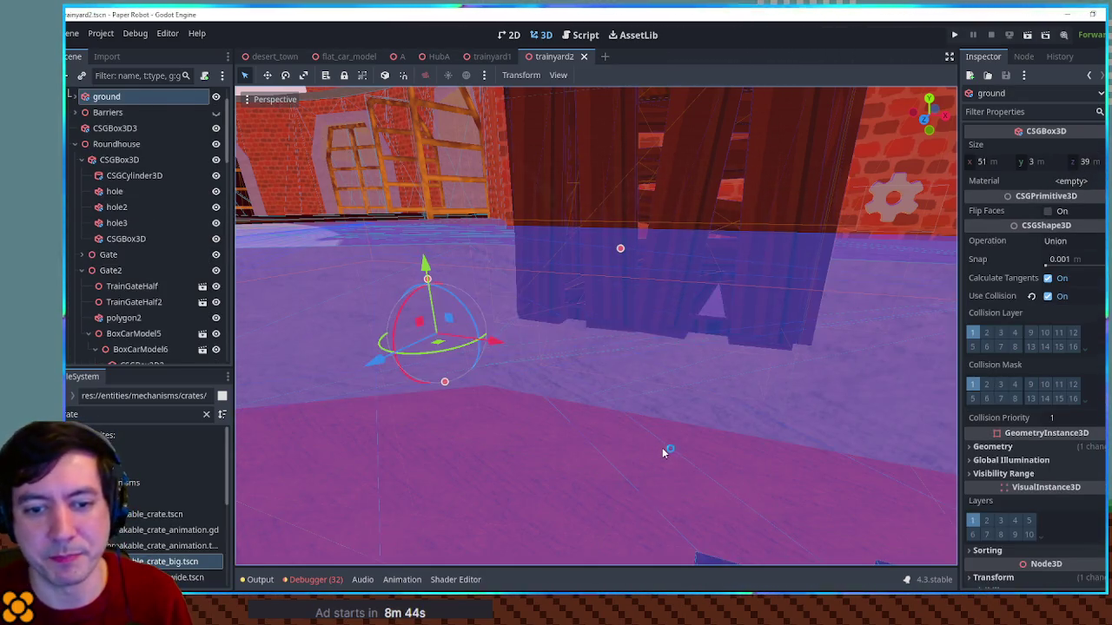
key("F6")
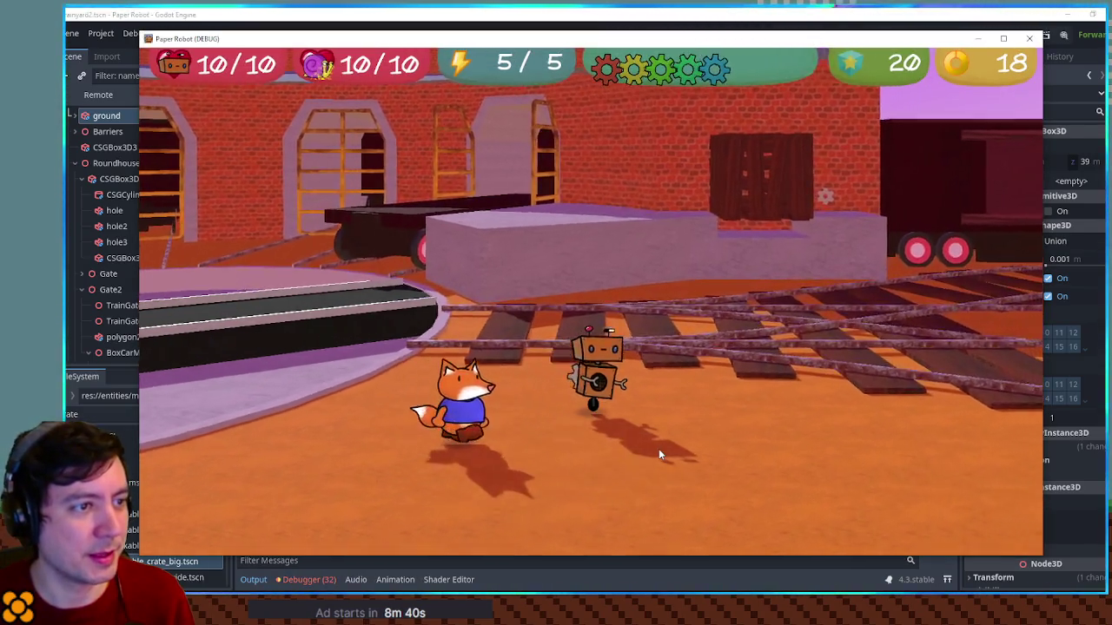
left_click(1030, 38)
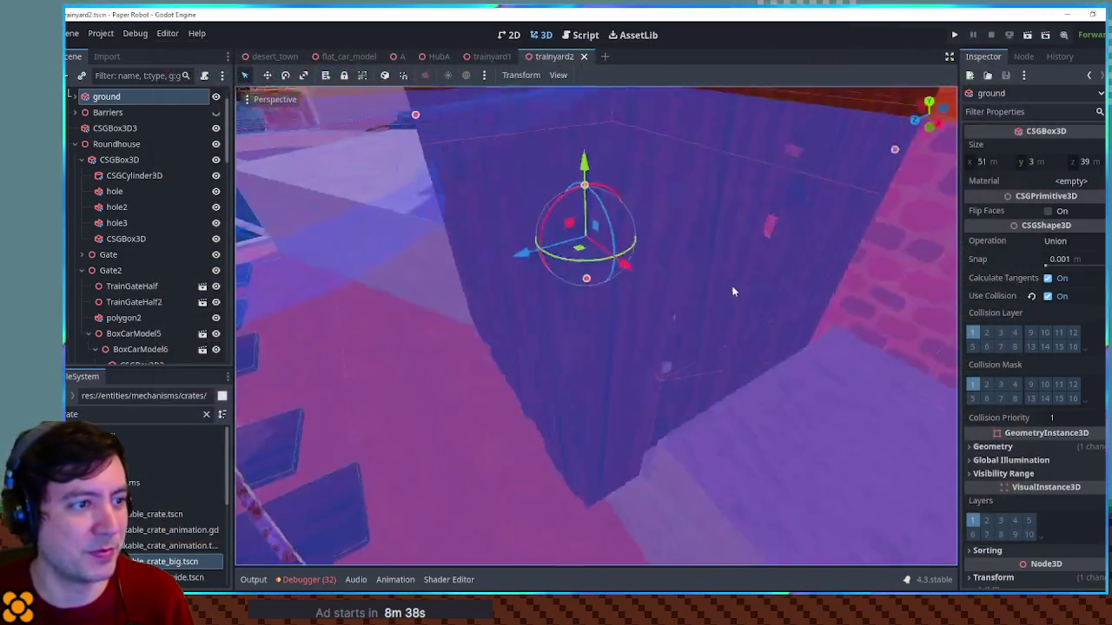
Nudge breakableCrateBig slightly along the blue axis, save, and playtest again
left_click(538, 269)
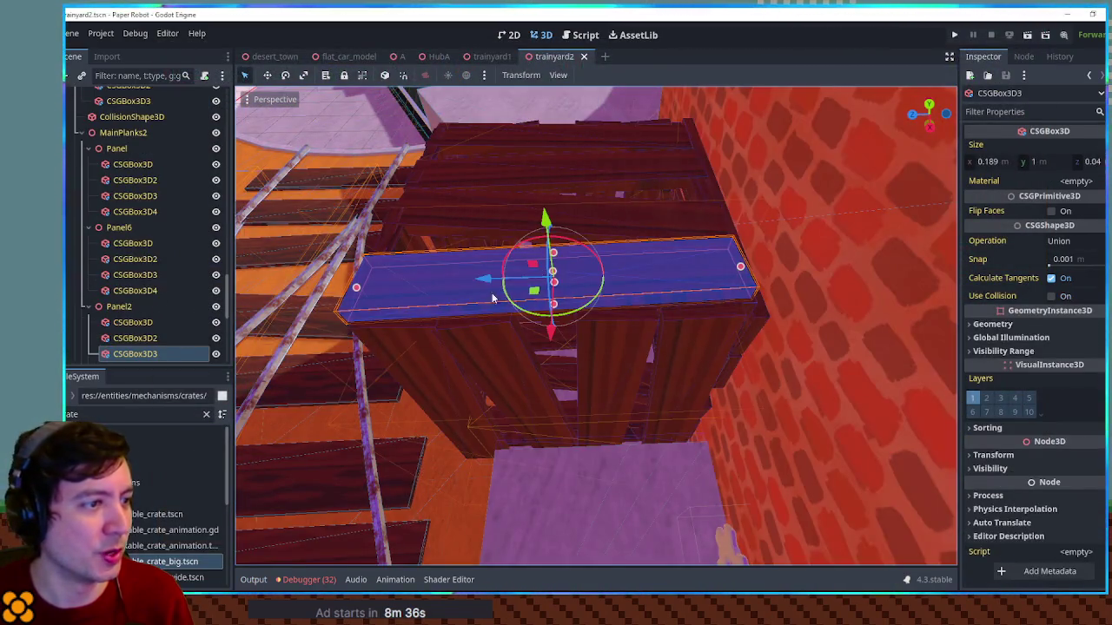
scroll(148, 261, "up", 5)
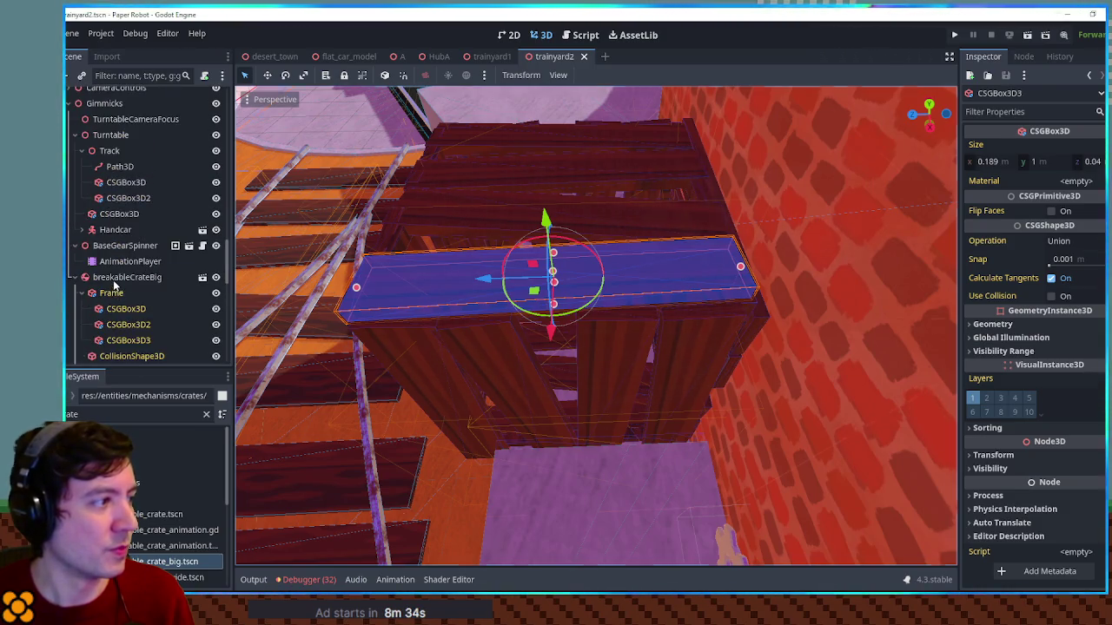
left_click(114, 278)
left_click_drag(511, 366, 499, 361)
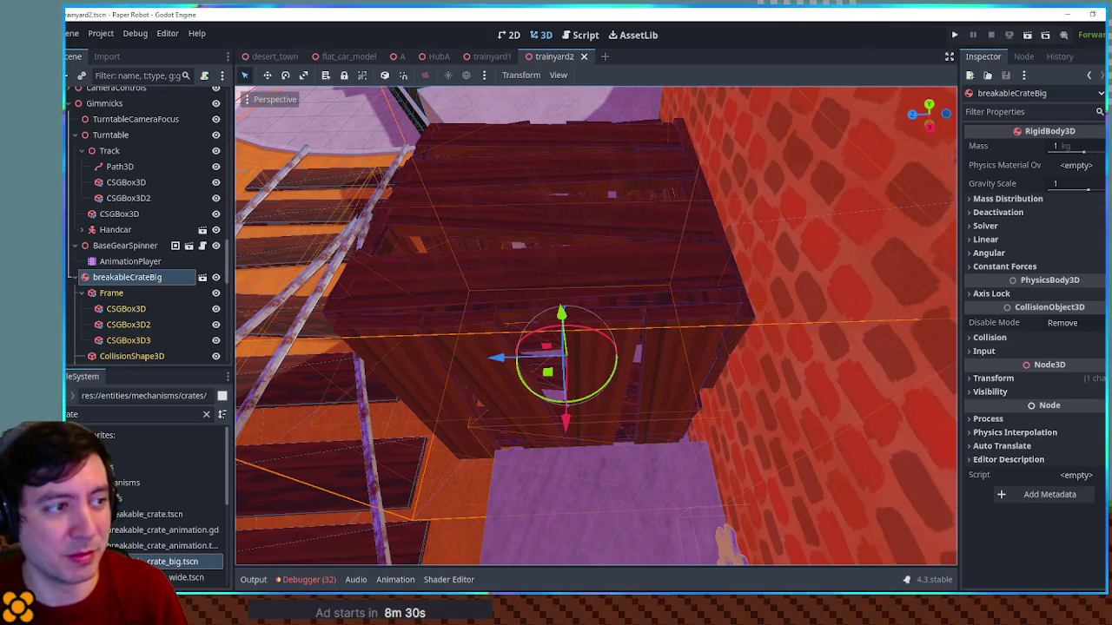
key("F6")
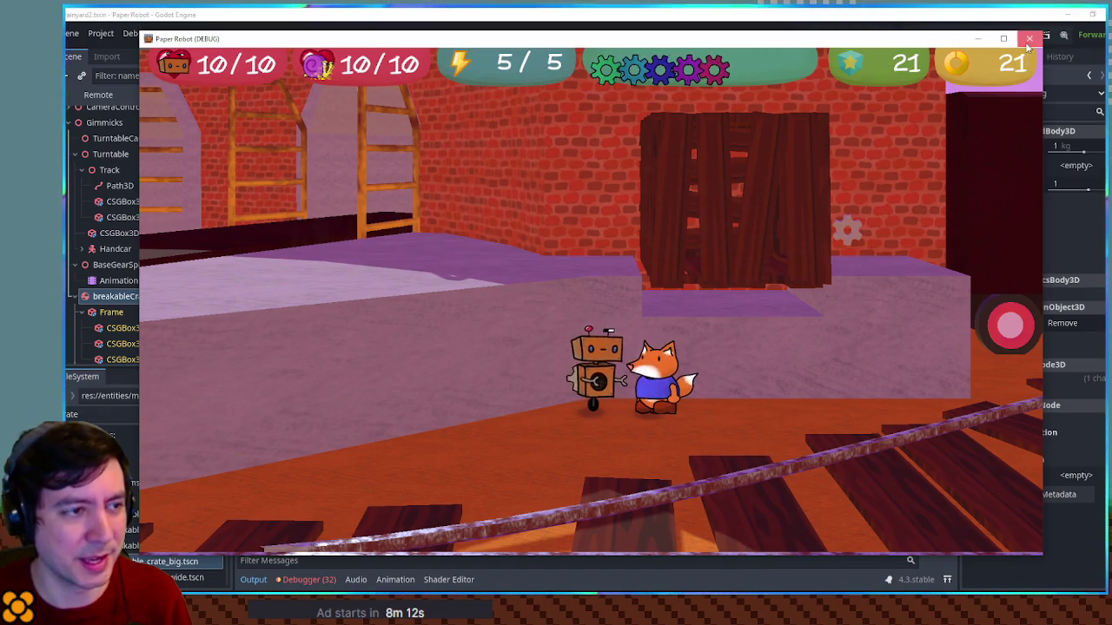
left_click(1029, 40)
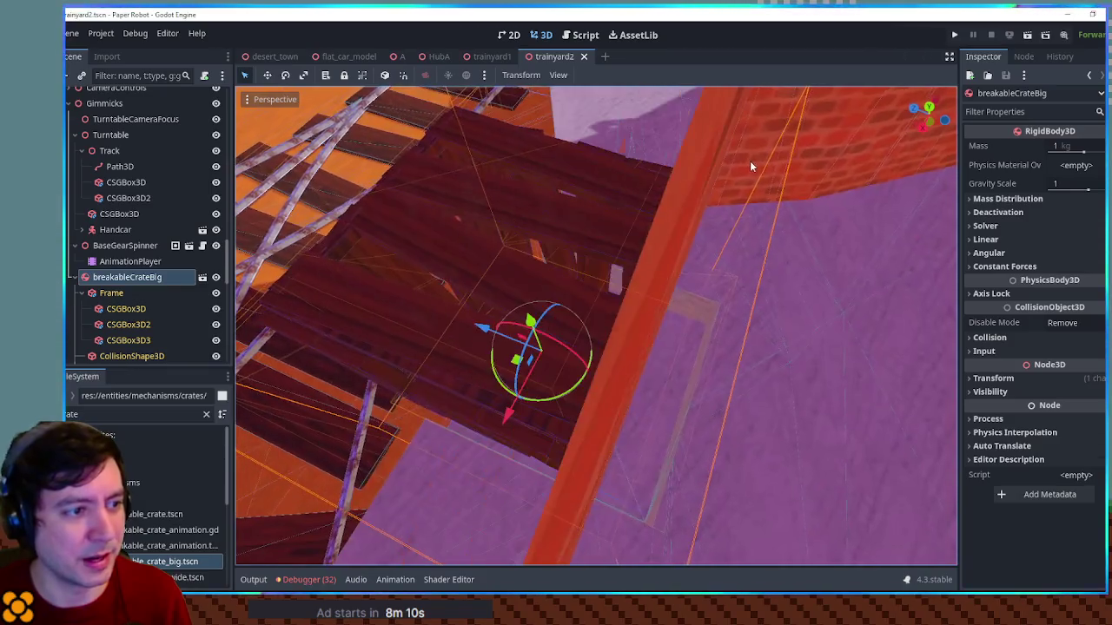
left_click_drag(750, 160, 587, 222)
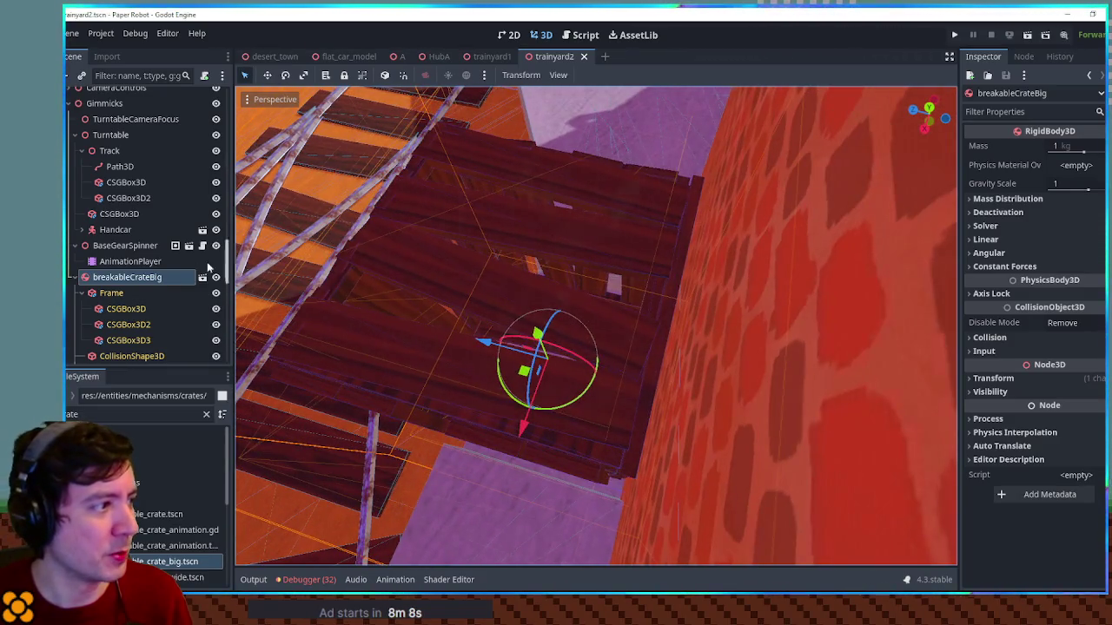
left_click(79, 294)
left_click(106, 310)
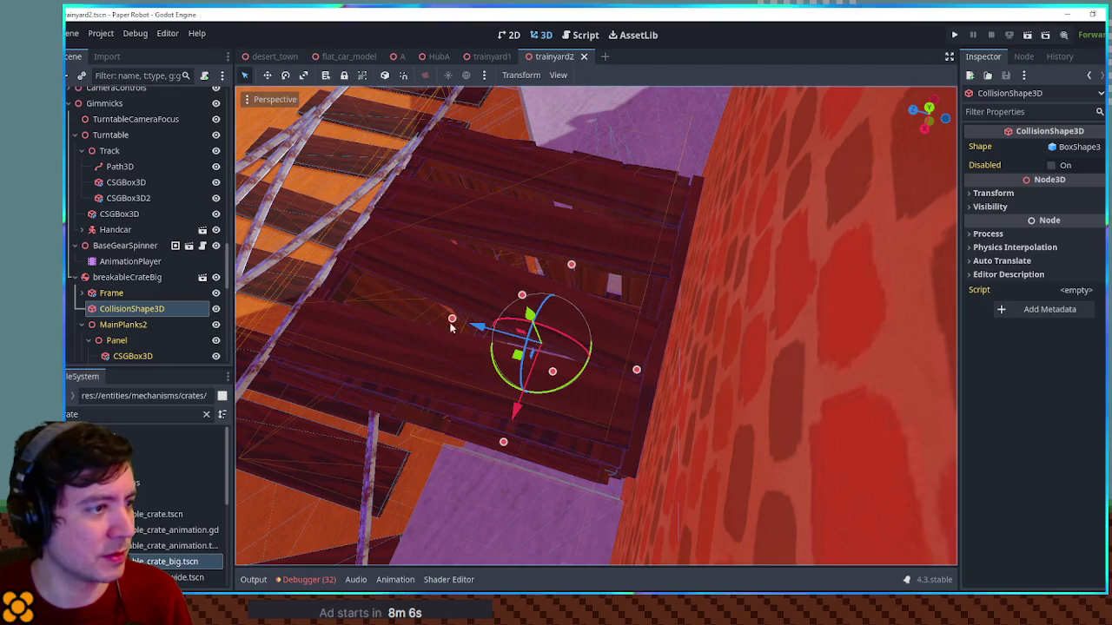
key("KP_7")
scroll(485, 304, "up", 5)
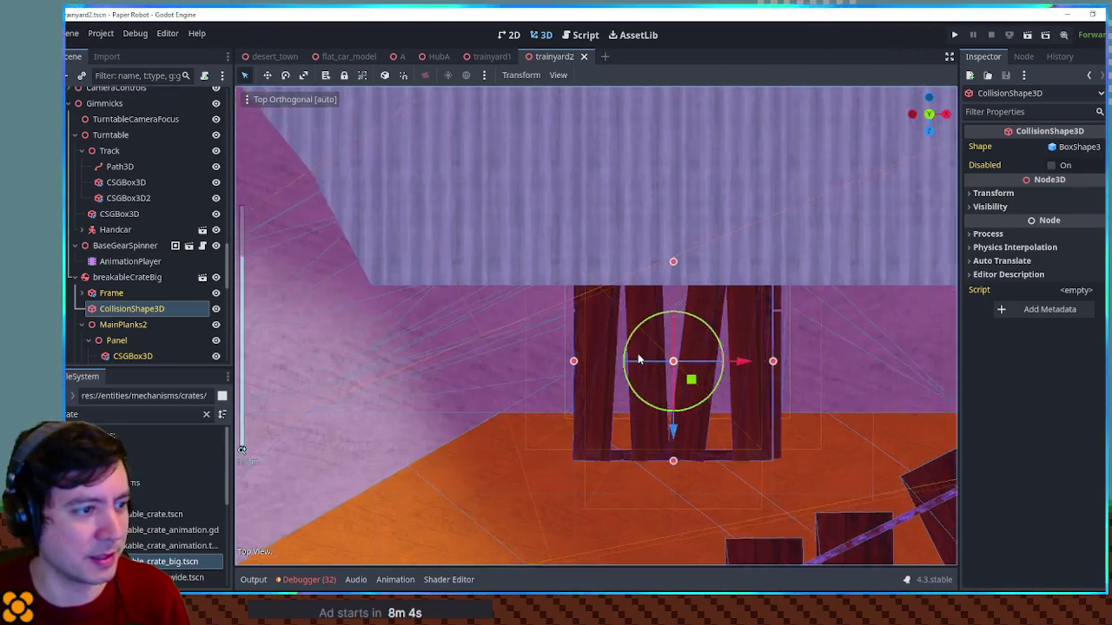
mouse_move(644, 369)
left_mouse_down()
mouse_move(662, 284)
mouse_move(600, 251)
mouse_move(394, 232)
mouse_move(373, 240)
mouse_move(548, 263)
mouse_move(268, 299)
left_mouse_up()
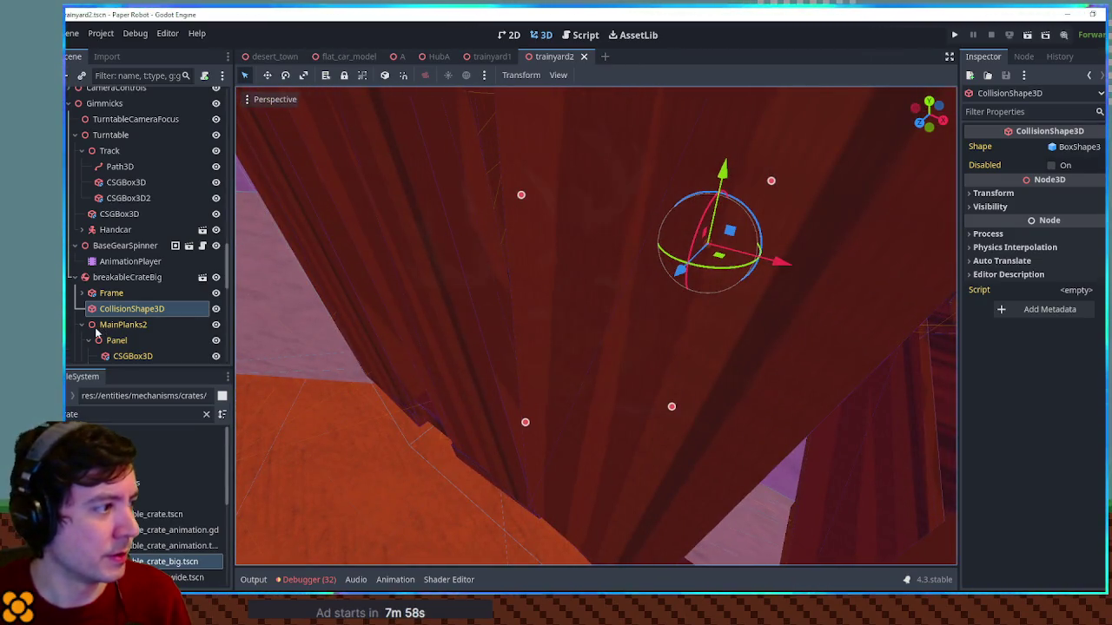
scroll(97, 332, "down", 3)
left_click(81, 222)
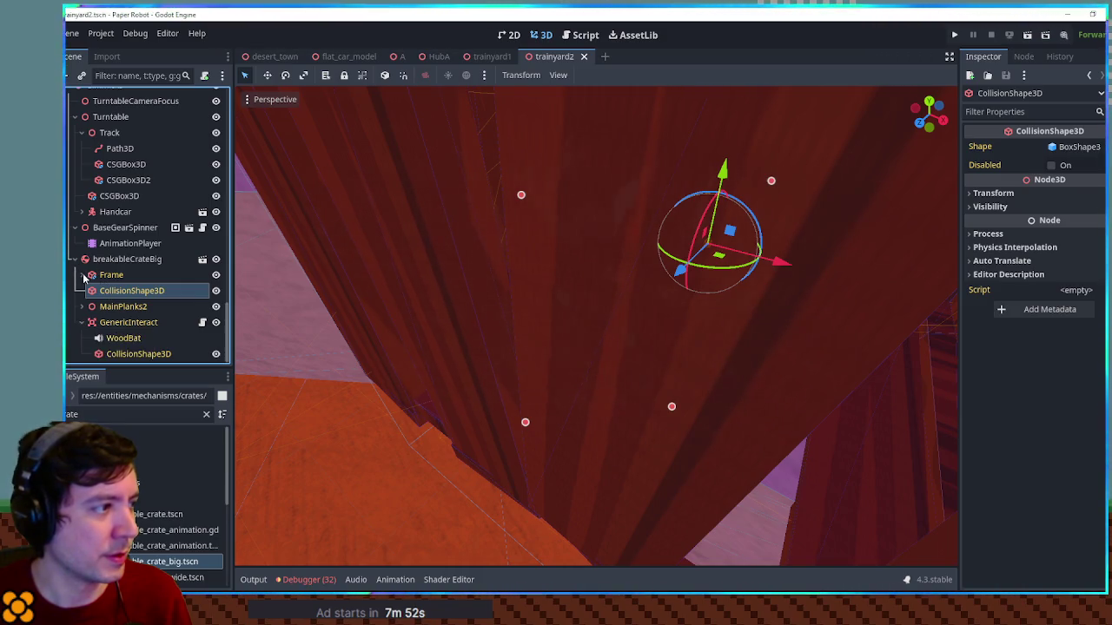
left_click(82, 274)
left_click(127, 319)
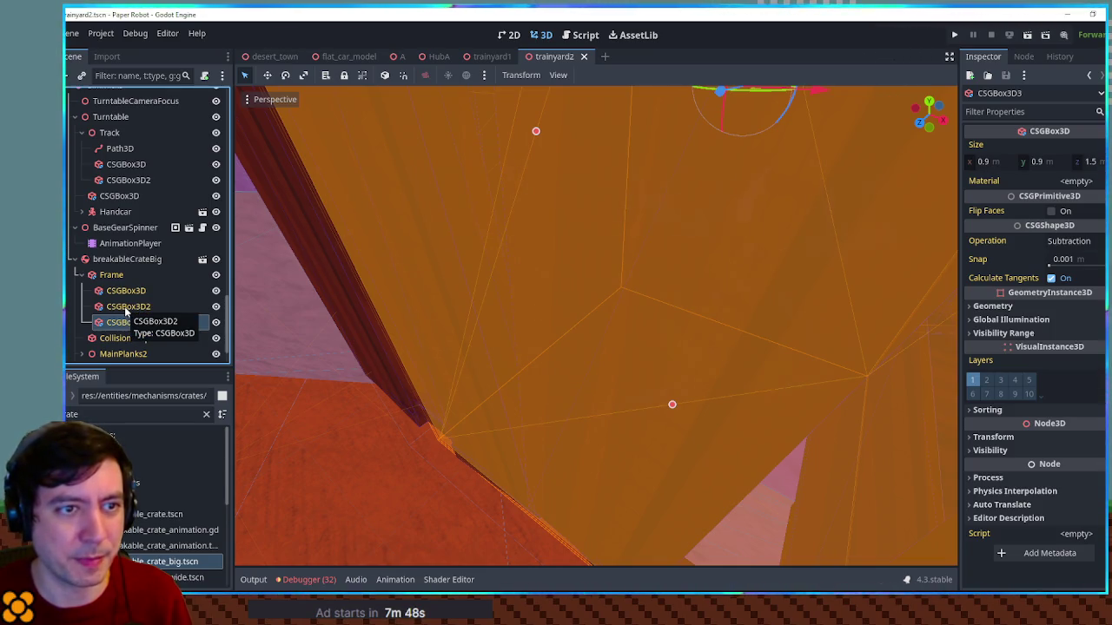
left_click(123, 306)
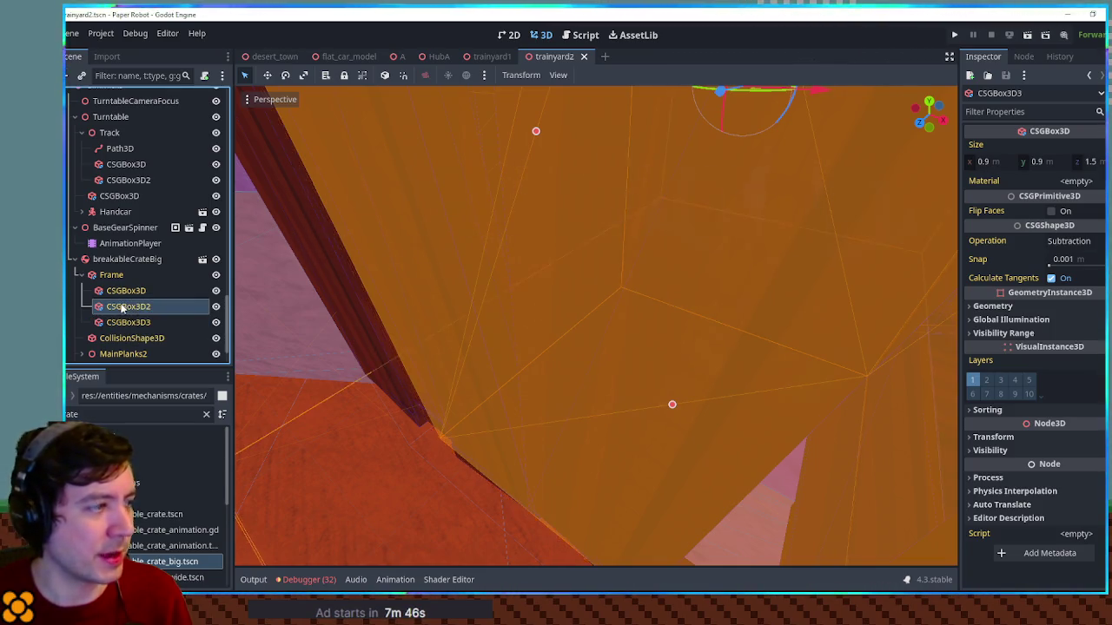
left_click(125, 291)
left_click(123, 276)
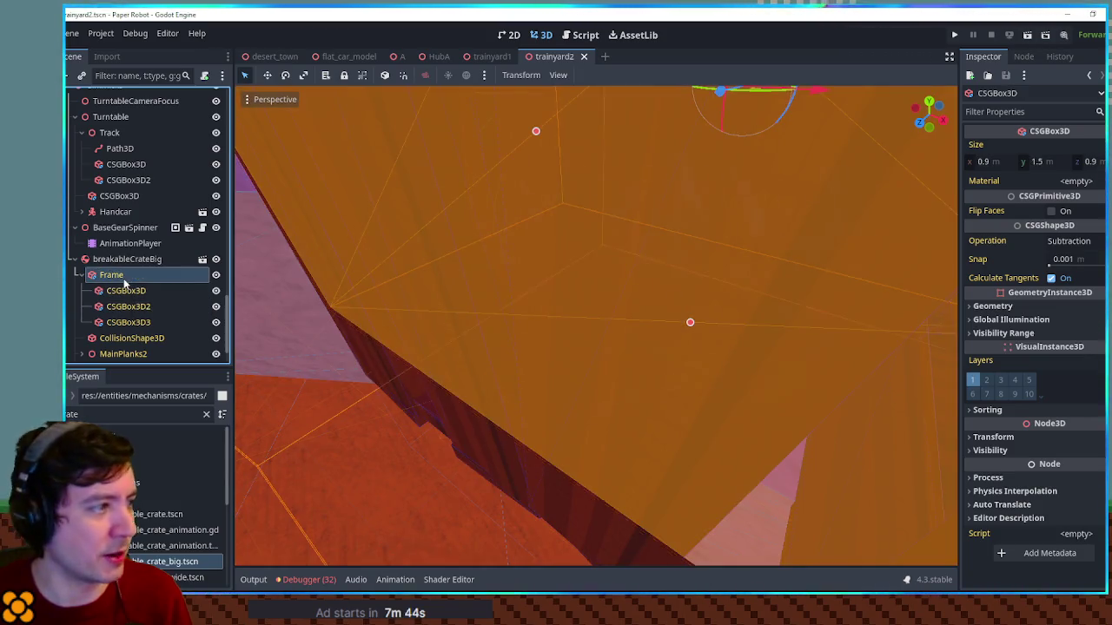
left_click(80, 275)
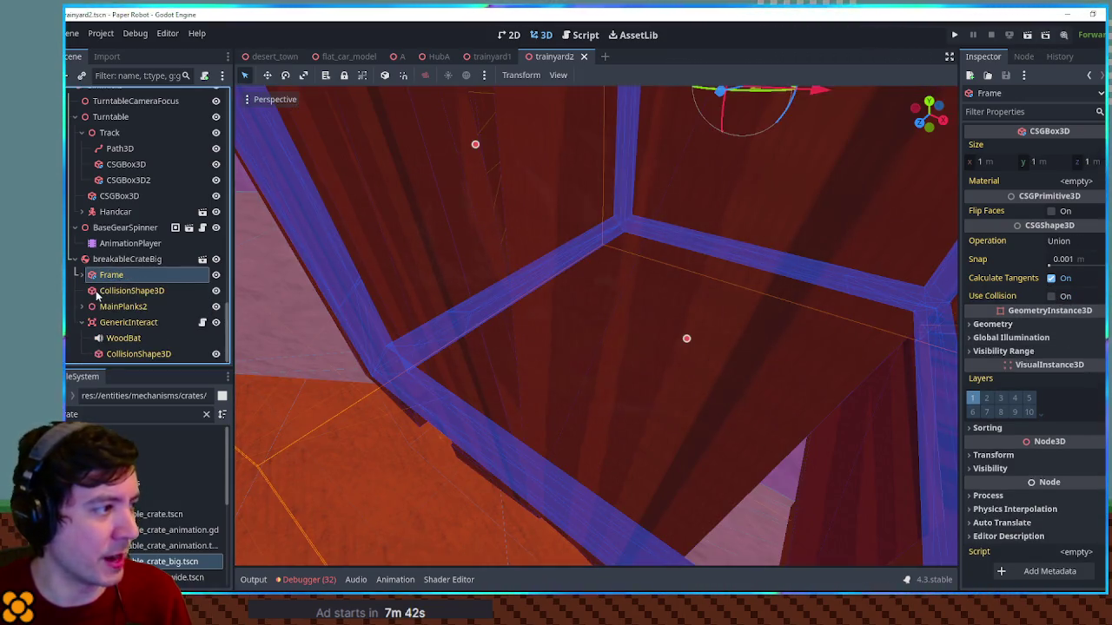
left_click(82, 308)
scroll(105, 278, "down", 3)
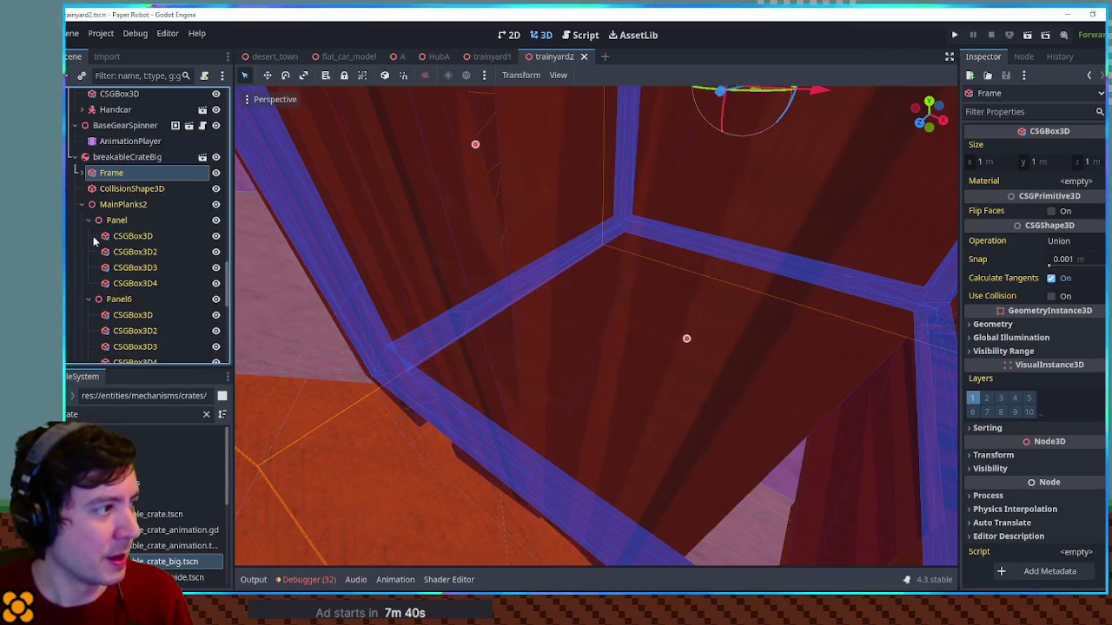
left_click(118, 256)
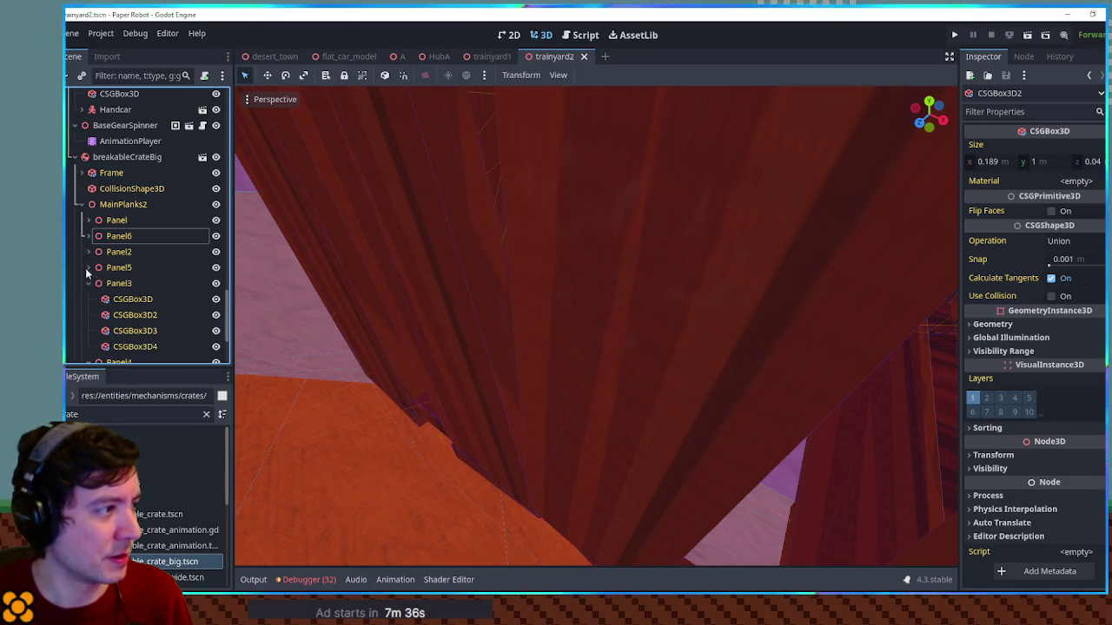
left_click(87, 299)
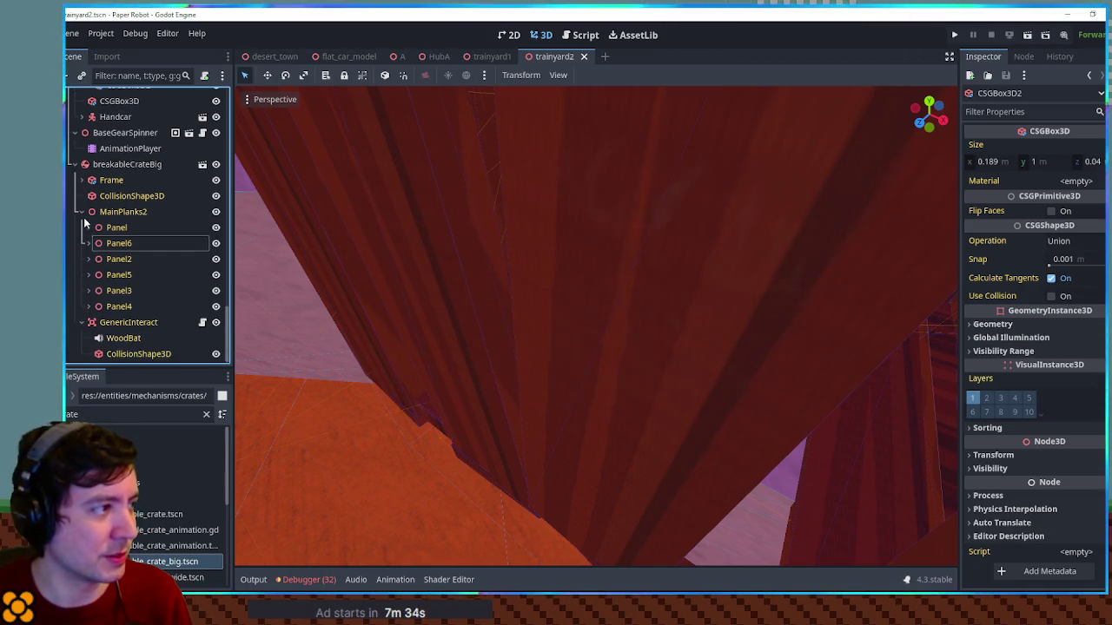
left_click(81, 212)
left_click(111, 322)
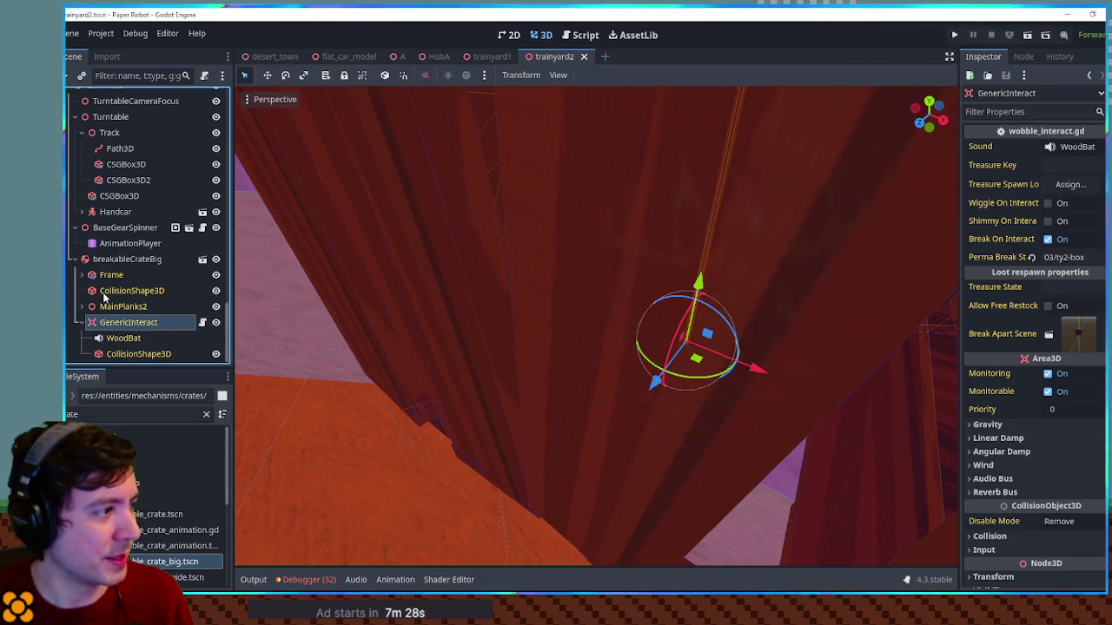
left_click(104, 293)
key("f")
left_click_drag(662, 285, 630, 278)
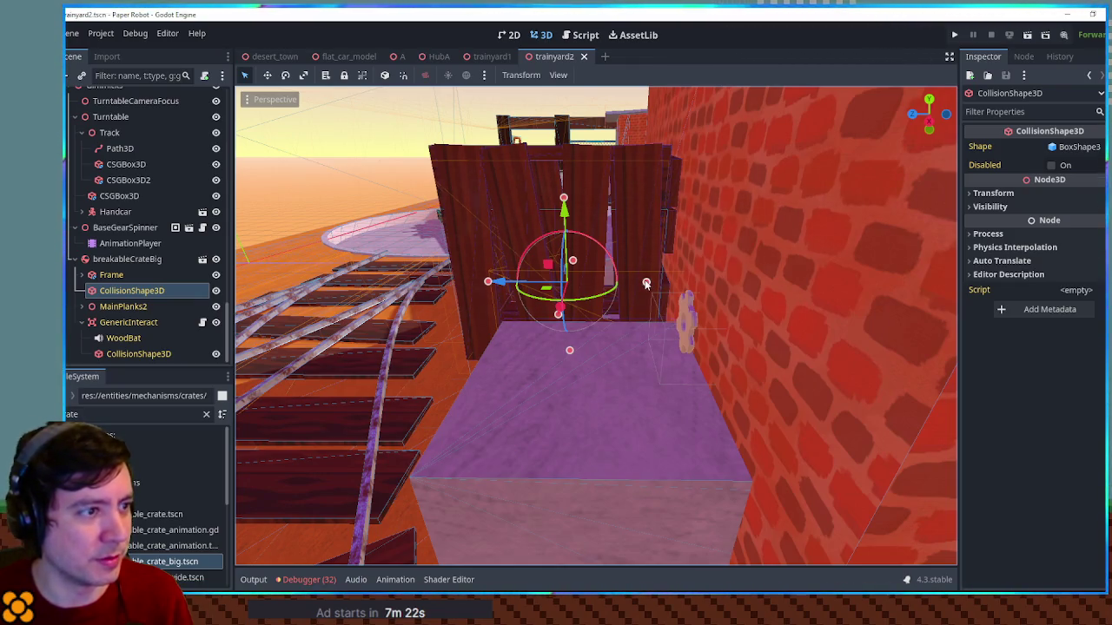
Make the crate's collision BoxShape3D unique, shrink it to about 0.589 × 0.739 × 0.551, and relaunch
left_click(1064, 150)
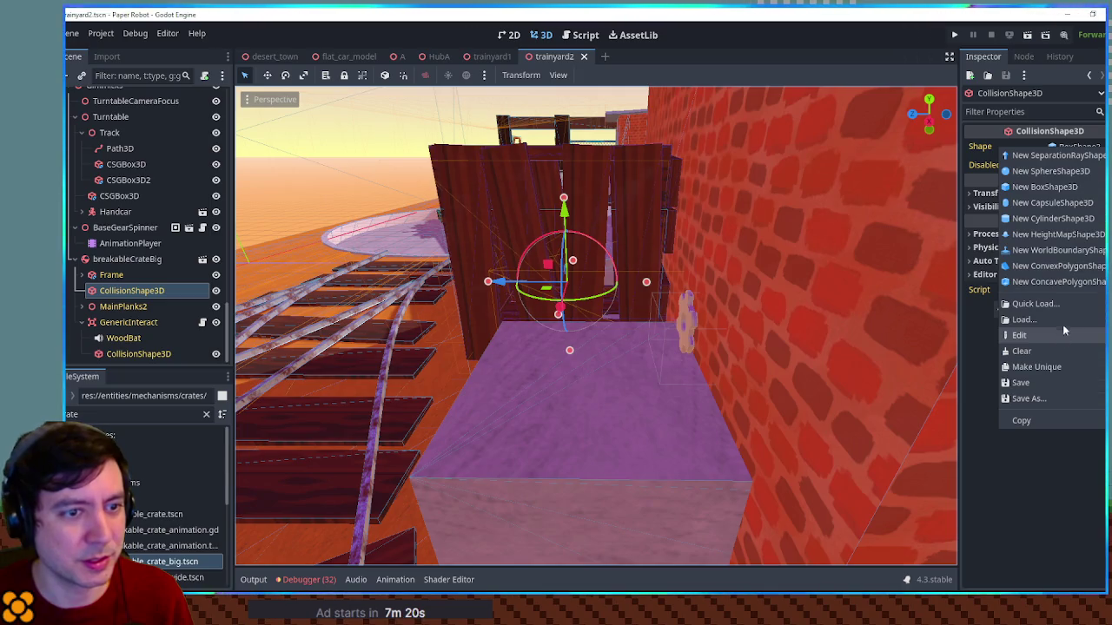
left_click(1056, 360)
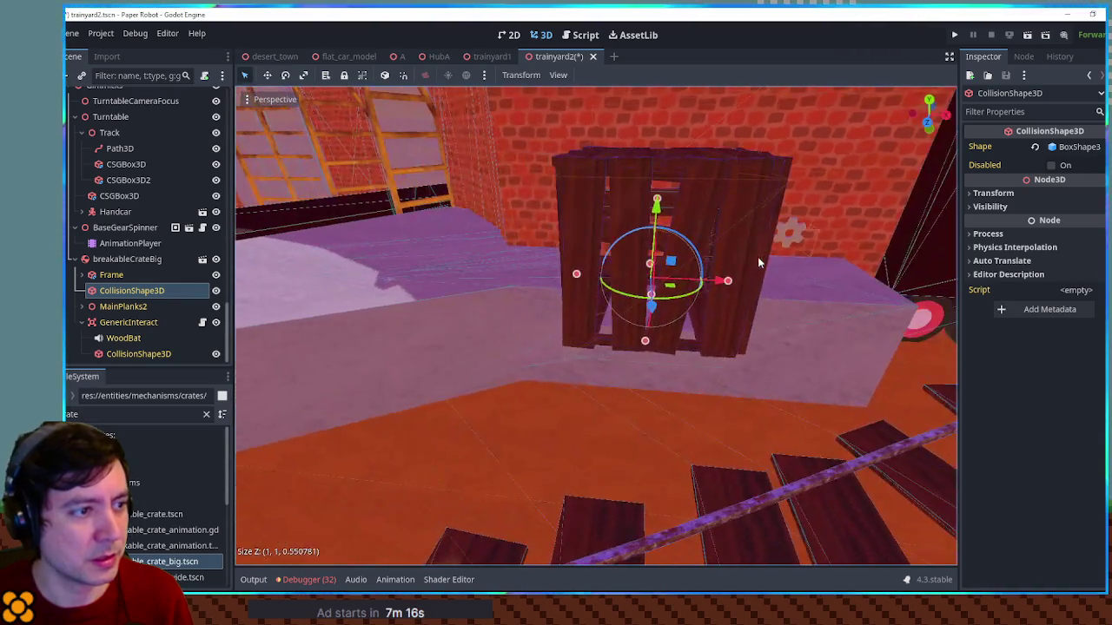
mouse_move(707, 281)
left_mouse_down()
mouse_move(721, 283)
mouse_move(665, 224)
left_mouse_up()
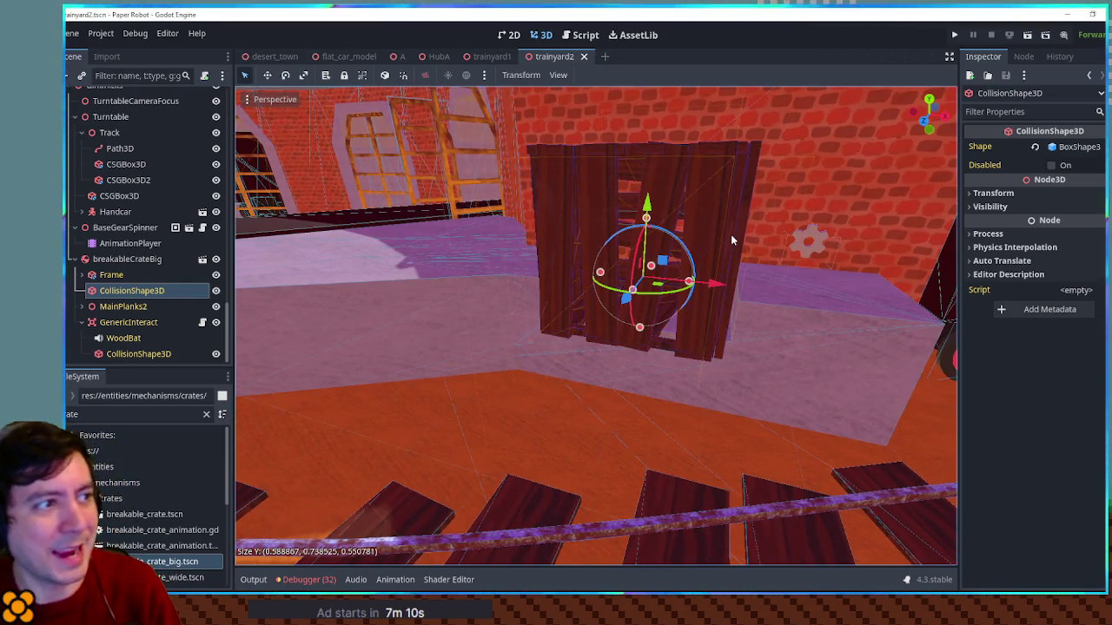
key("F6")
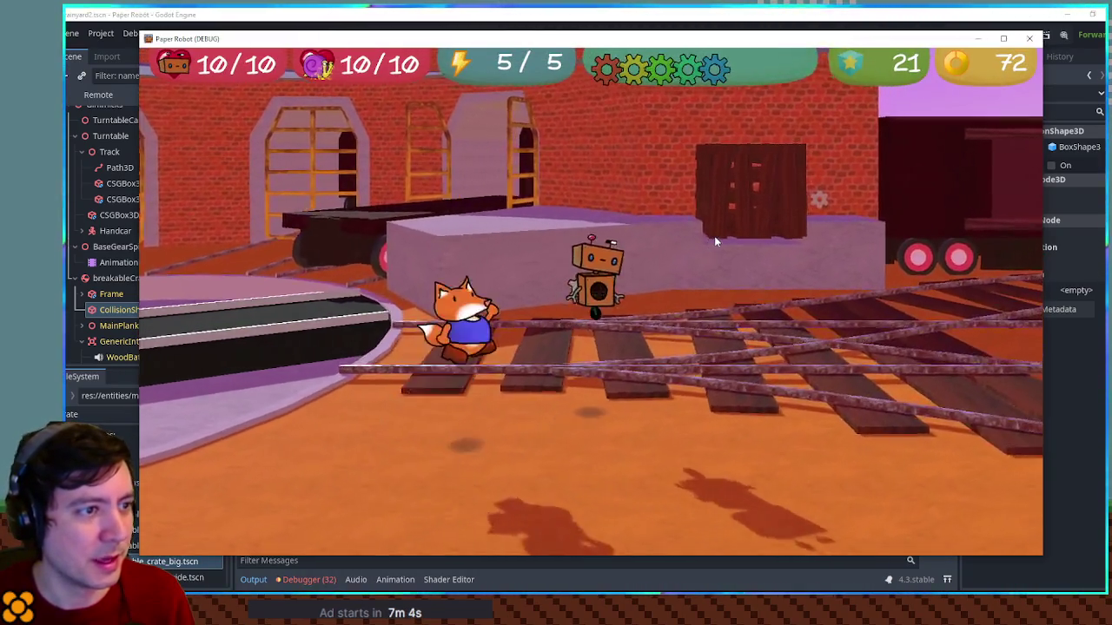
Walk the fox around the big crate by the wall and smash it into planks
key("w")
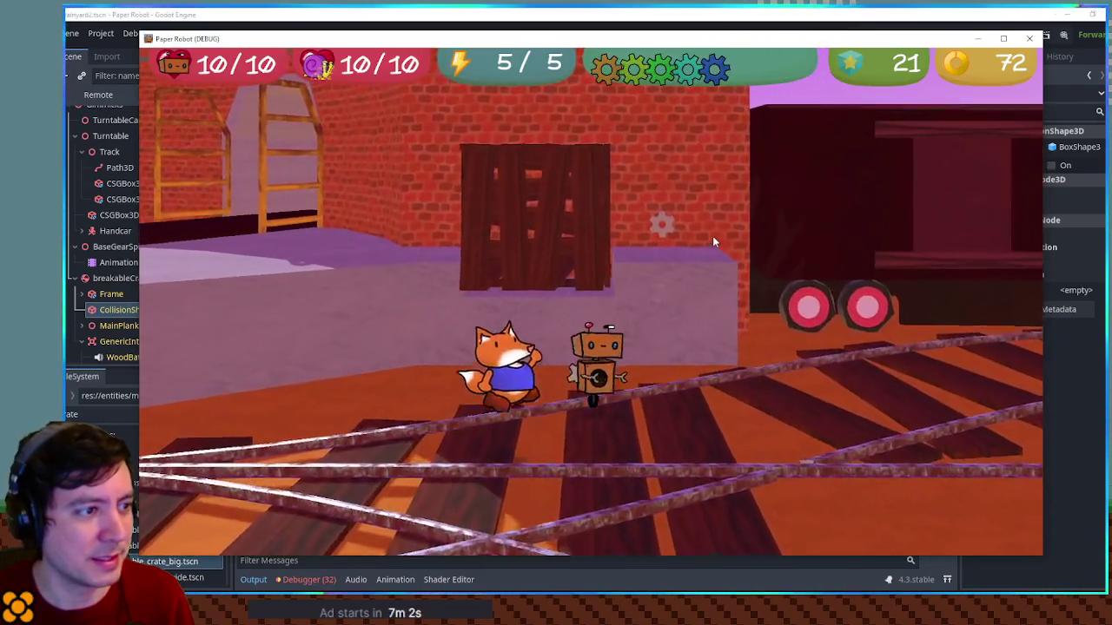
key("s")
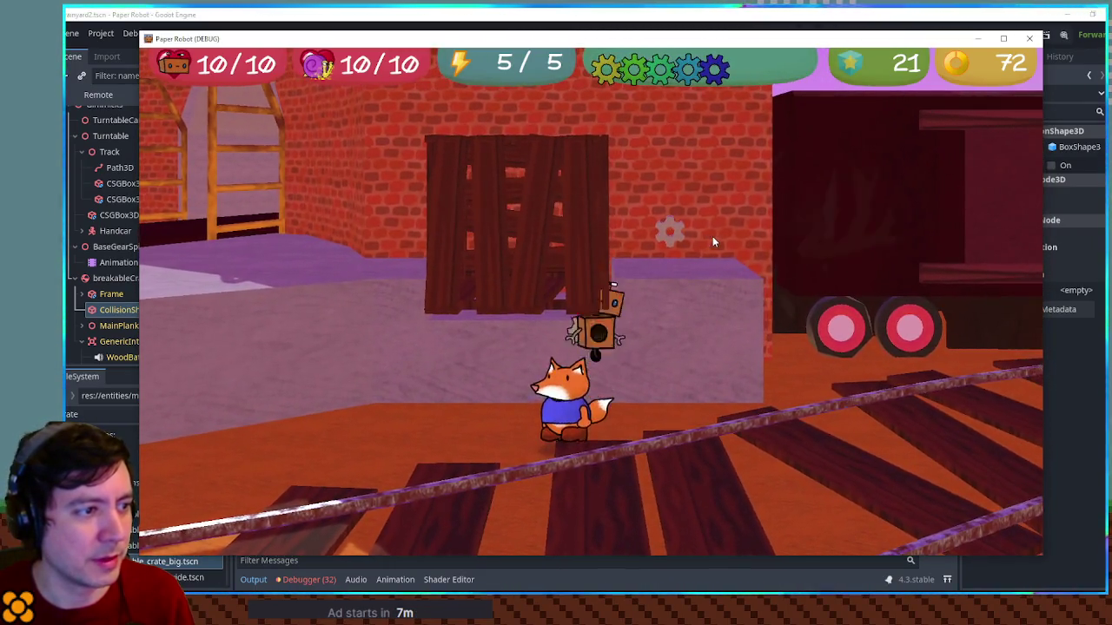
key("w")
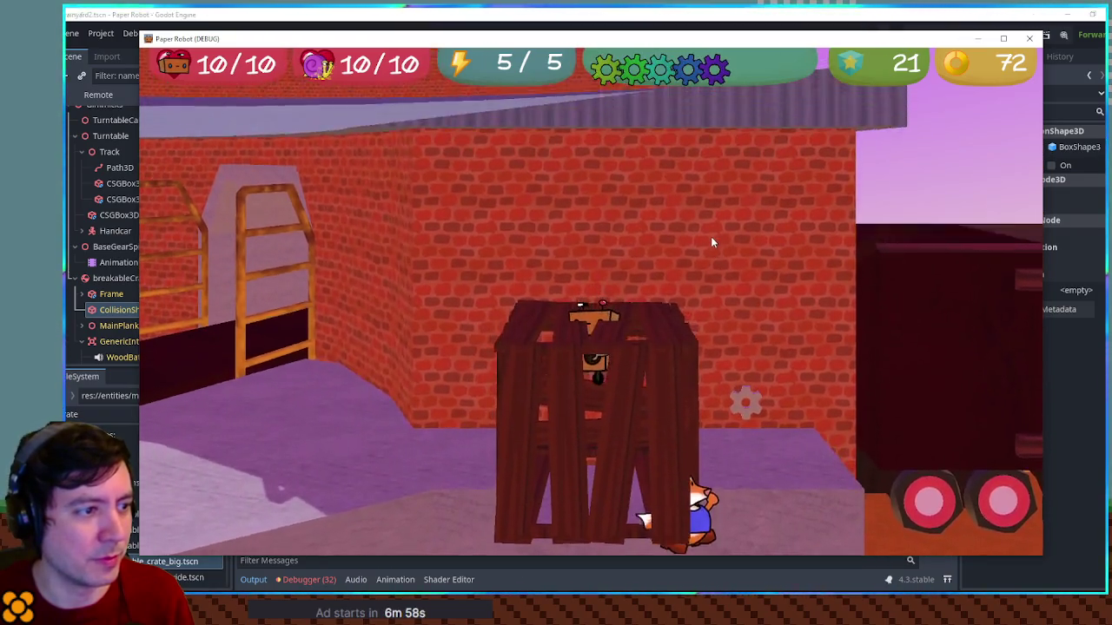
key("s")
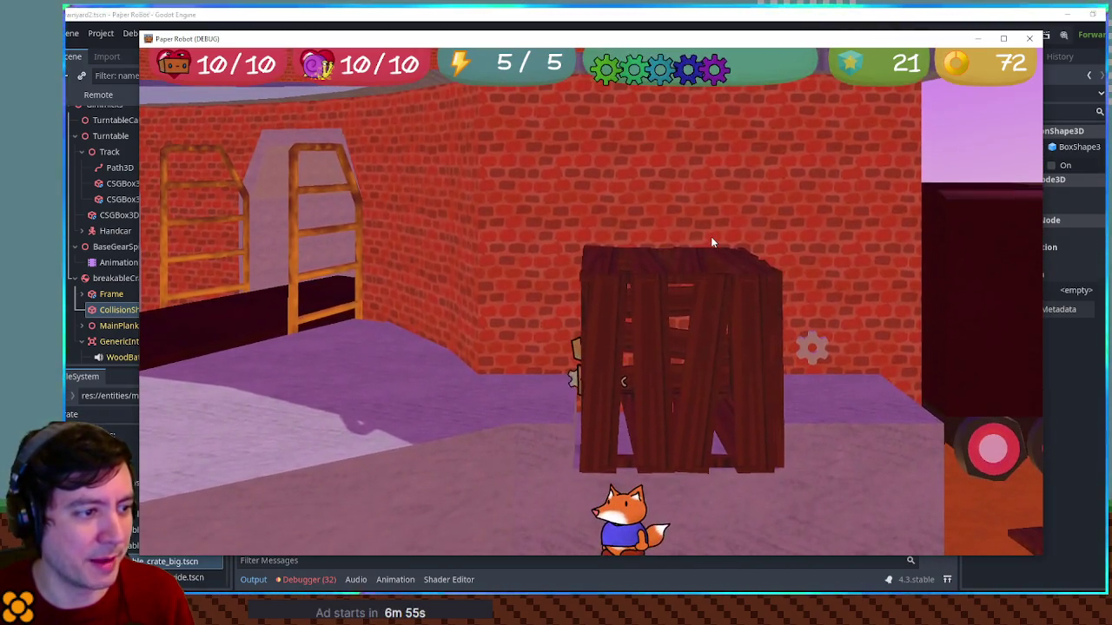
key("a")
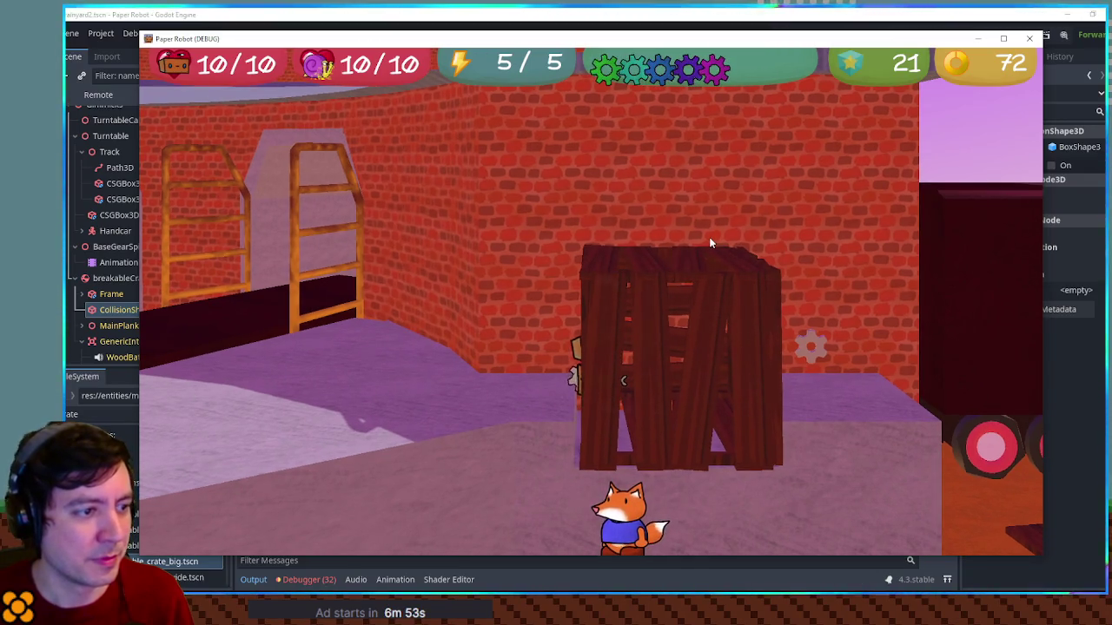
key("a")
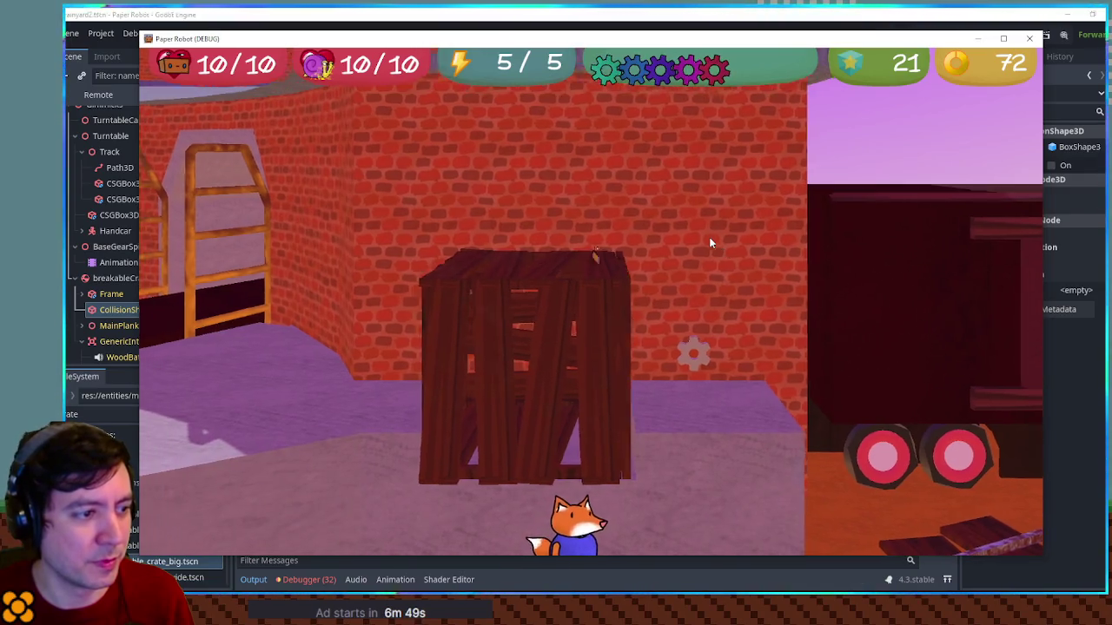
key("w")
left_click(710, 243)
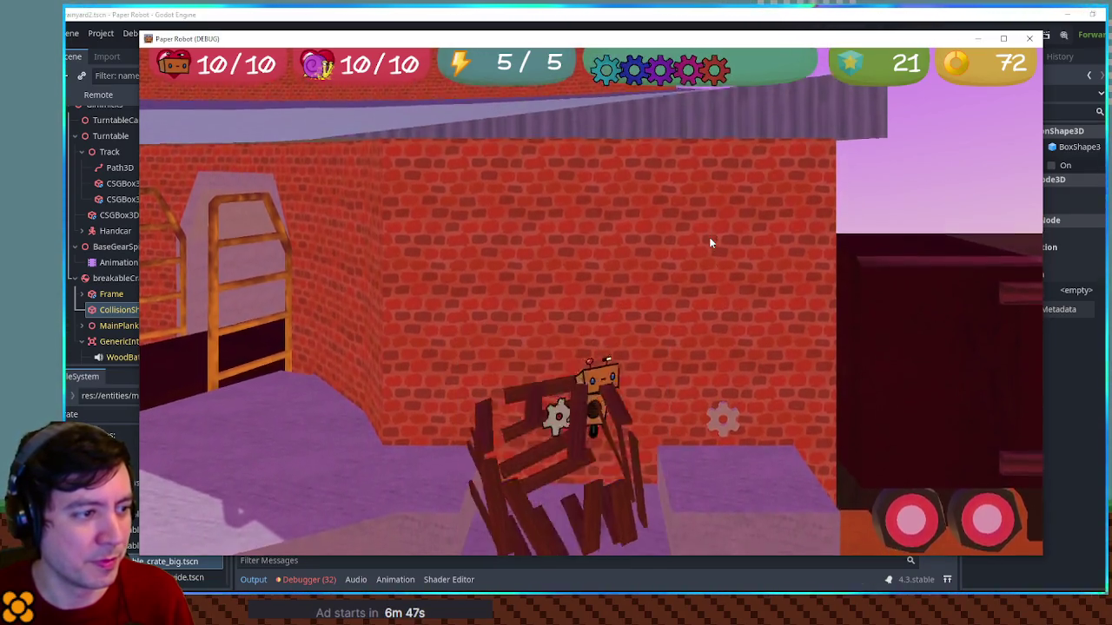
Jump the fox onto the upper platform, pace past the robot, then drop to the lower platform
key("w")
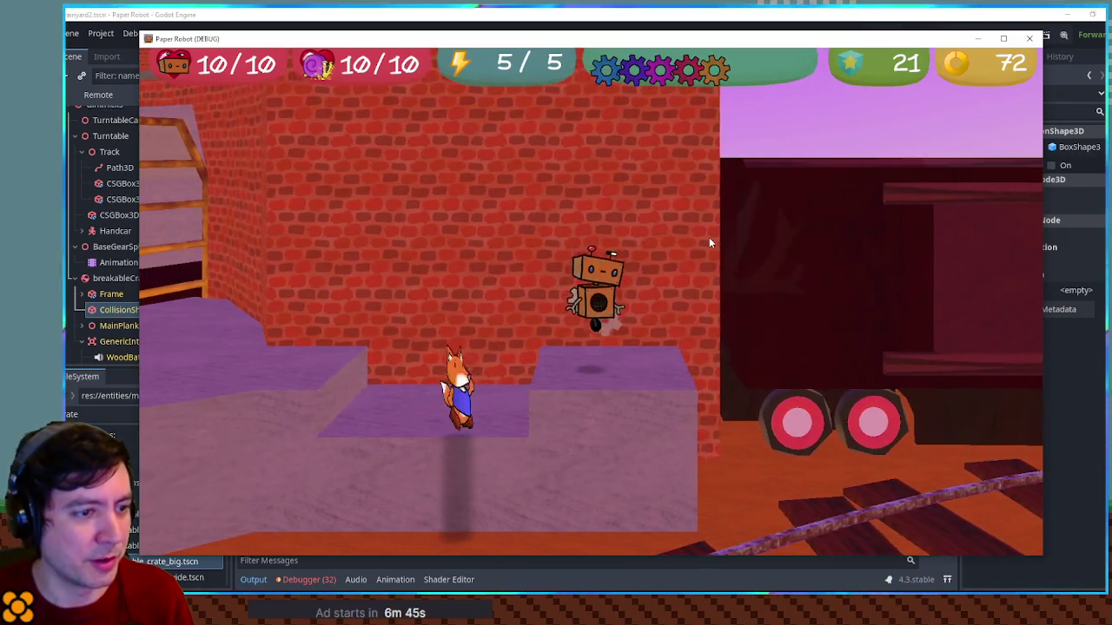
key("d")
key("space")
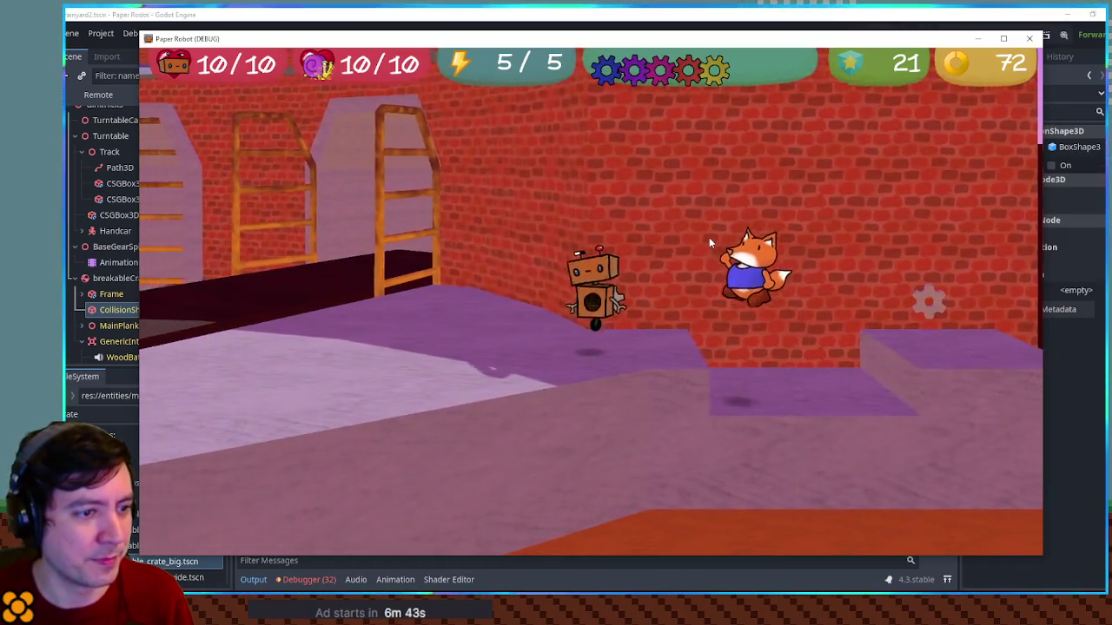
key("a")
key("w")
key("d")
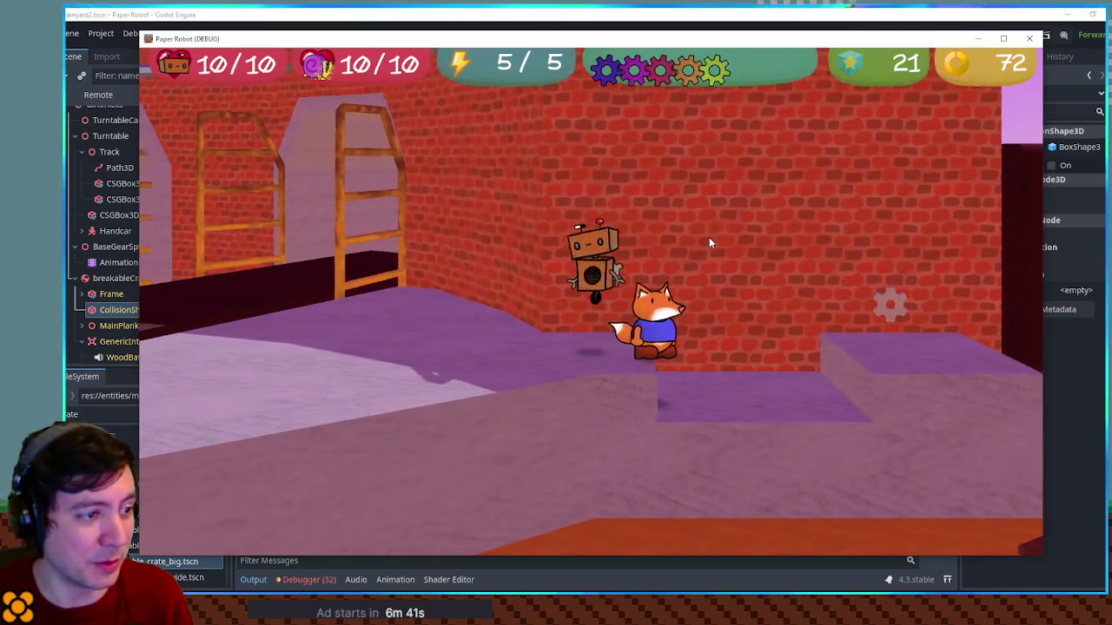
key("a")
key("d")
key("a")
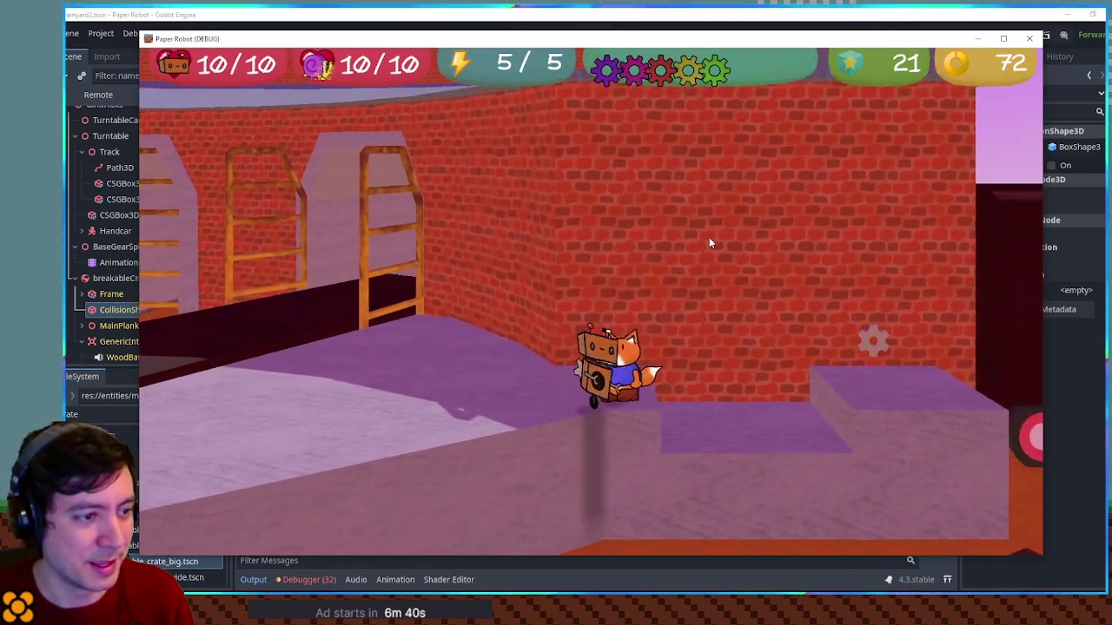
key("s")
key("d")
Run the fox past the robot, over the raised block and conveyor onto the rails, then close the game
key("w")
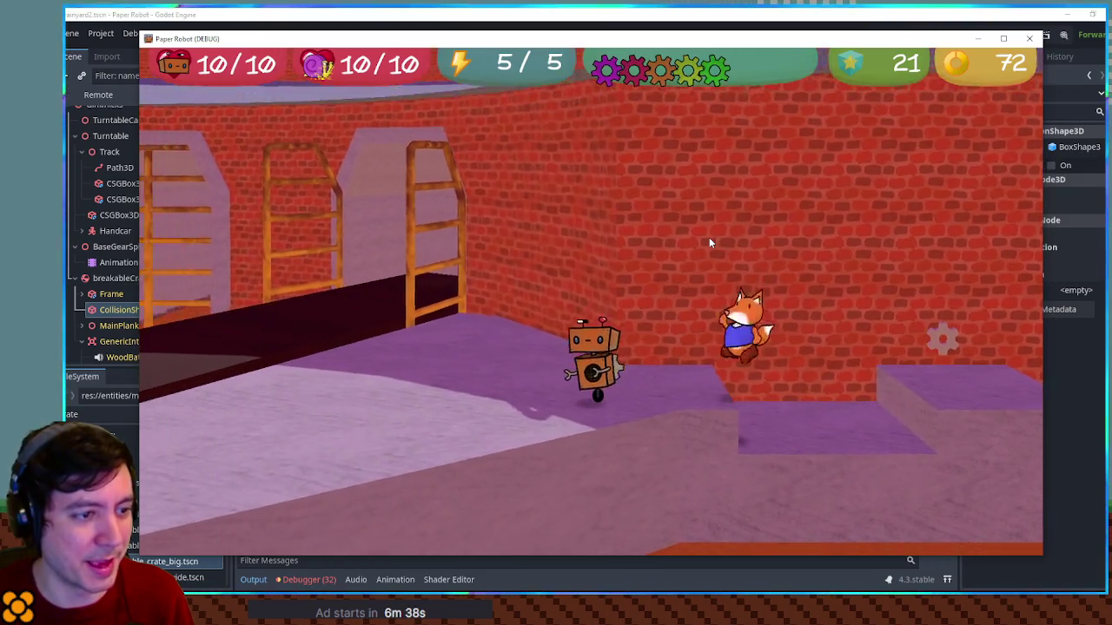
key("a")
key("d")
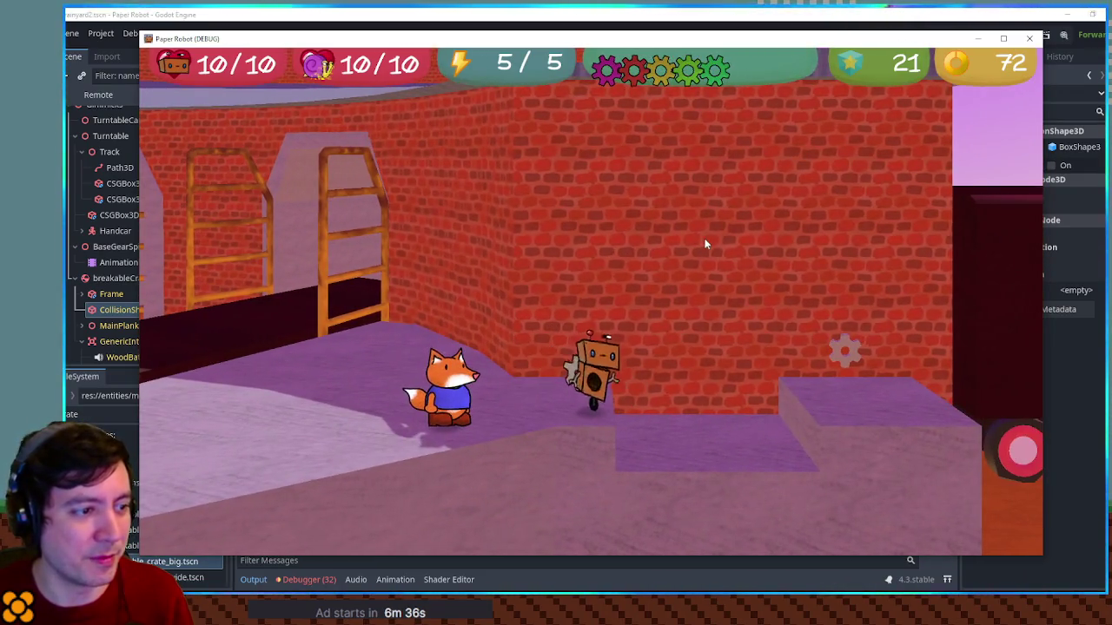
key("d")
key("a")
key("w")
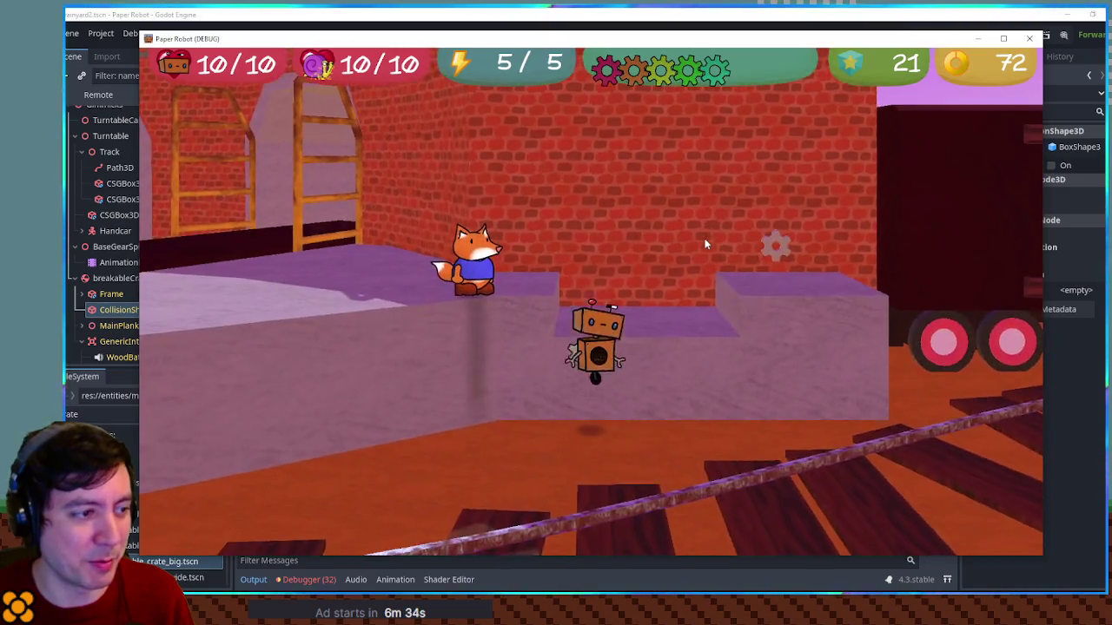
key("s")
key("d")
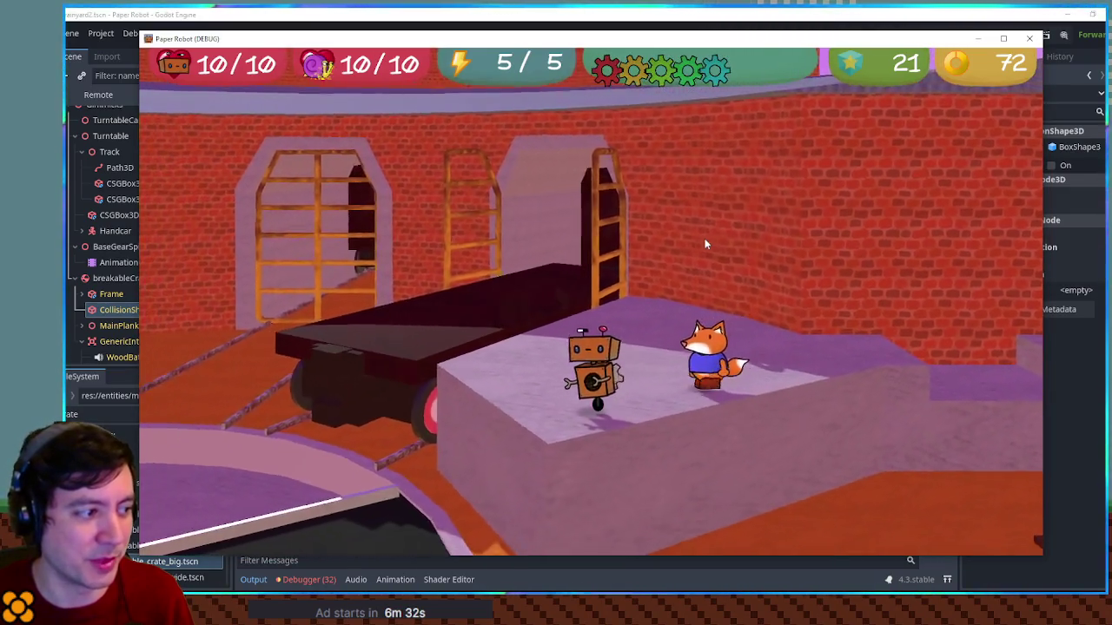
key("s")
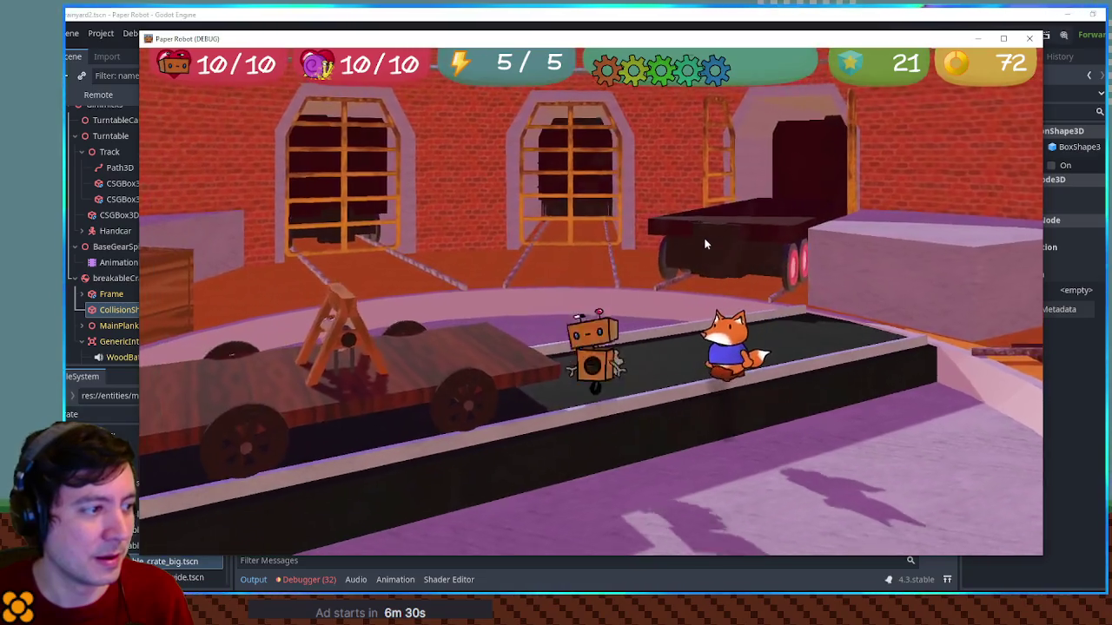
key("s")
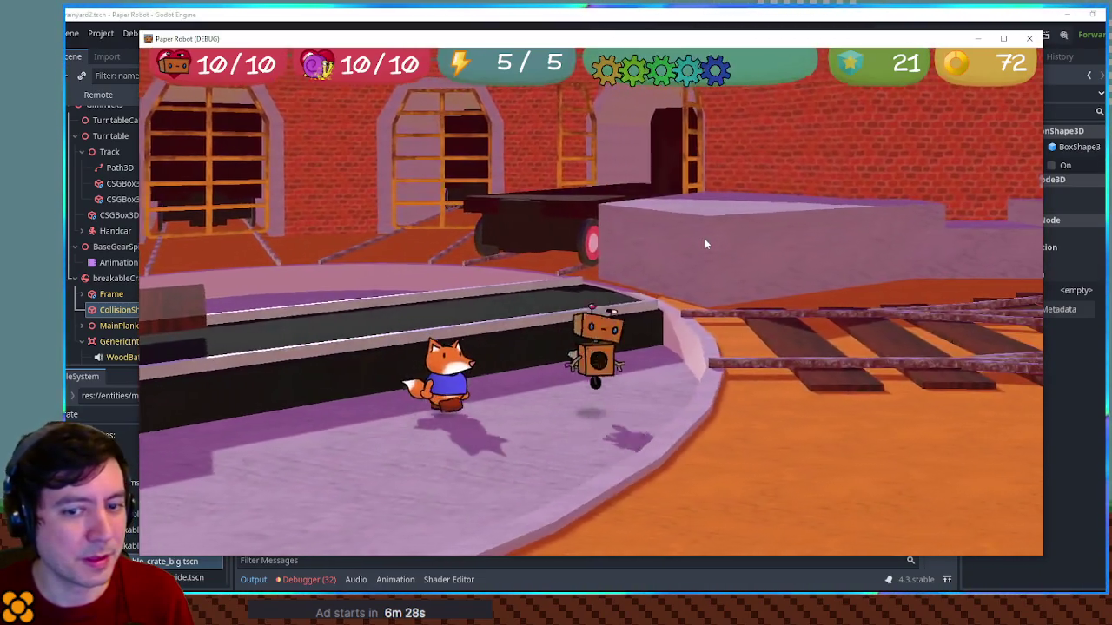
key("s")
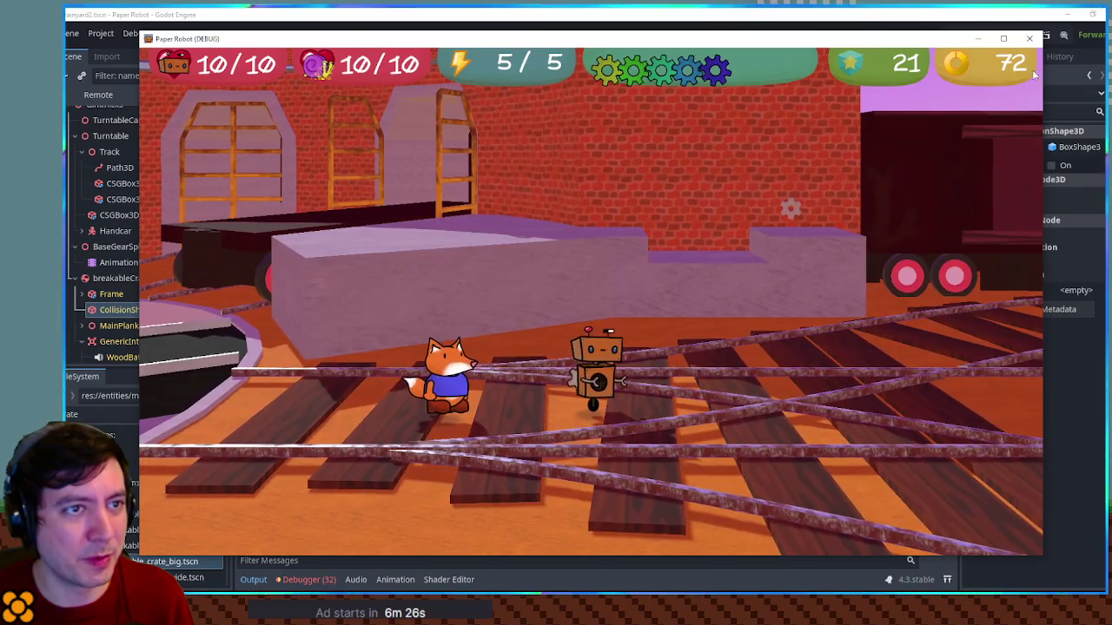
left_click(1023, 40)
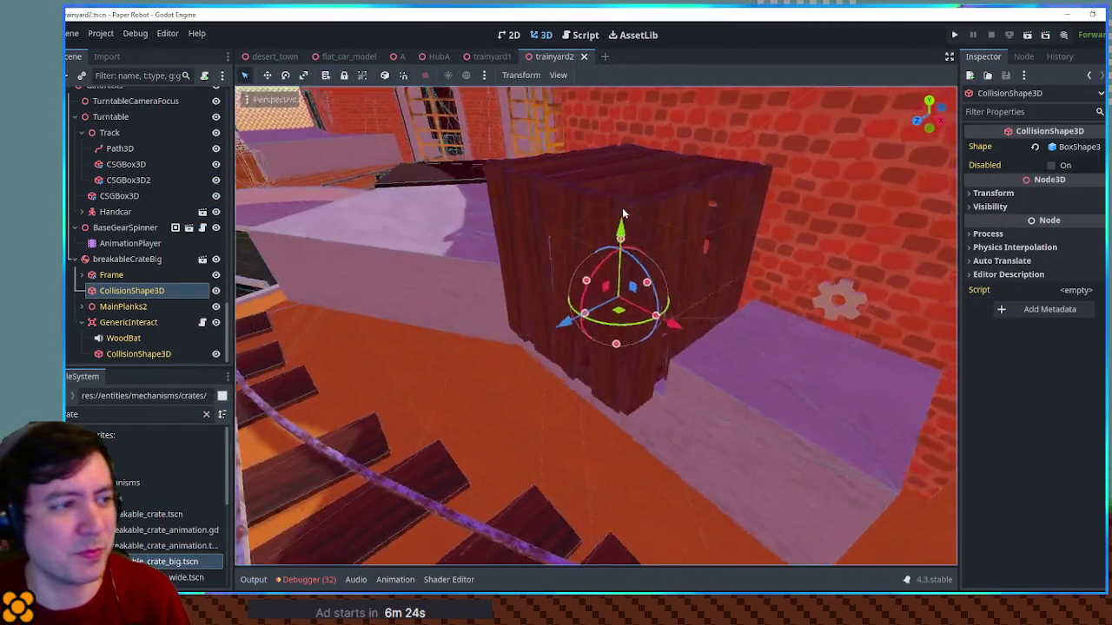
Resize the big crate's collision box by dragging its size handle in the viewport
scroll(681, 202, "up", 3)
scroll(734, 195, "down", 3)
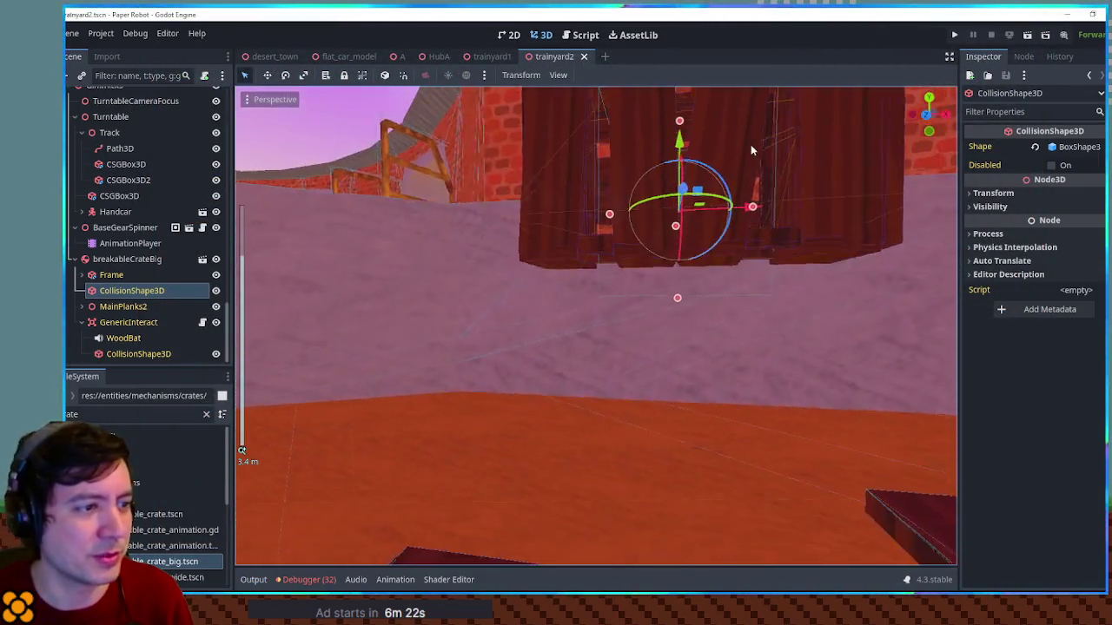
left_click_drag(749, 206, 732, 215)
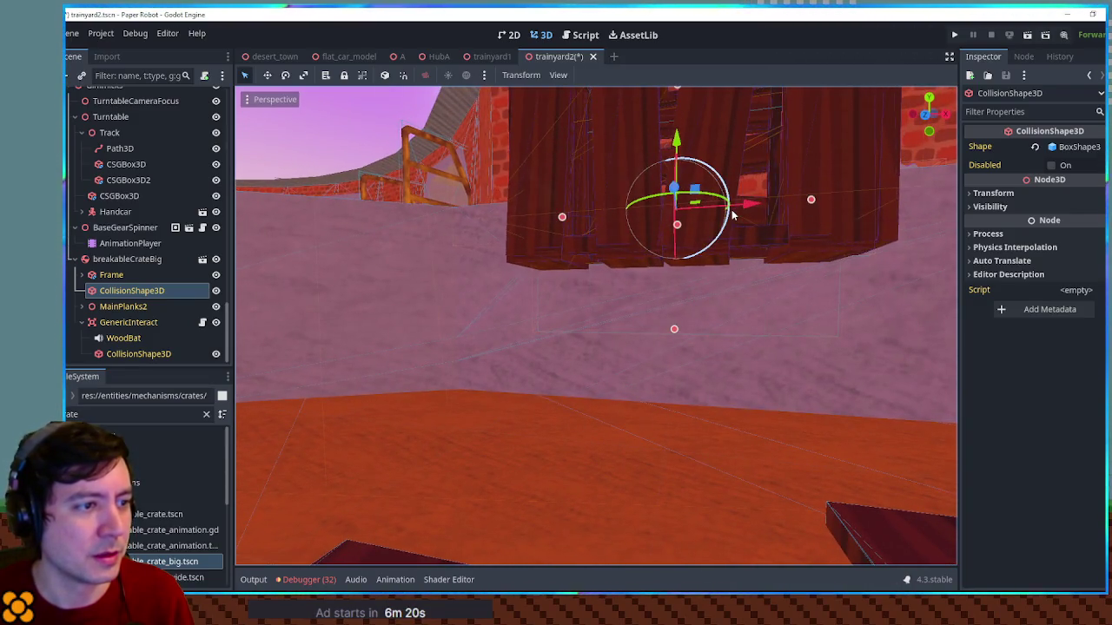
scroll(732, 215, "up", 3)
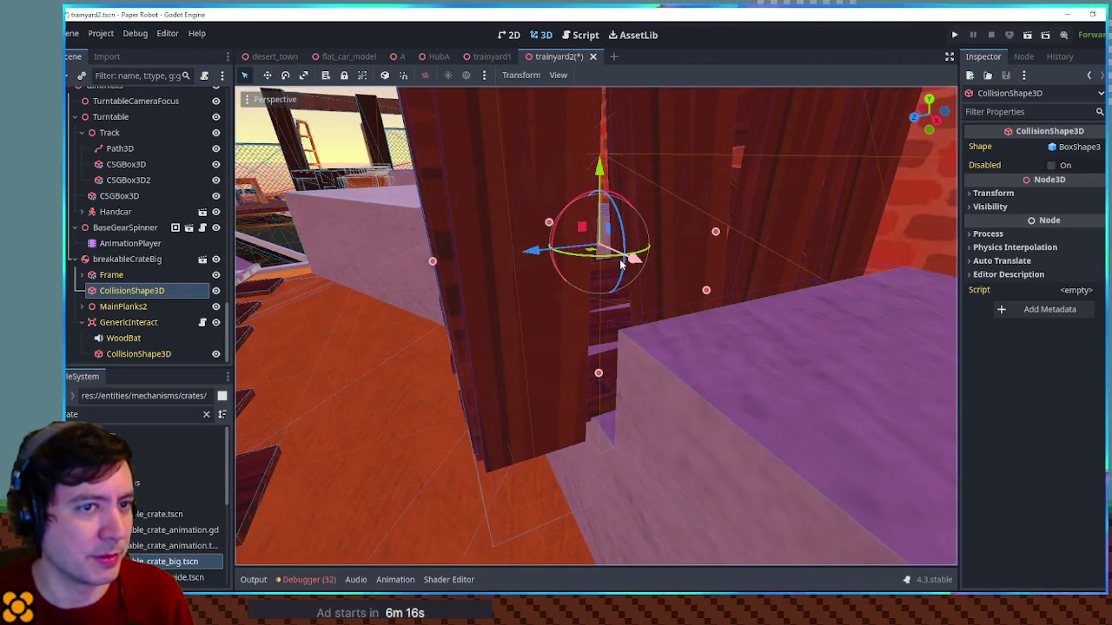
Save trainyard2 and open the breakable_crate_big scene for editing
key("ctrl+s")
left_click_drag(622, 256, 310, 273)
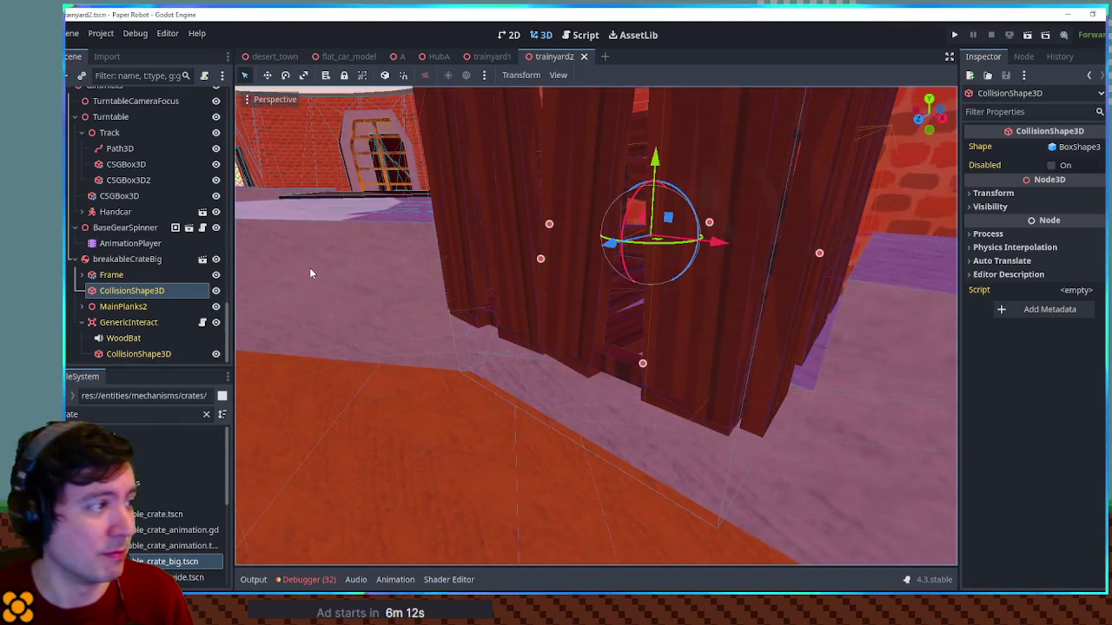
left_click(201, 260)
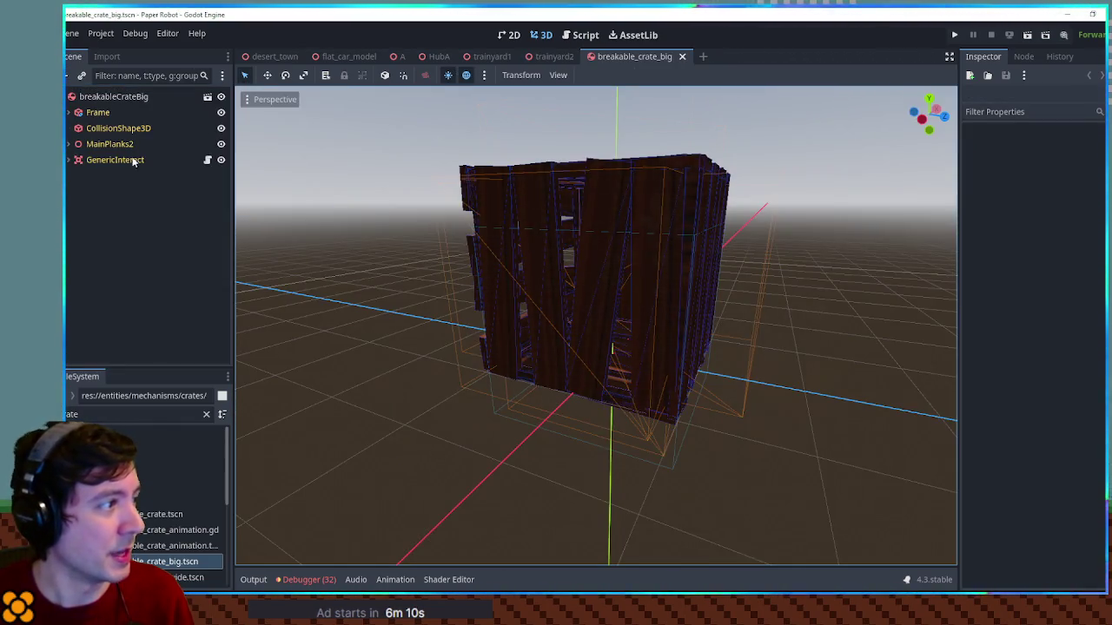
In front orthogonal view, raise the crate's CollisionShape3D to y = 1 m
left_click(123, 130)
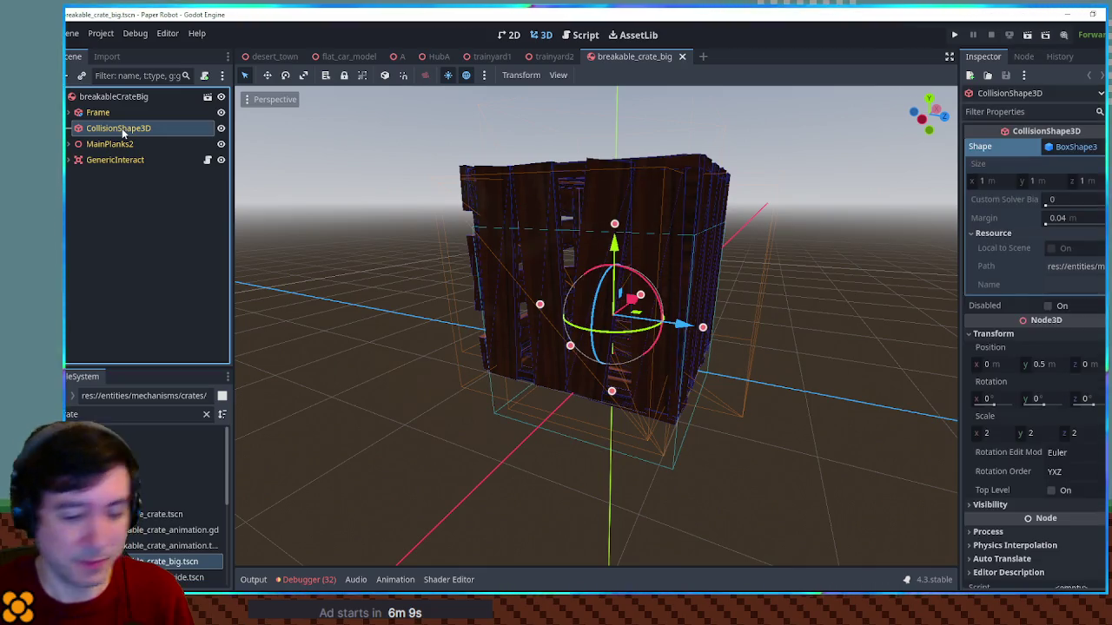
left_click(307, 214)
key("KP_1")
scroll(333, 220, "up", 5)
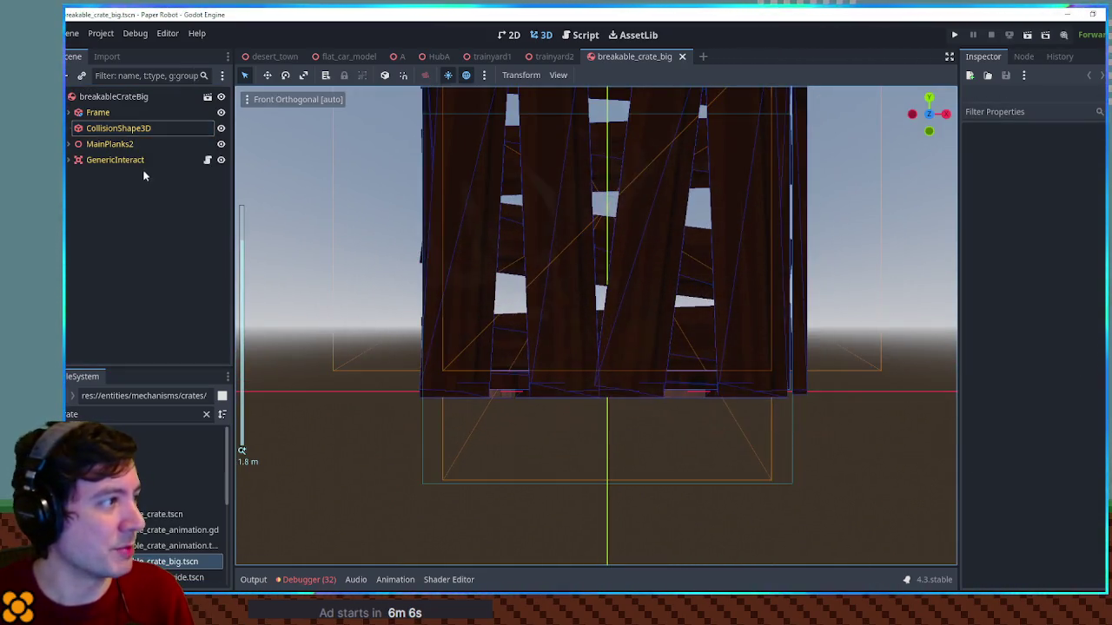
left_click(564, 243)
scroll(582, 248, "down", 3)
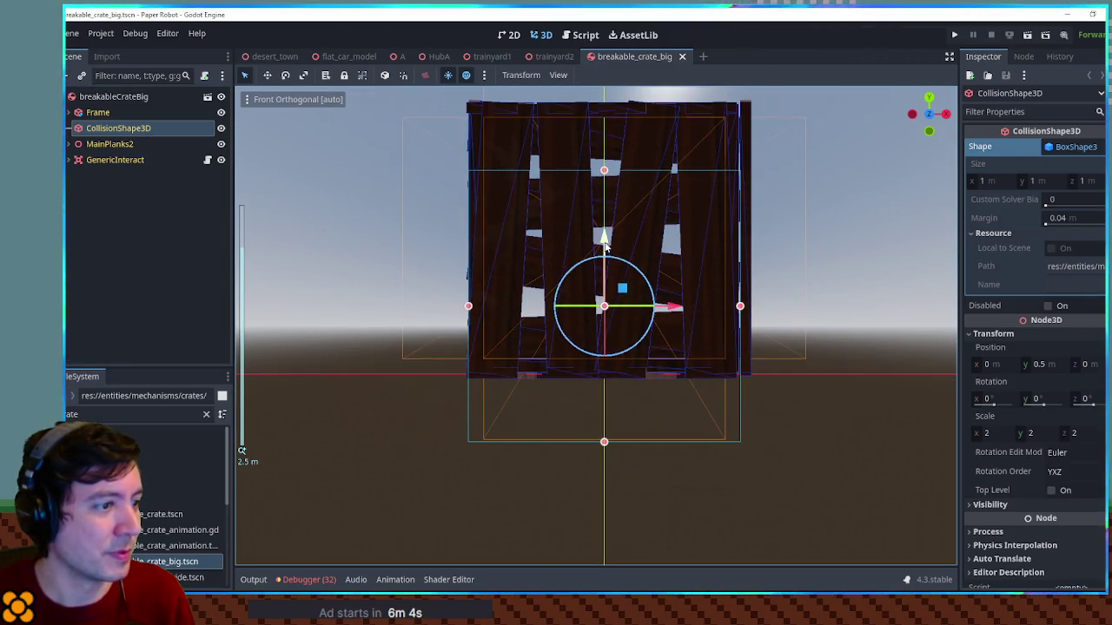
scroll(605, 247, "down", 1)
left_click_drag(603, 243, 608, 191)
Save the crate scene, close its tab, and return to the trainyard2 level
key("ctrl+s")
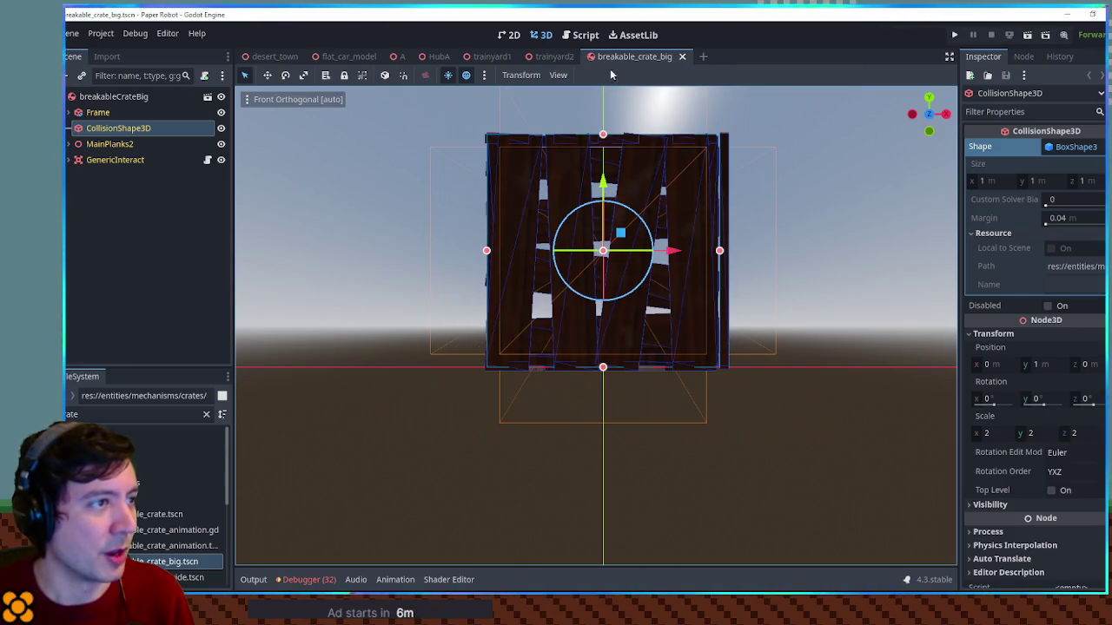
middle_click(624, 56)
left_click_drag(655, 169, 721, 147)
key("F6")
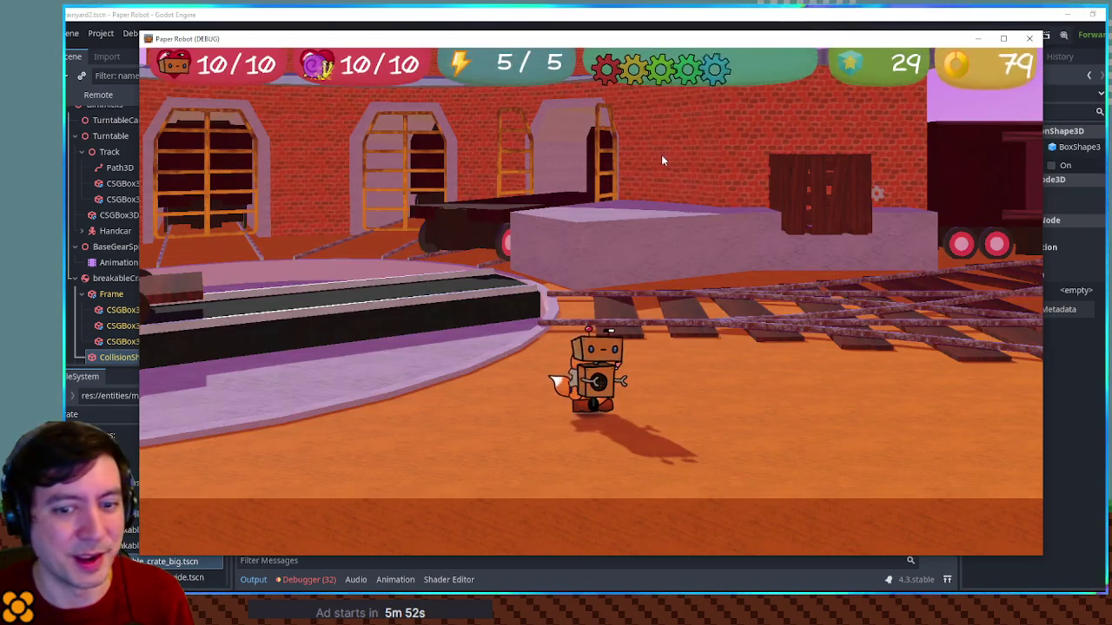
key("w")
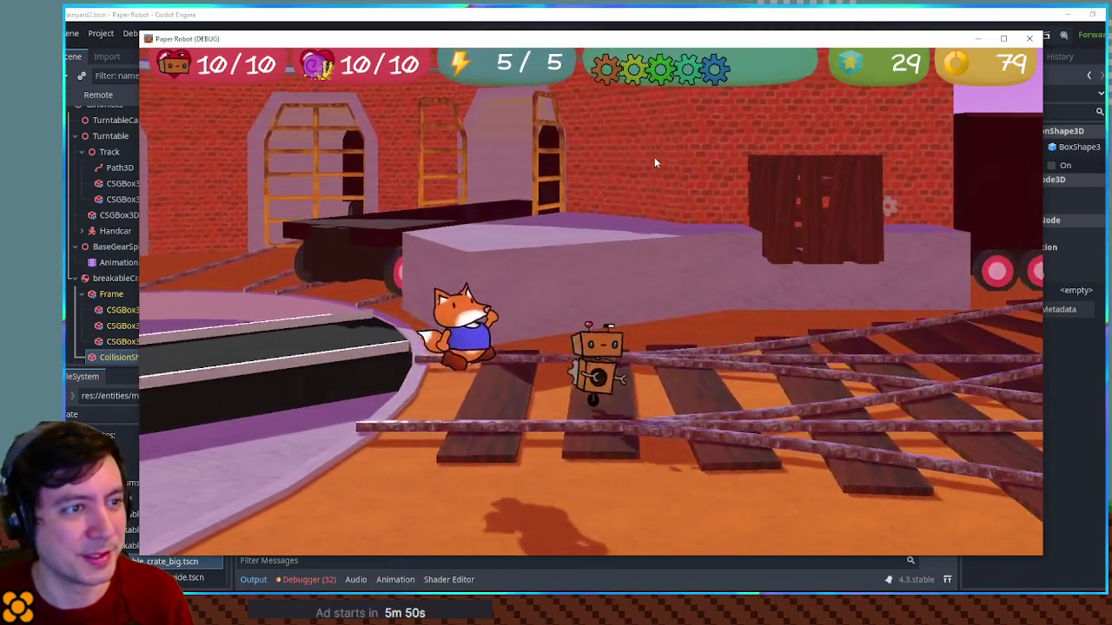
key("w")
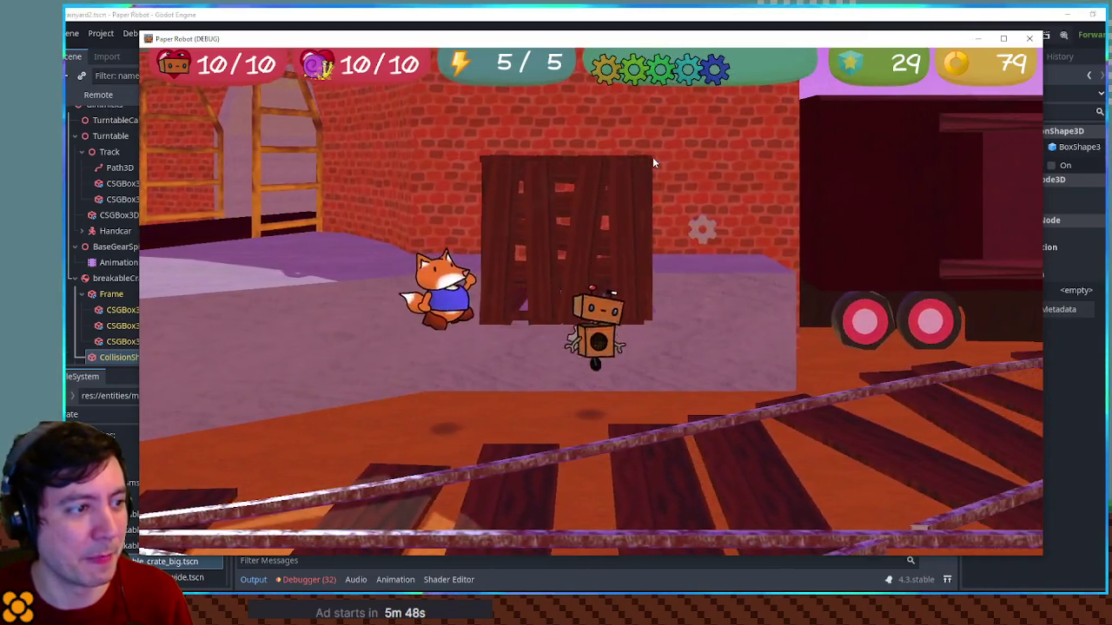
key("s")
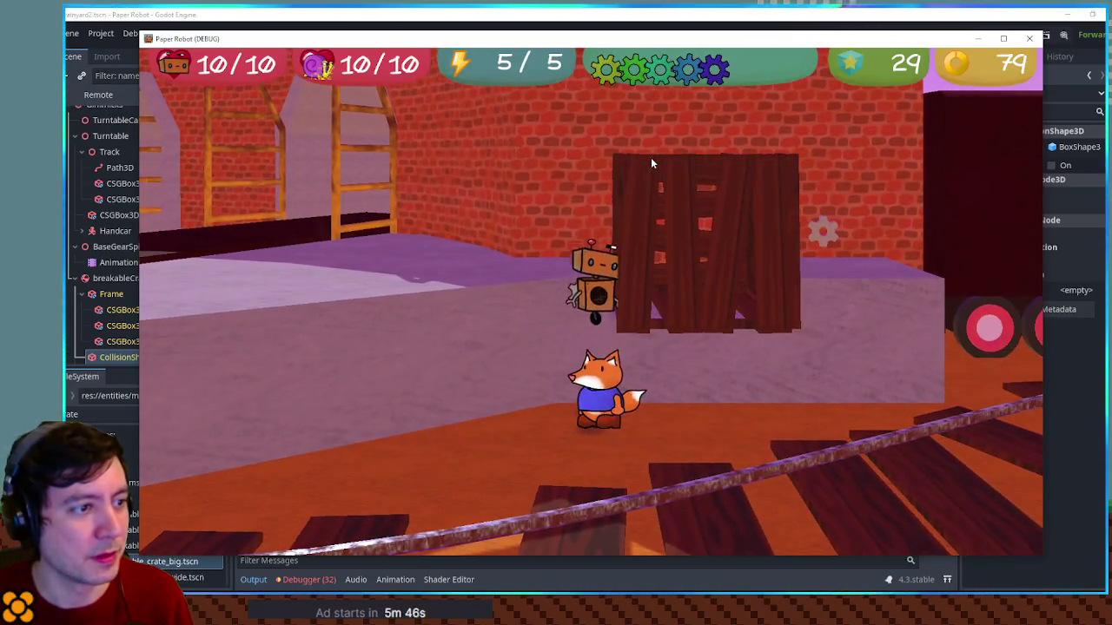
key("s")
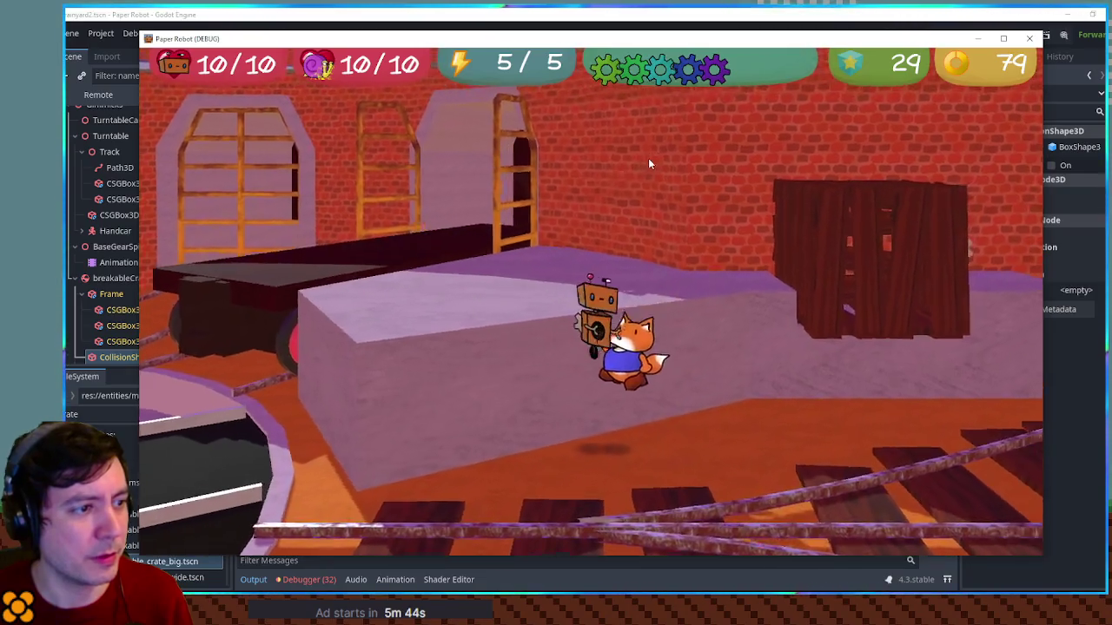
key("w")
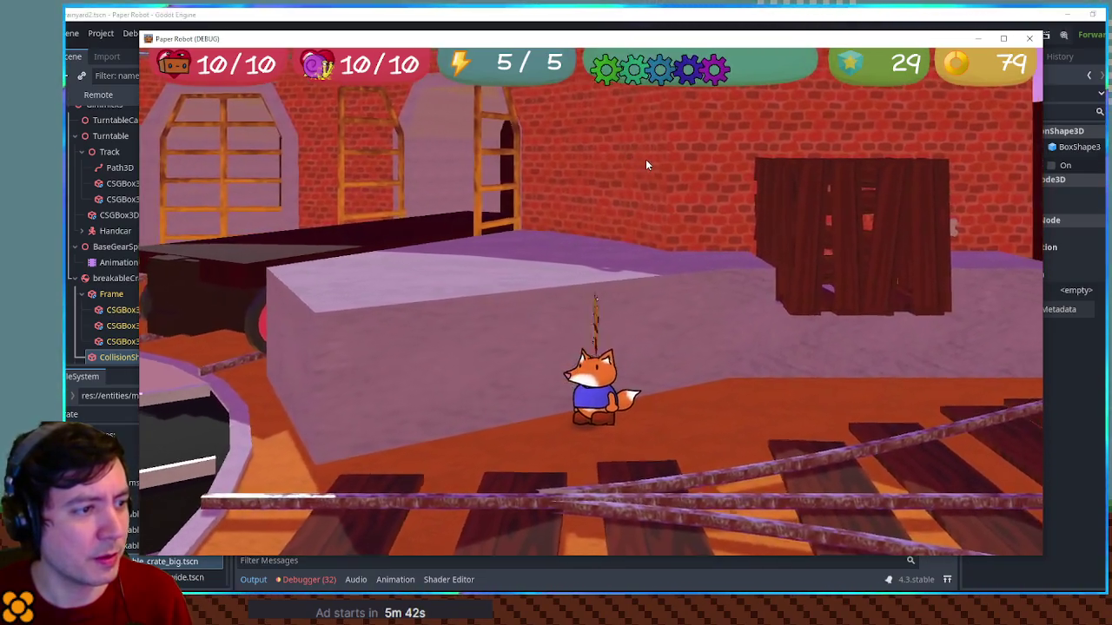
key("w")
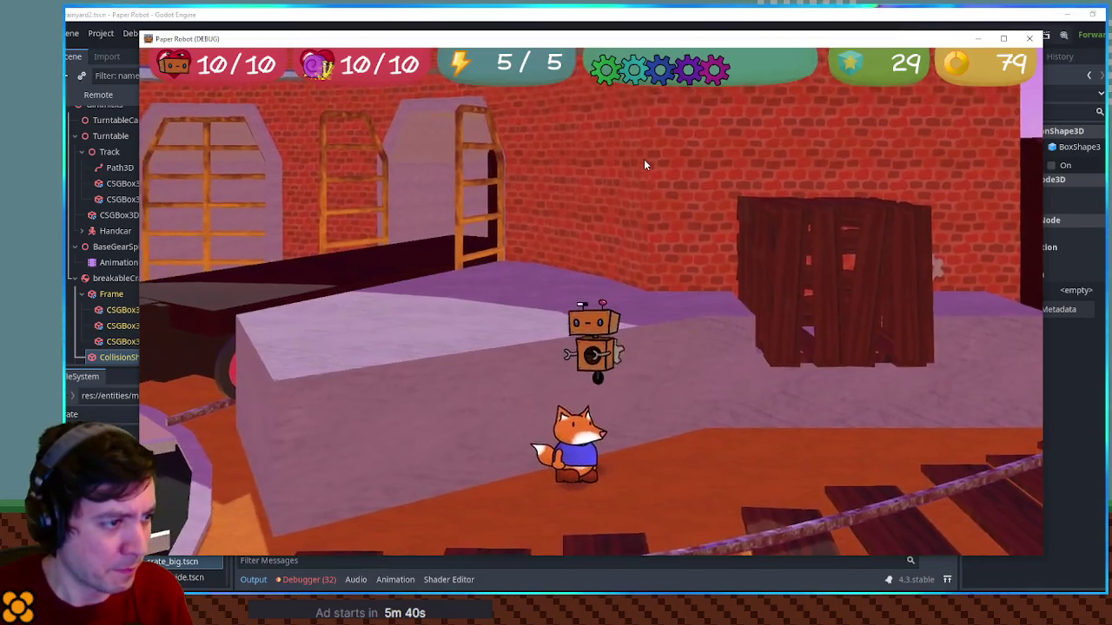
key("w")
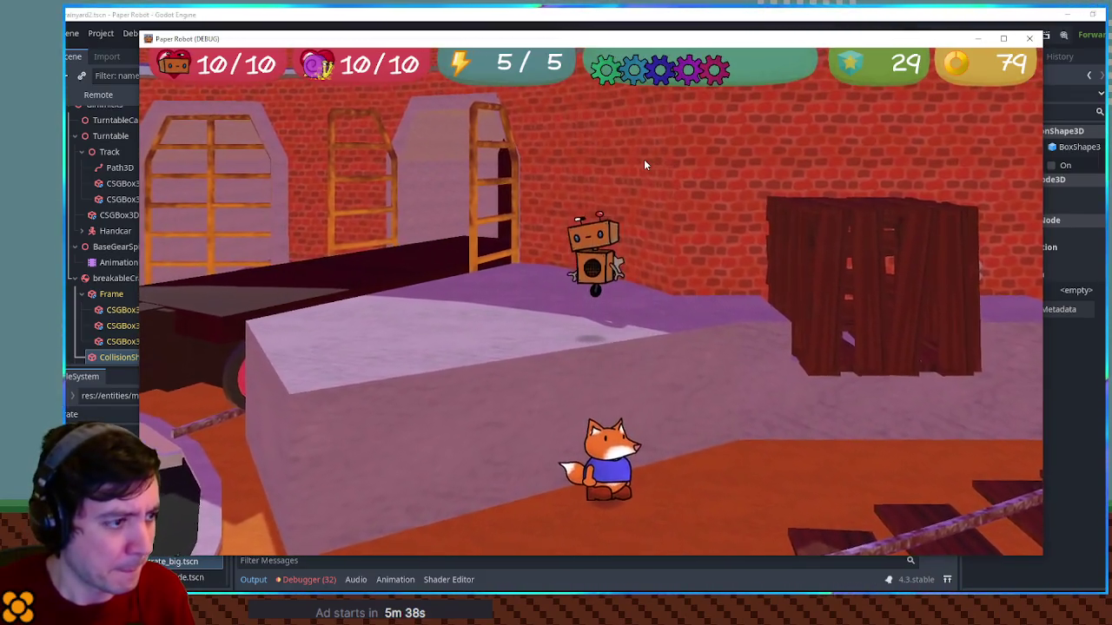
key("s")
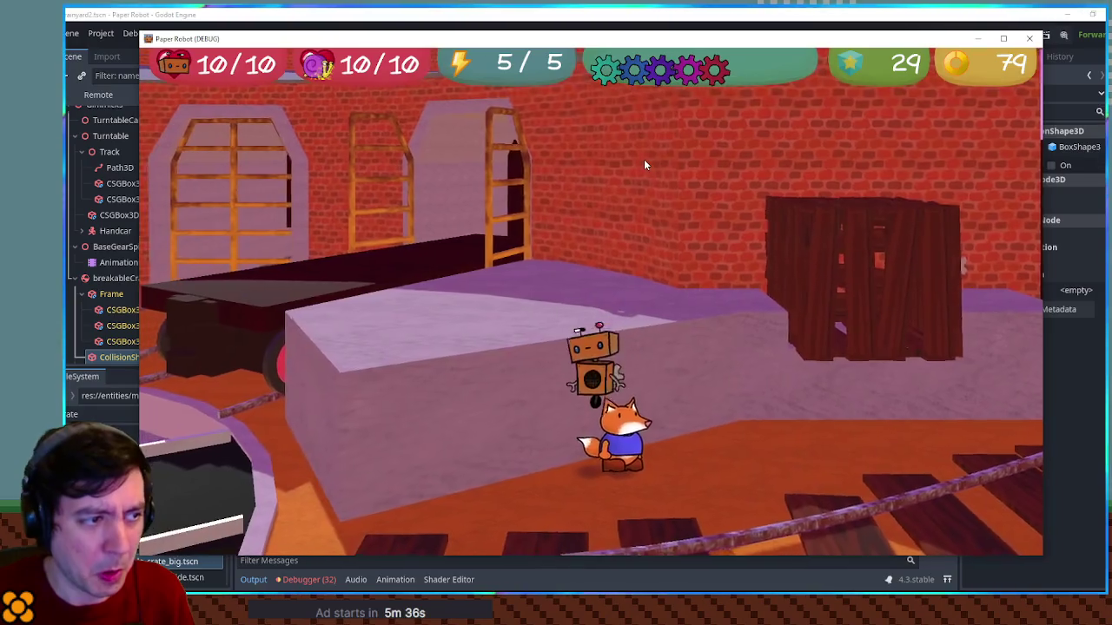
key("w")
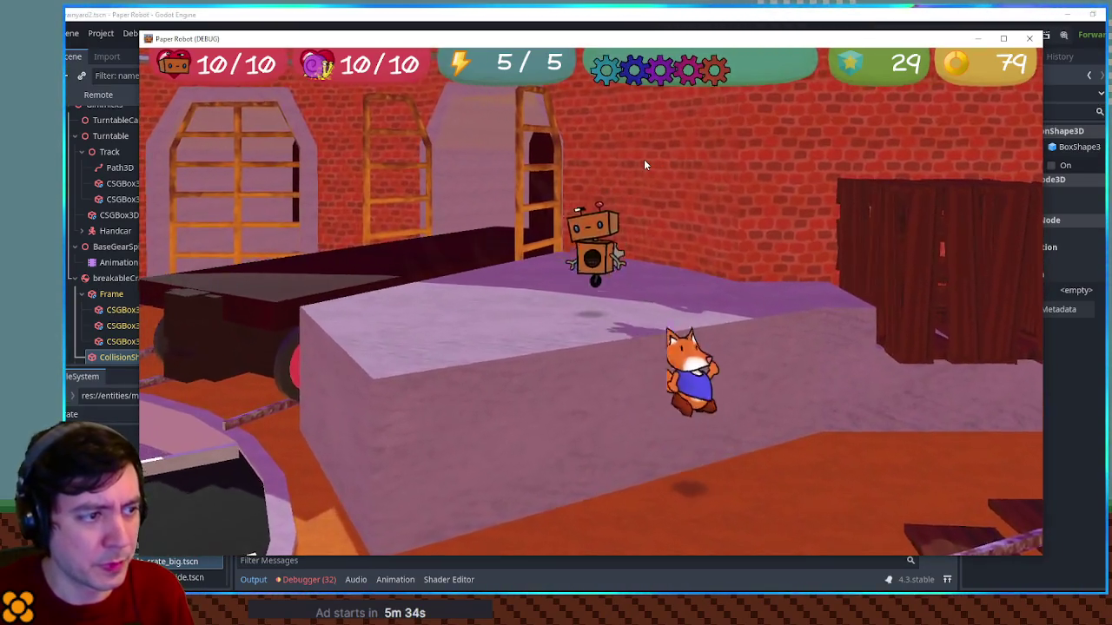
key("s")
key("w")
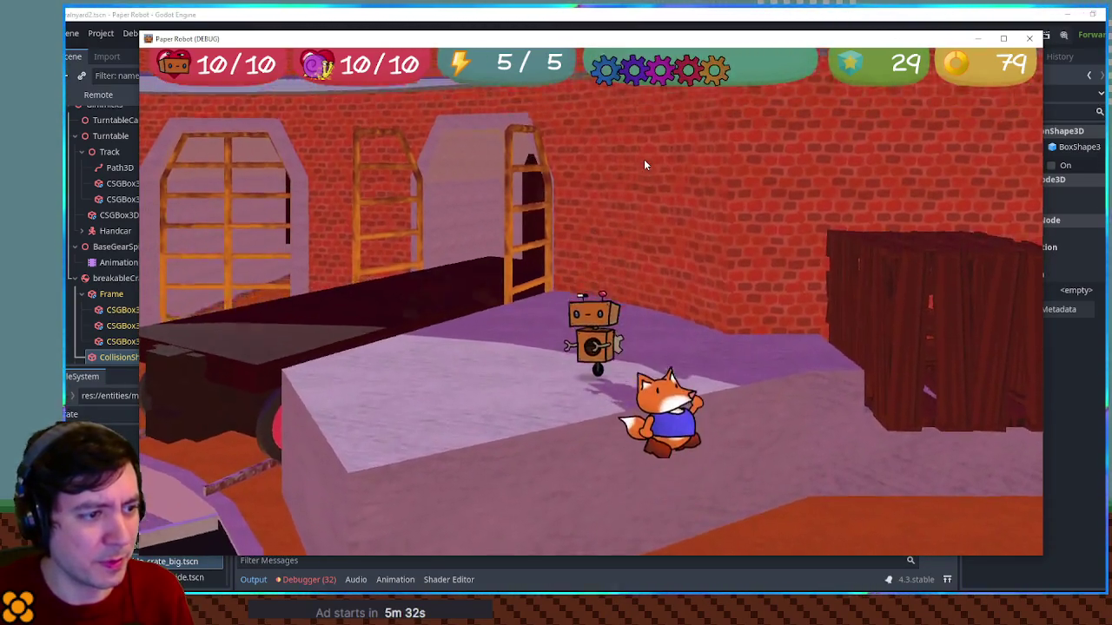
key("s")
key("w")
key("s")
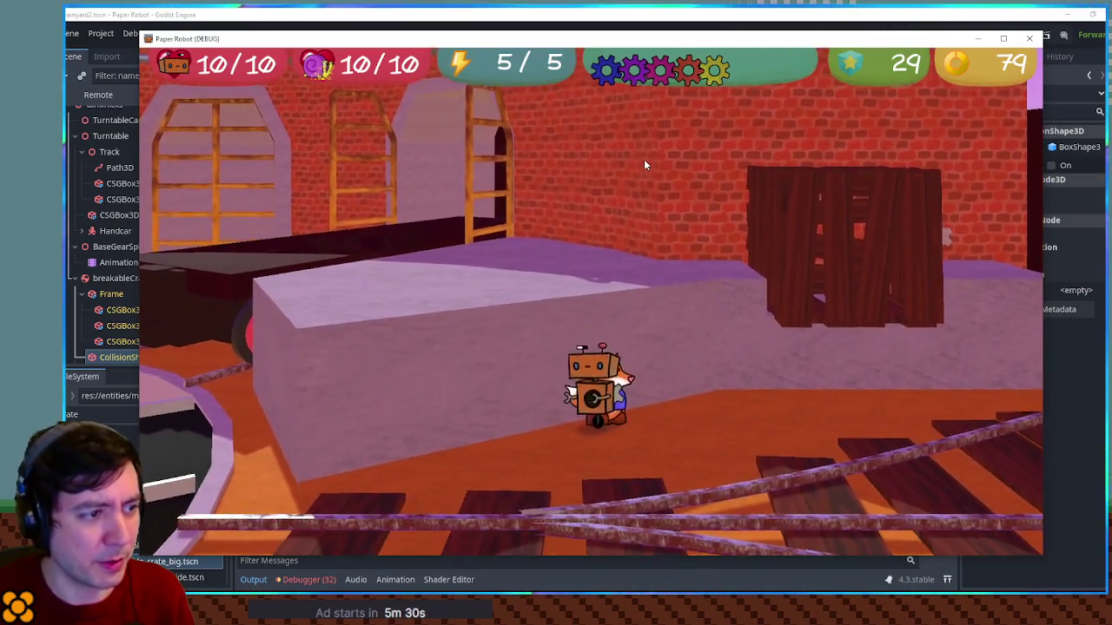
key("w")
key("s")
key("w")
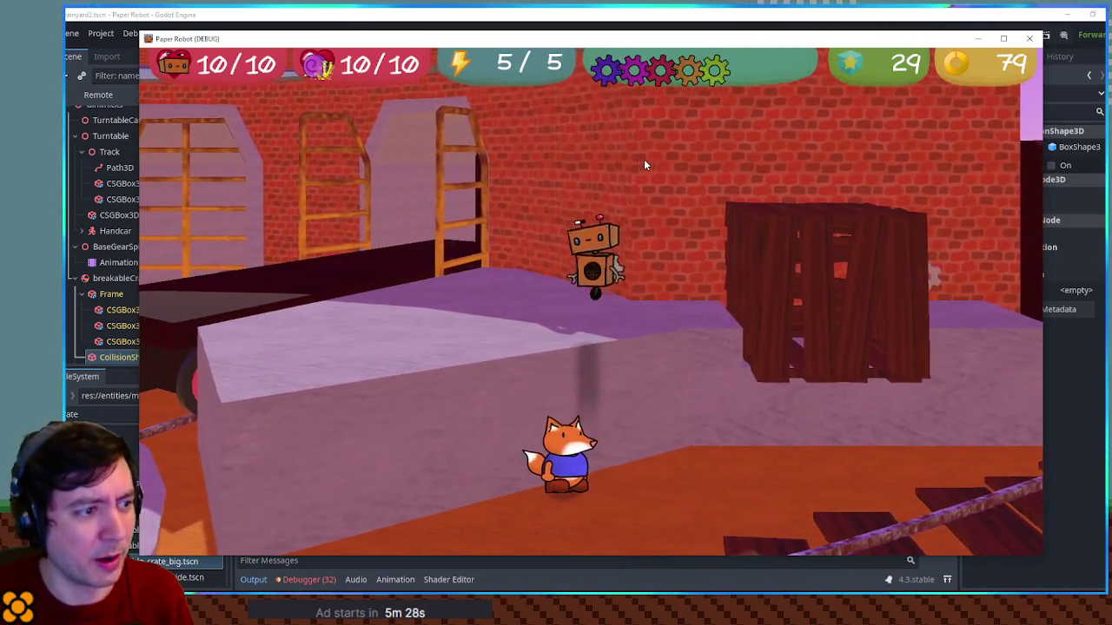
left_click(1029, 38)
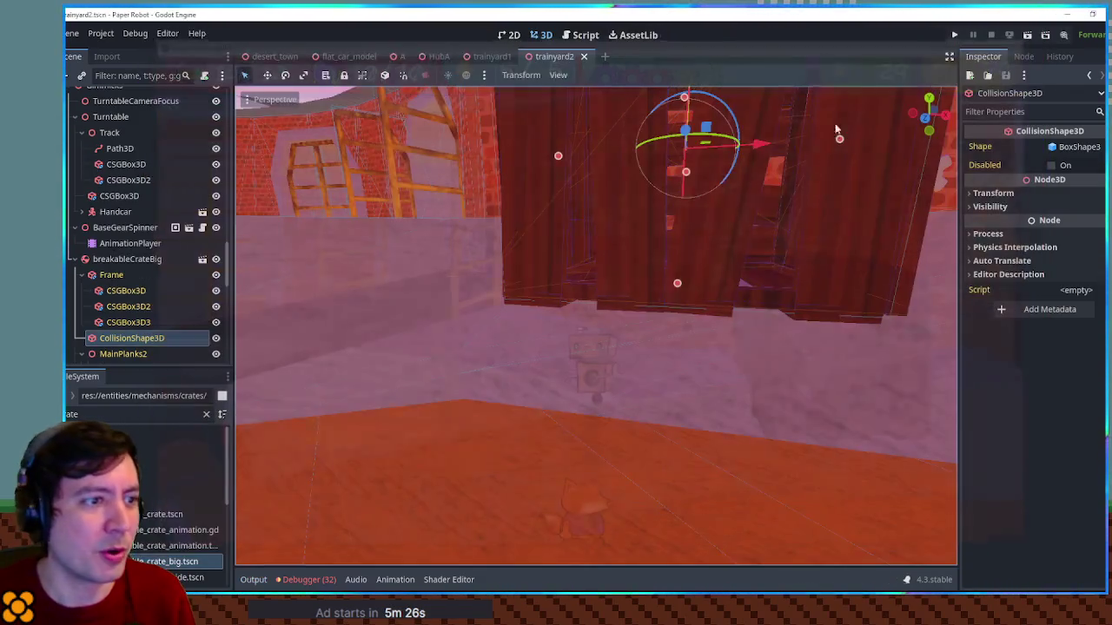
Select the platform's CSGPolygon3D and expand its Material in the Inspector
mouse_move(831, 215)
left_mouse_down()
mouse_move(918, 206)
mouse_move(131, 192)
mouse_move(588, 248)
mouse_move(535, 248)
left_mouse_up()
scroll(512, 252, "down", 3)
mouse_move(513, 251)
left_mouse_down()
mouse_move(515, 332)
mouse_move(638, 266)
mouse_move(298, 275)
mouse_move(874, 261)
mouse_move(377, 273)
mouse_move(465, 257)
mouse_move(421, 276)
mouse_move(430, 193)
mouse_move(409, 209)
left_mouse_up()
scroll(546, 358, "up", 2)
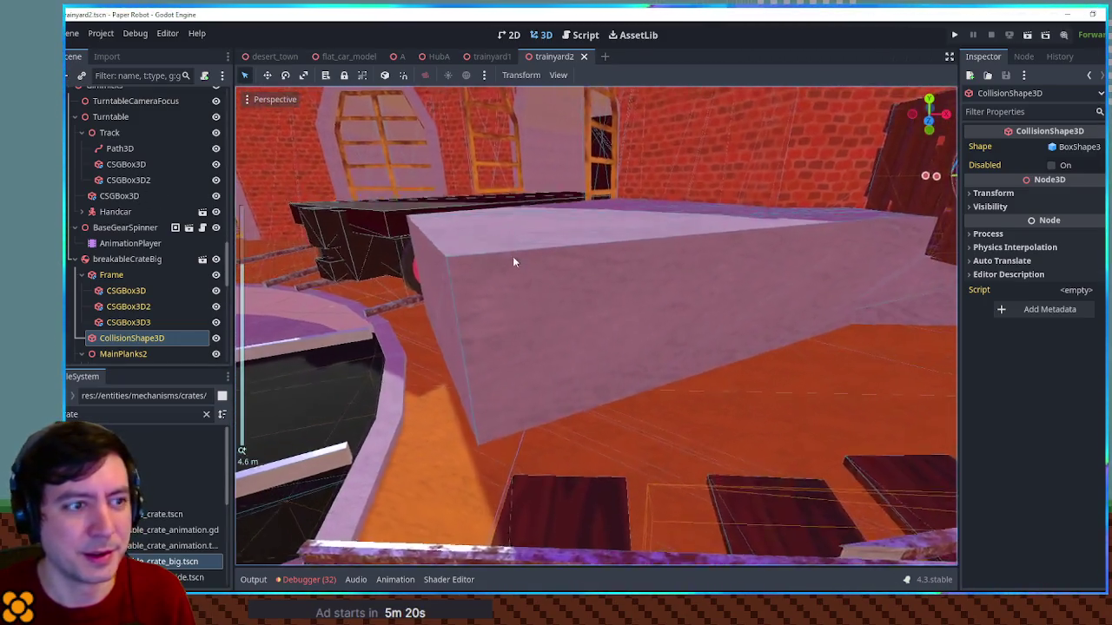
left_click(461, 270)
left_click(121, 129)
left_click(1079, 232)
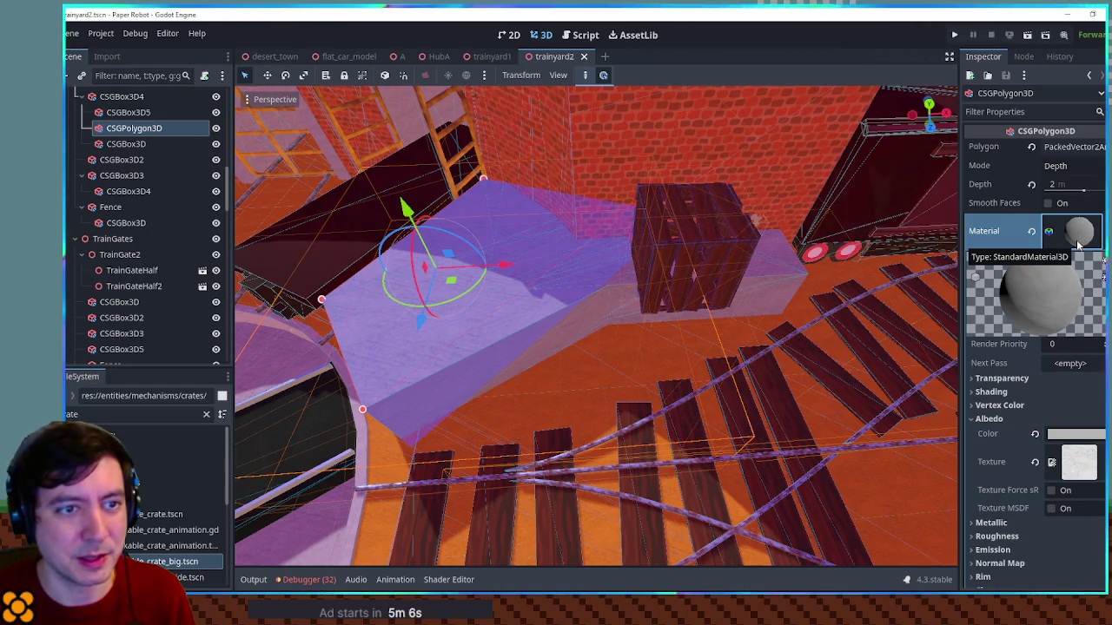
Make the CSGPolygon3D material unique and enable World Triplanar under UV1
scroll(1075, 241, "down", 2)
scroll(1076, 242, "up", 2)
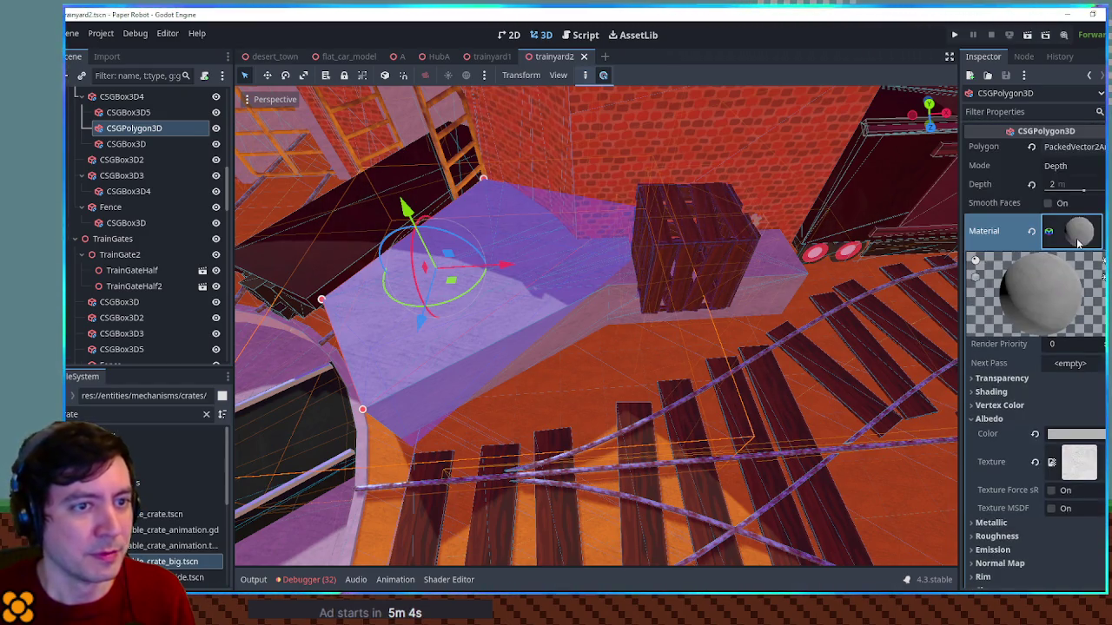
right_click(1078, 241)
left_click(1069, 364)
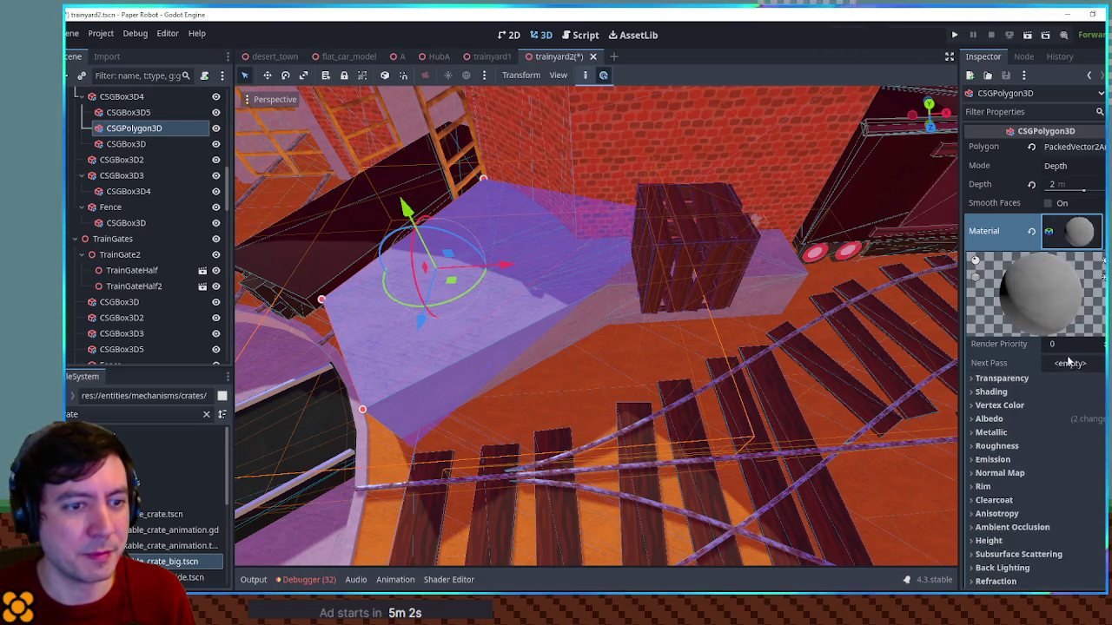
scroll(1051, 347, "down", 5)
left_click(1035, 262)
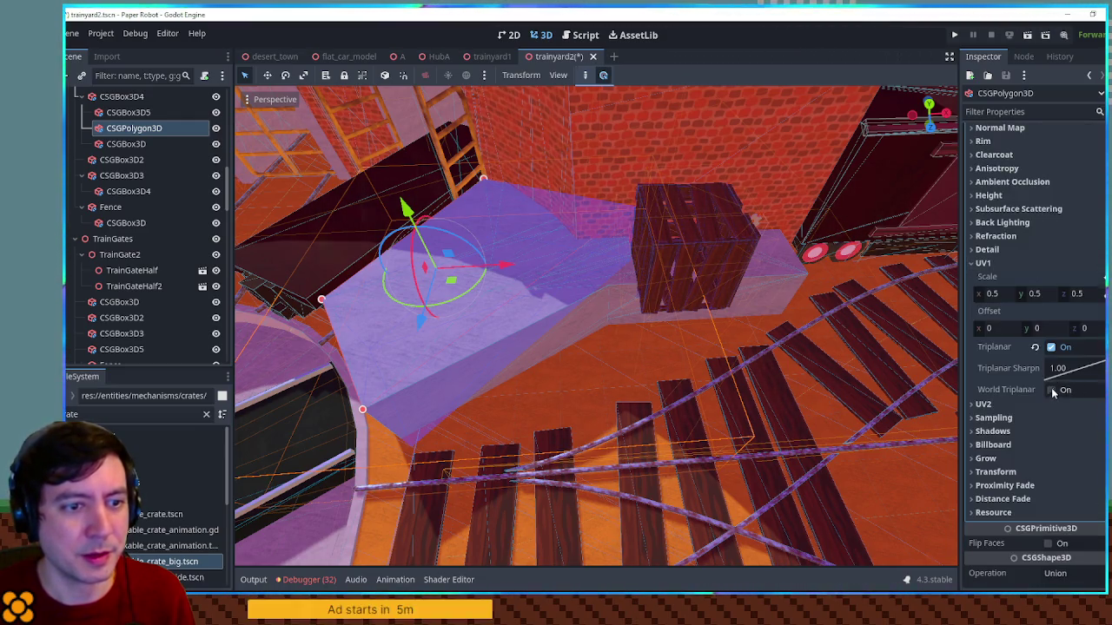
Copy the adjusted polygon material for reuse on other shapes
left_click_drag(546, 280, 654, 301)
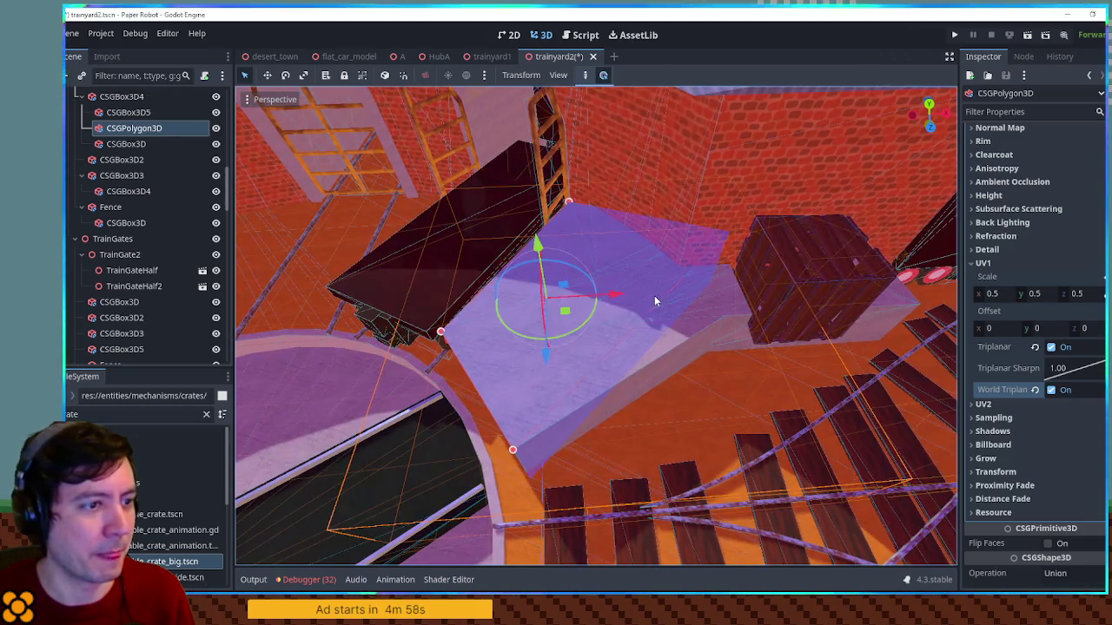
scroll(1034, 361, "up", 10)
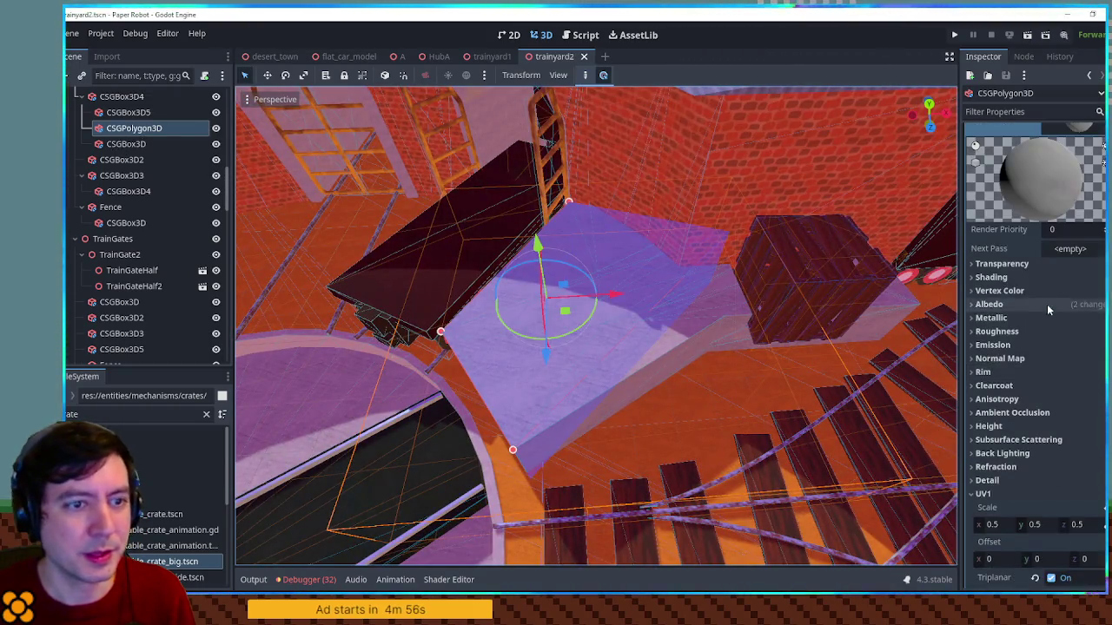
right_click(1016, 233)
left_click(1050, 443)
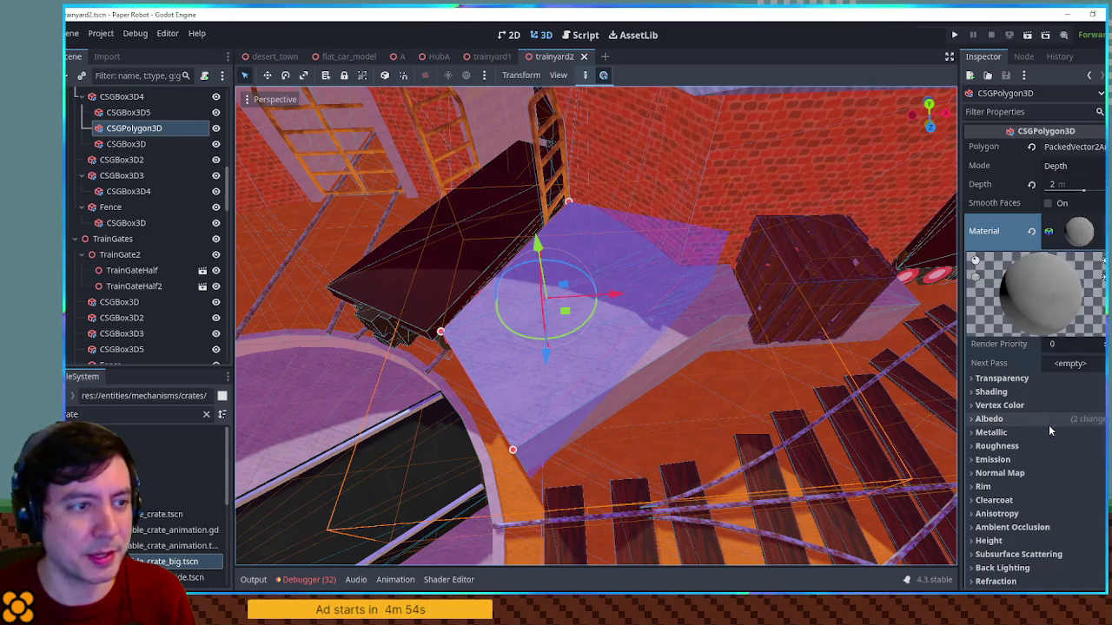
Paste the copied platform material onto CSGBox3D and CSGBox3D5
left_click(126, 144)
left_click(126, 113, "ctrl")
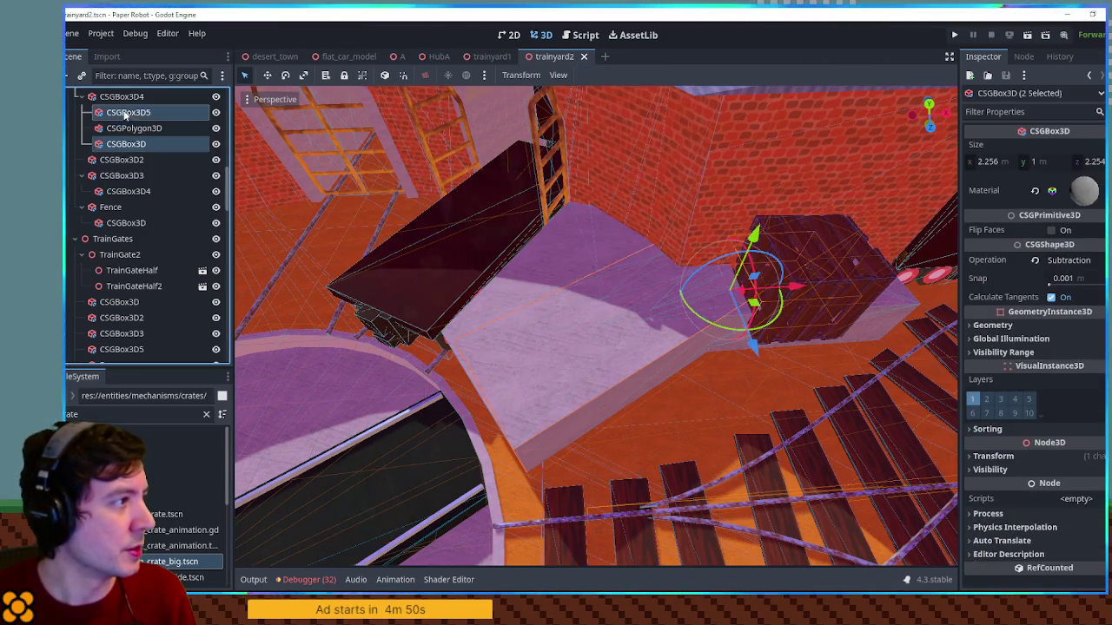
right_click(1088, 192)
left_click(1069, 397)
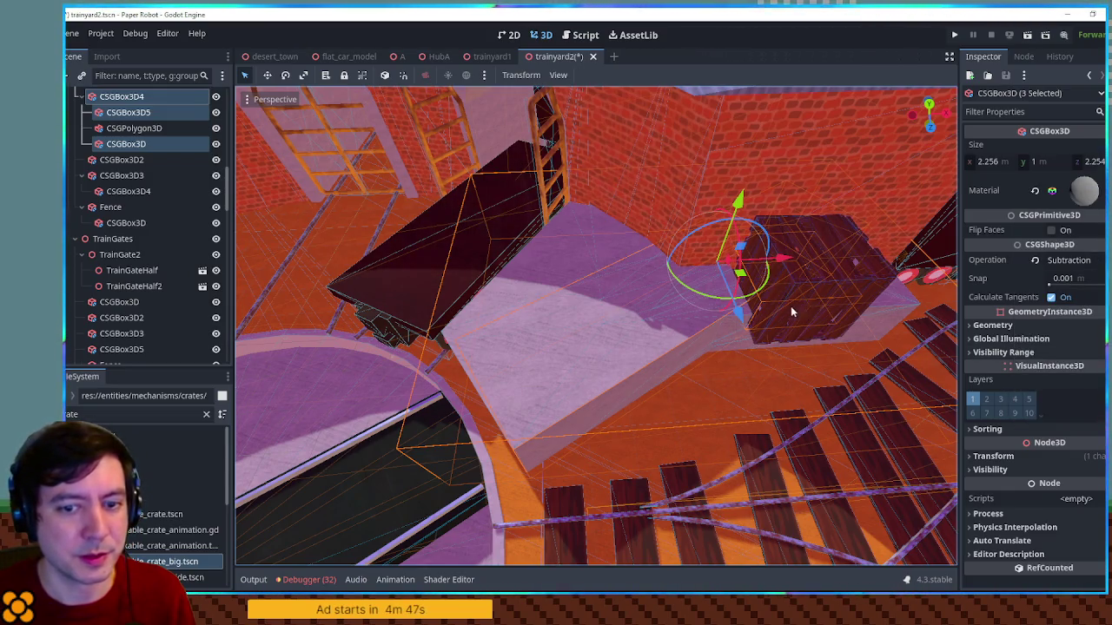
Select CSGBox3D5 and CSGPolygon3D together, placing them directly under Platform
mouse_move(640, 344)
left_mouse_down()
mouse_move(736, 289)
mouse_move(643, 338)
mouse_move(710, 369)
mouse_move(701, 323)
mouse_move(607, 342)
mouse_move(610, 377)
mouse_move(320, 283)
left_mouse_up()
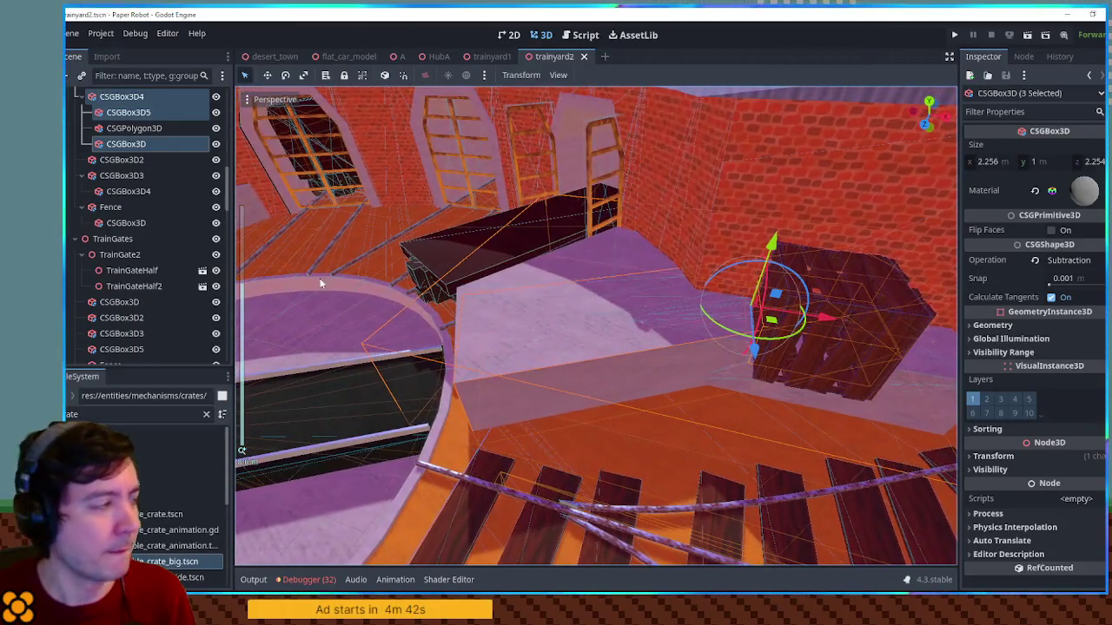
left_click(125, 144)
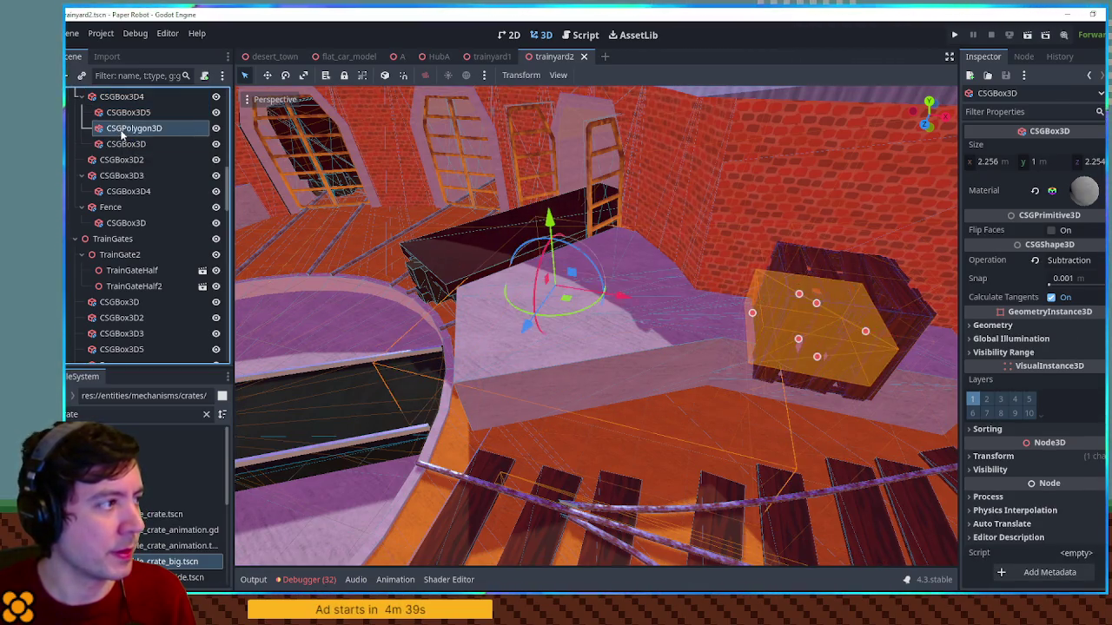
left_click(123, 128)
left_click(124, 144, "ctrl")
scroll(128, 110, "up", 1)
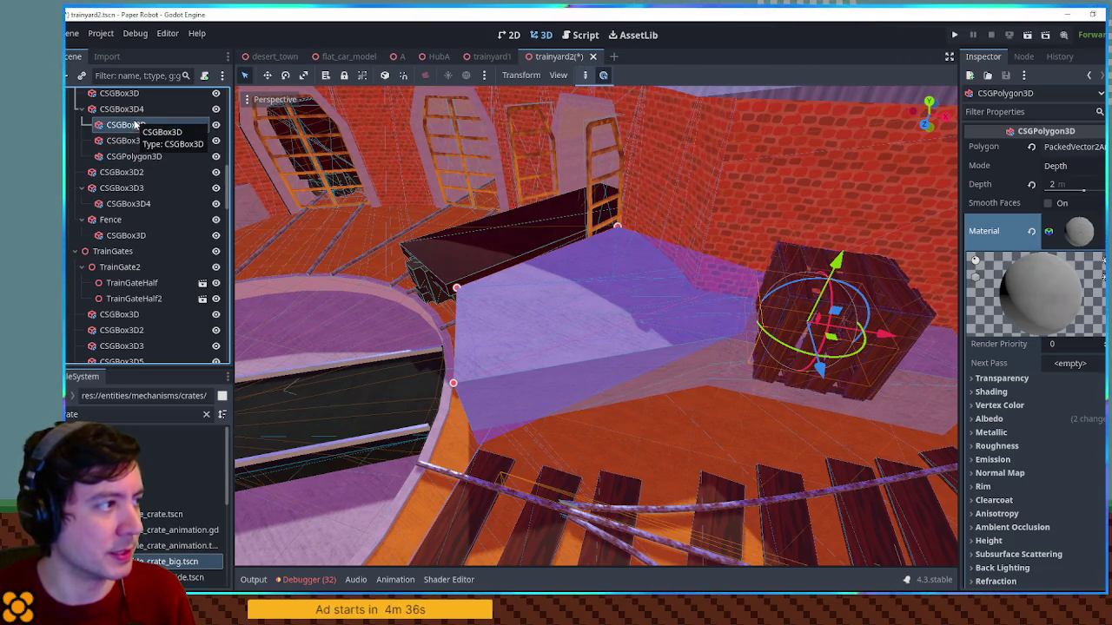
left_click(133, 142)
left_click(137, 171)
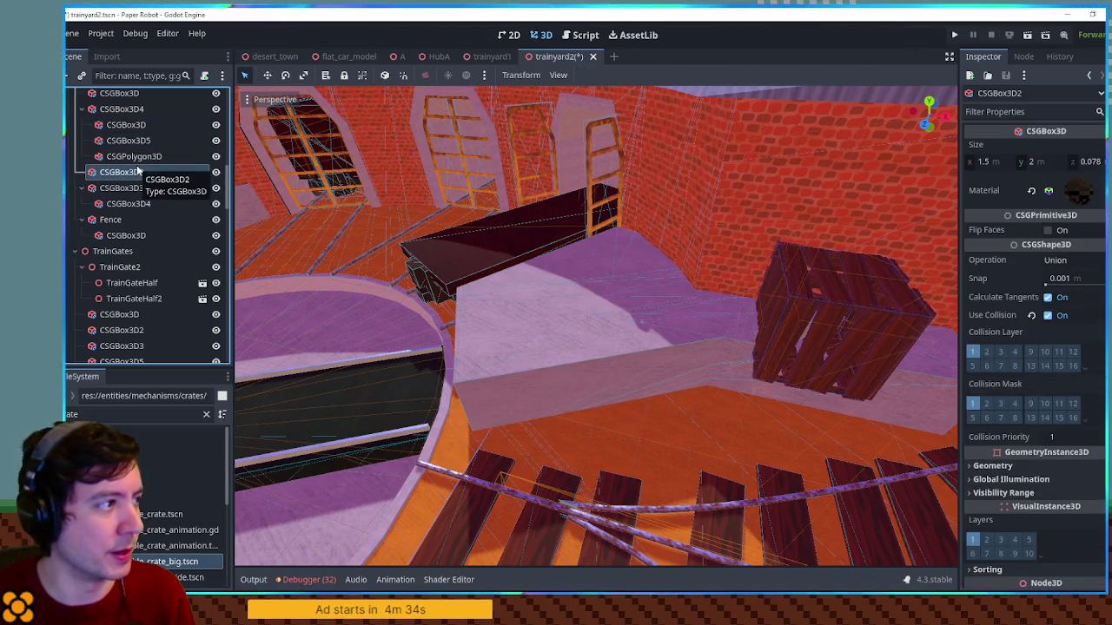
left_click(128, 141)
left_click(134, 157, "ctrl")
left_click_drag(128, 109, 130, 142)
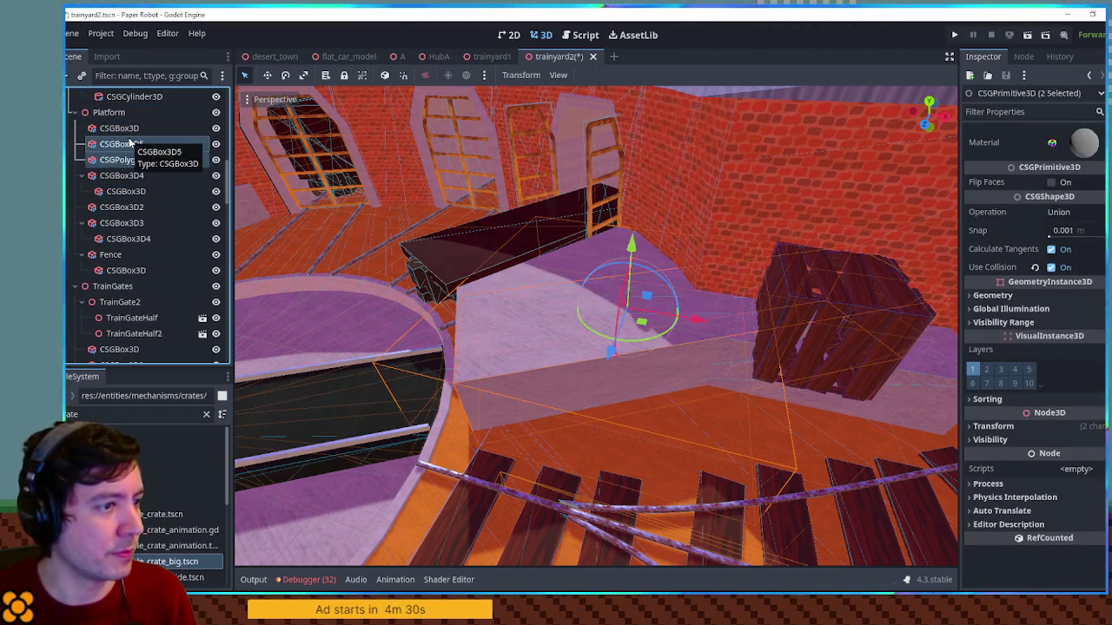
Frame the selected platform shapes, save trainyard2, and run the scene with F6
key("f")
key("ctrl+s")
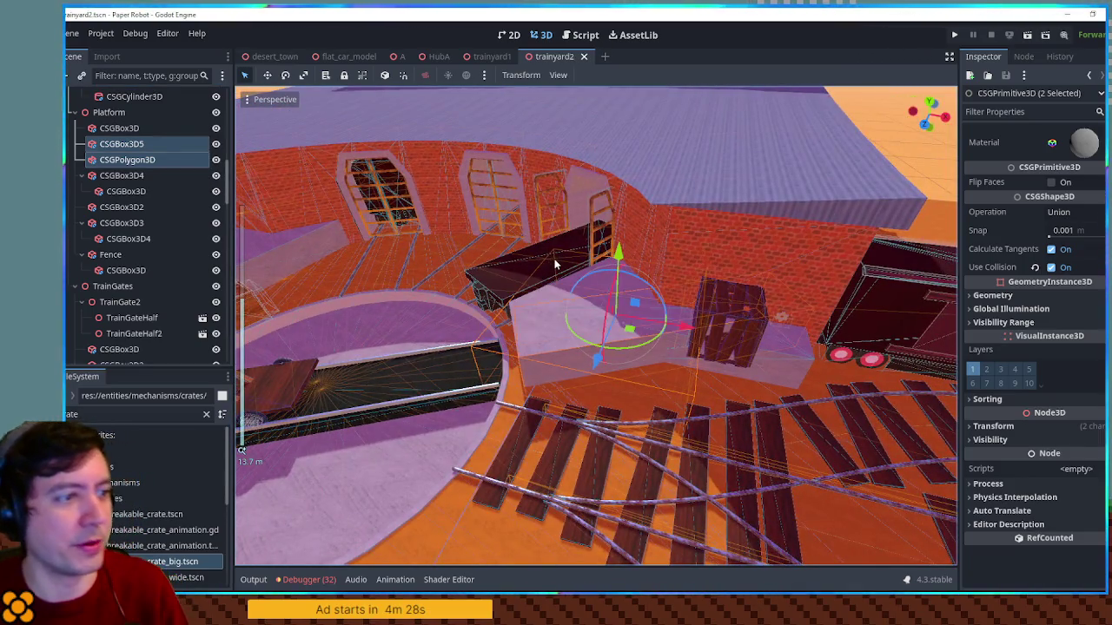
key("F6")
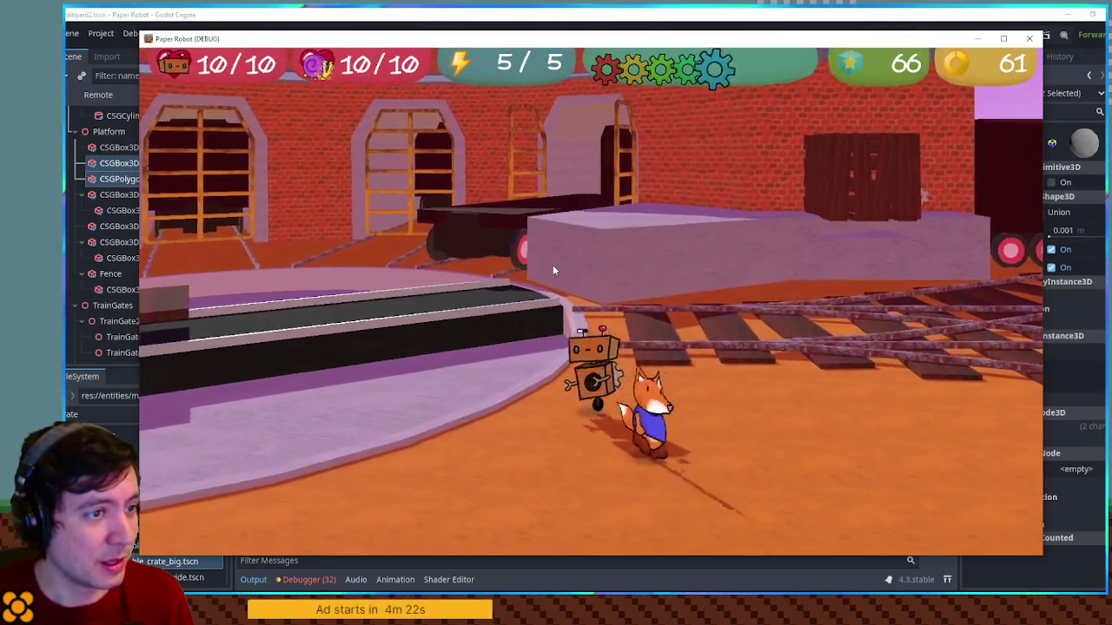
Run the fox forward and right across the platform, jump, then close the game
key("w")
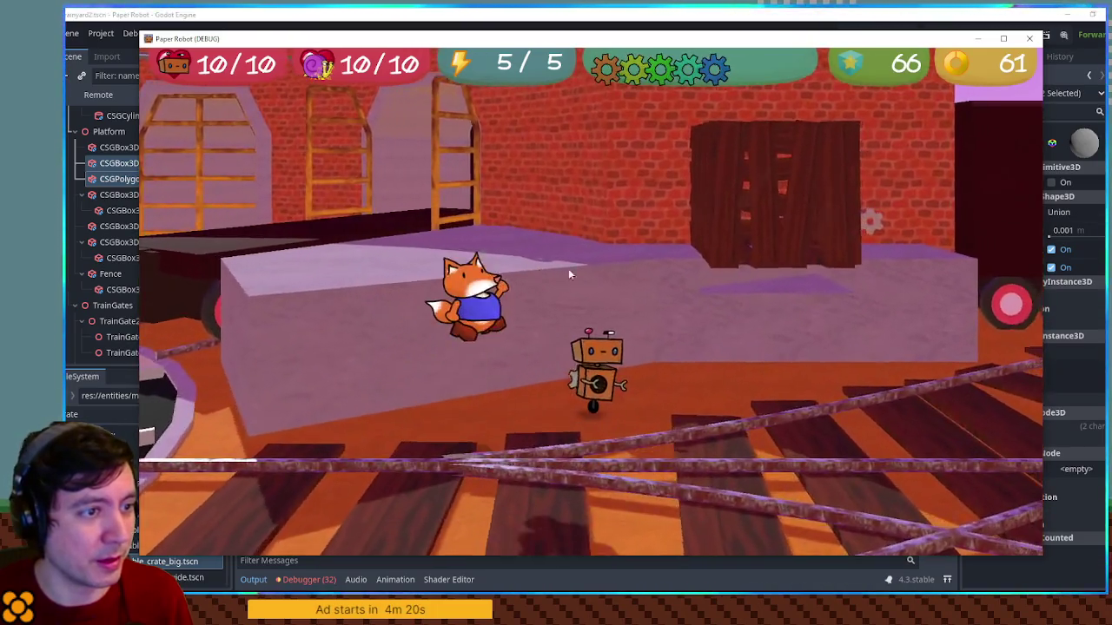
key("d")
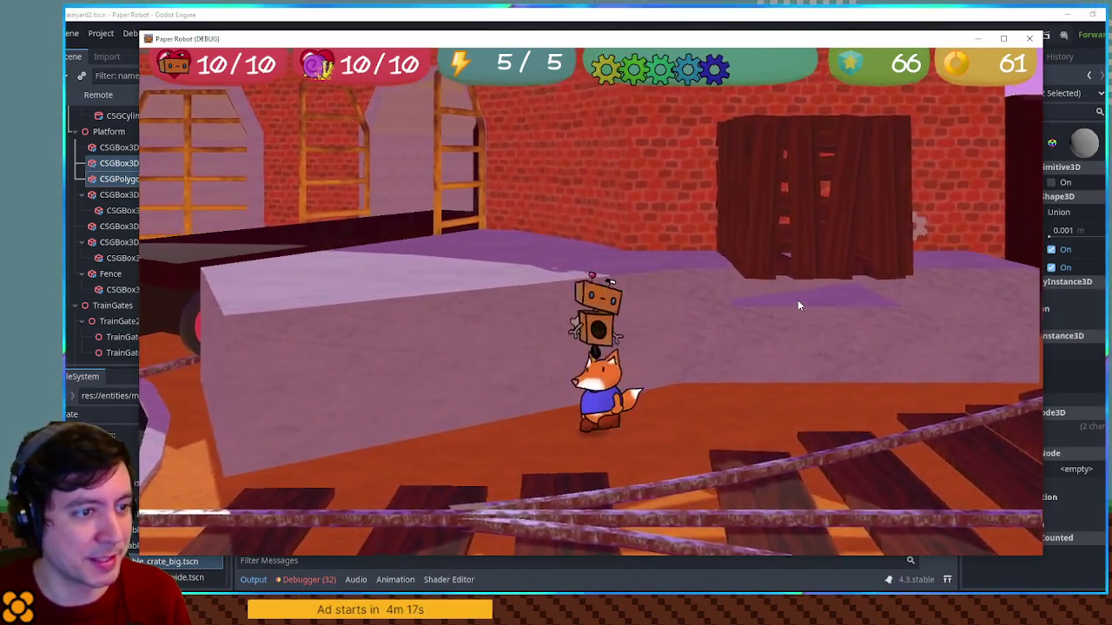
key("space")
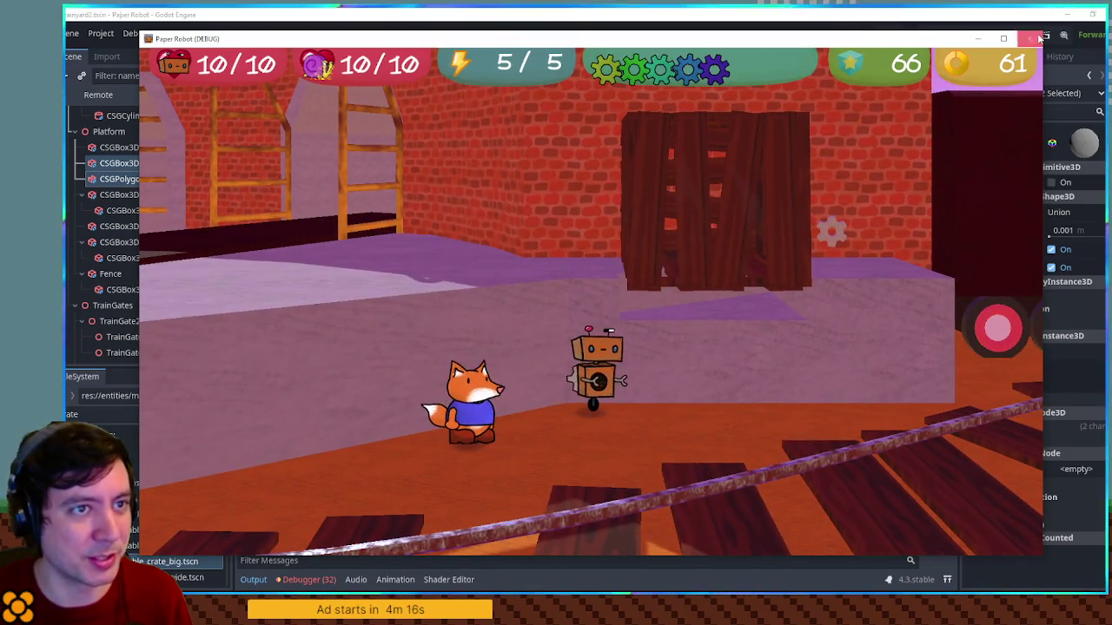
left_click(1032, 38)
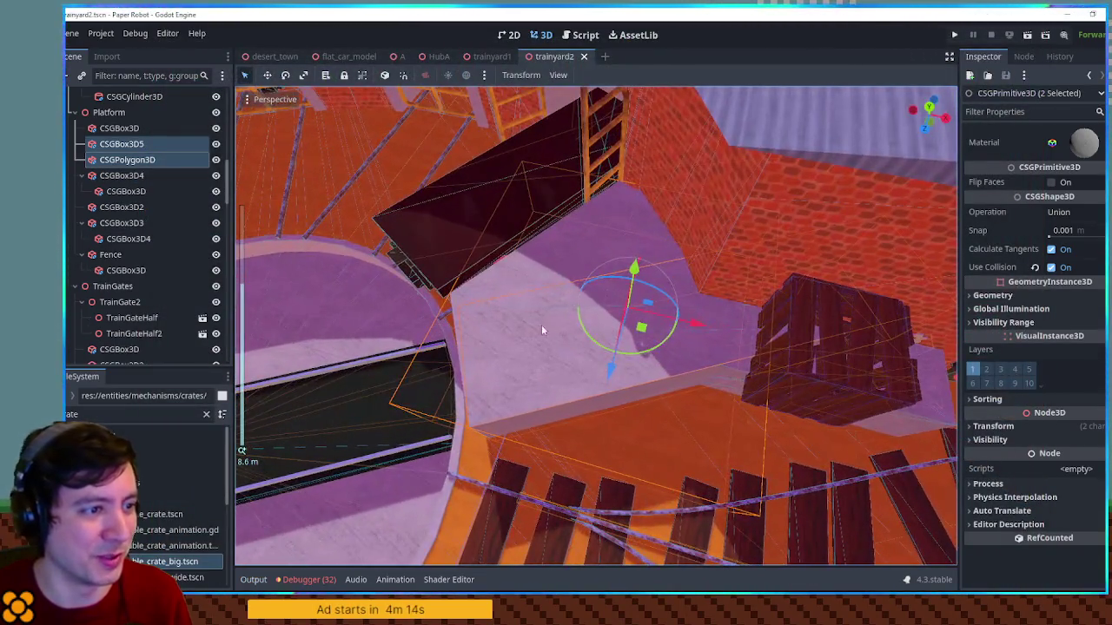
Inspect the platform pieces by selecting CSGBox3D5, CSGPolygon3D and CSGBox3D4 in turn
left_click(136, 146)
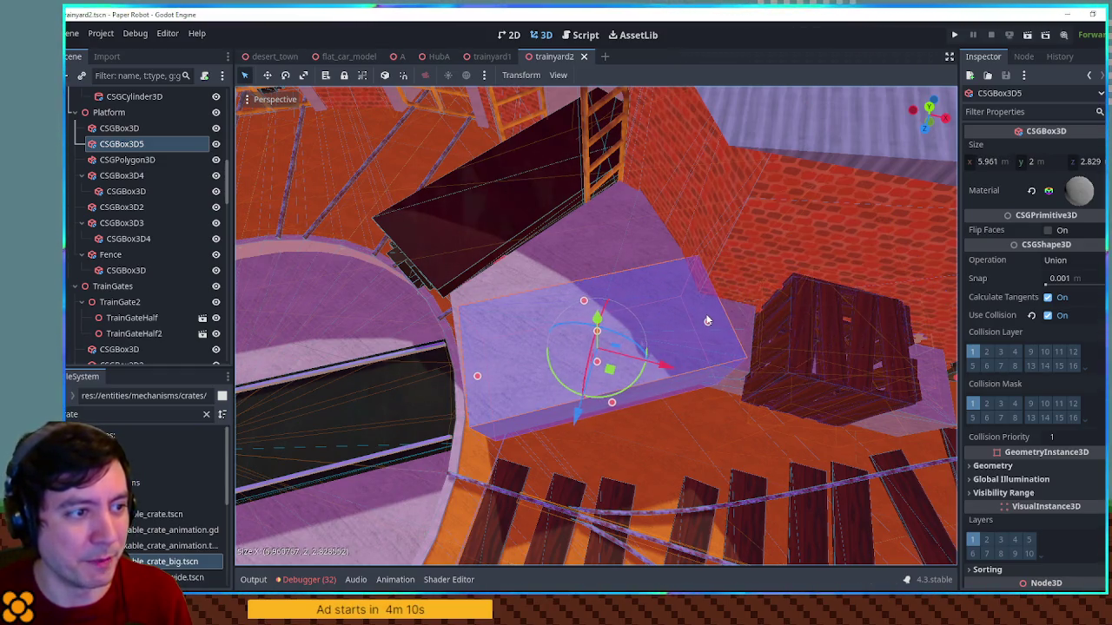
left_click(155, 161)
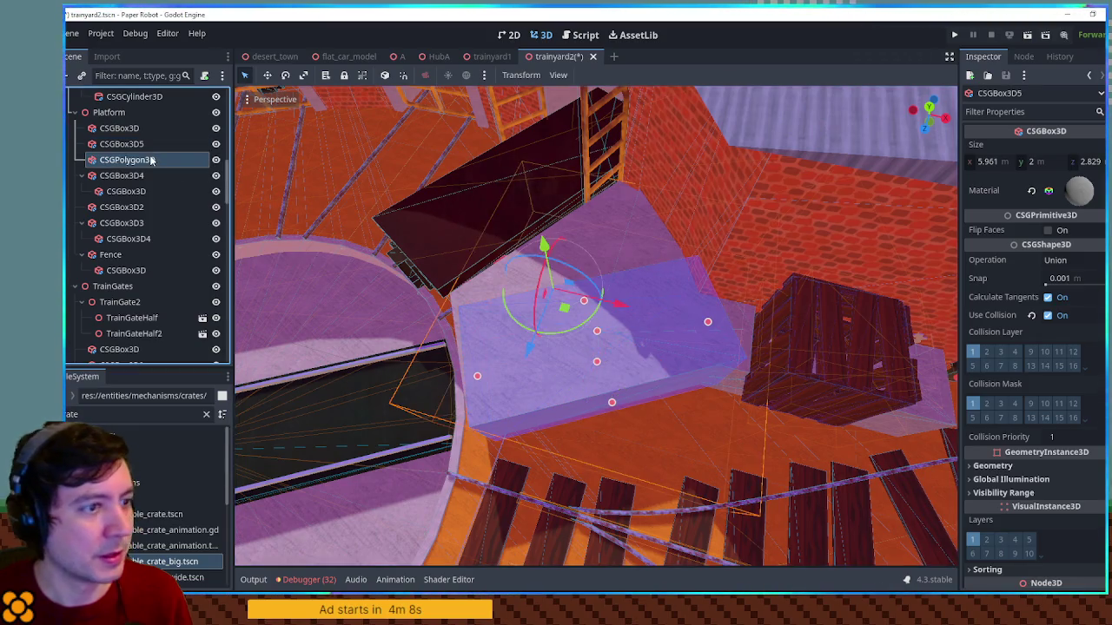
scroll(624, 258, "up", 3)
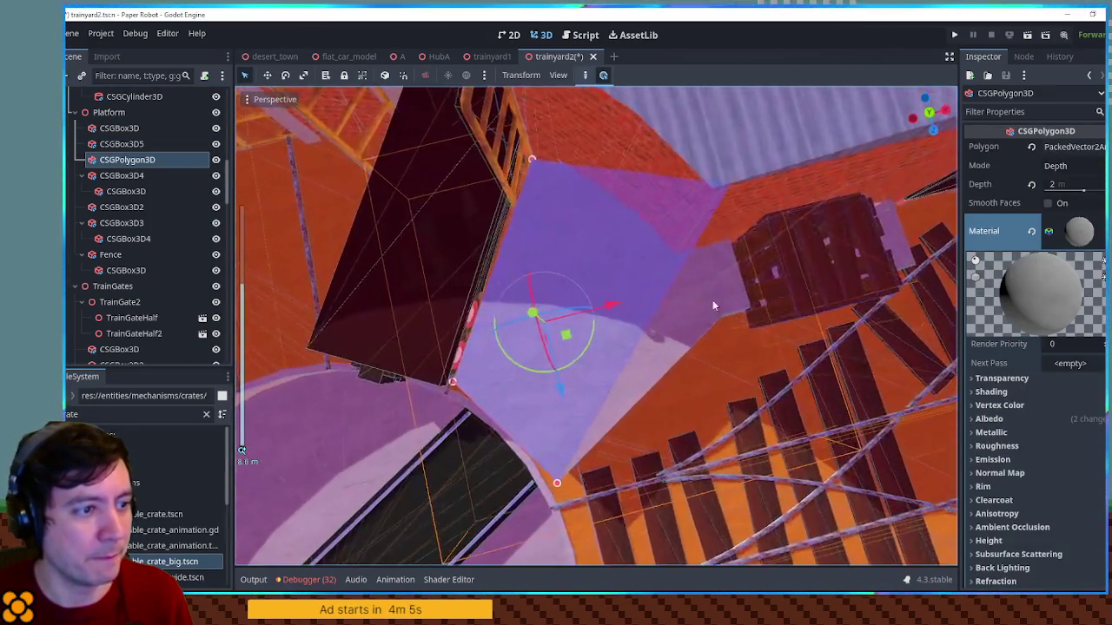
mouse_move(713, 305)
left_mouse_down()
mouse_move(688, 317)
mouse_move(665, 275)
mouse_move(677, 209)
left_mouse_up()
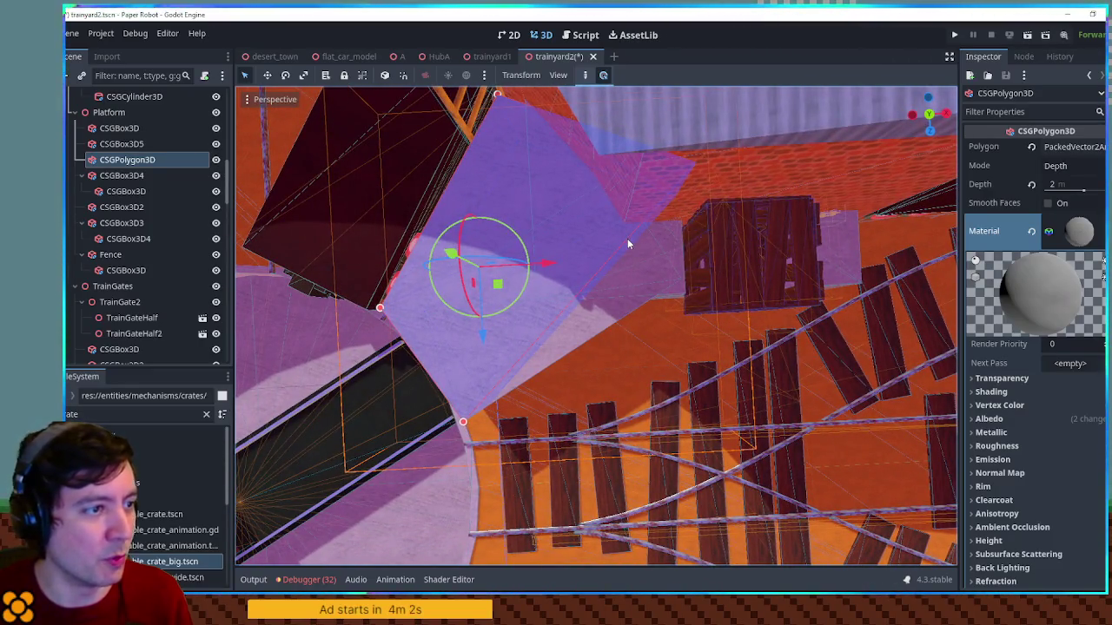
left_click(628, 243, "shift")
left_click(125, 159)
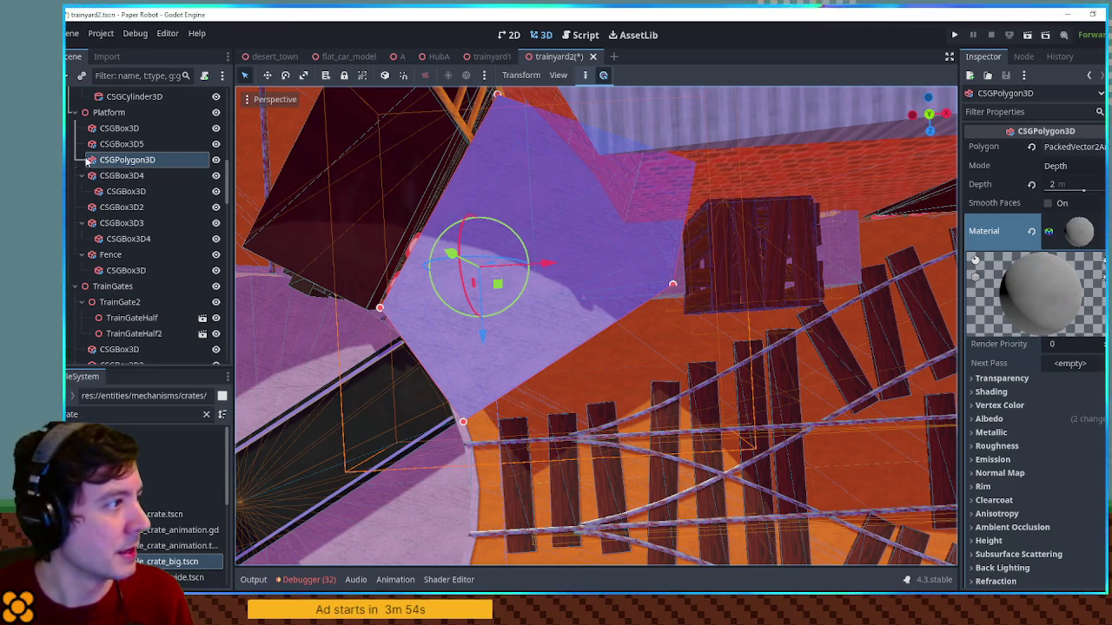
Delete CSGBox3D5, save trainyard2, and relaunch the game with F5
left_click(123, 143)
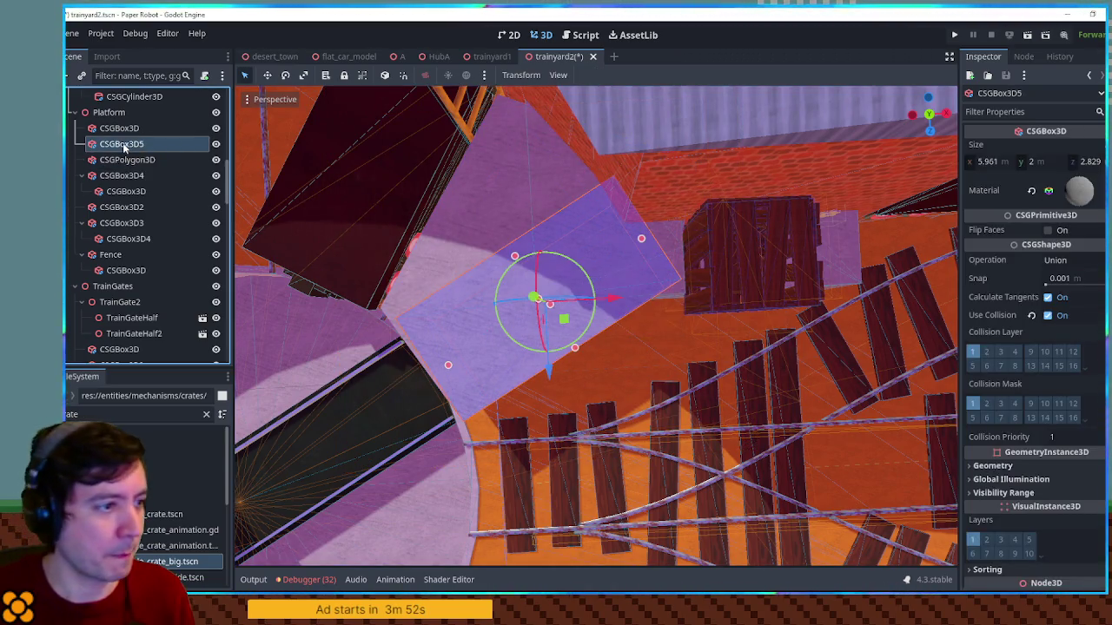
key("Delete")
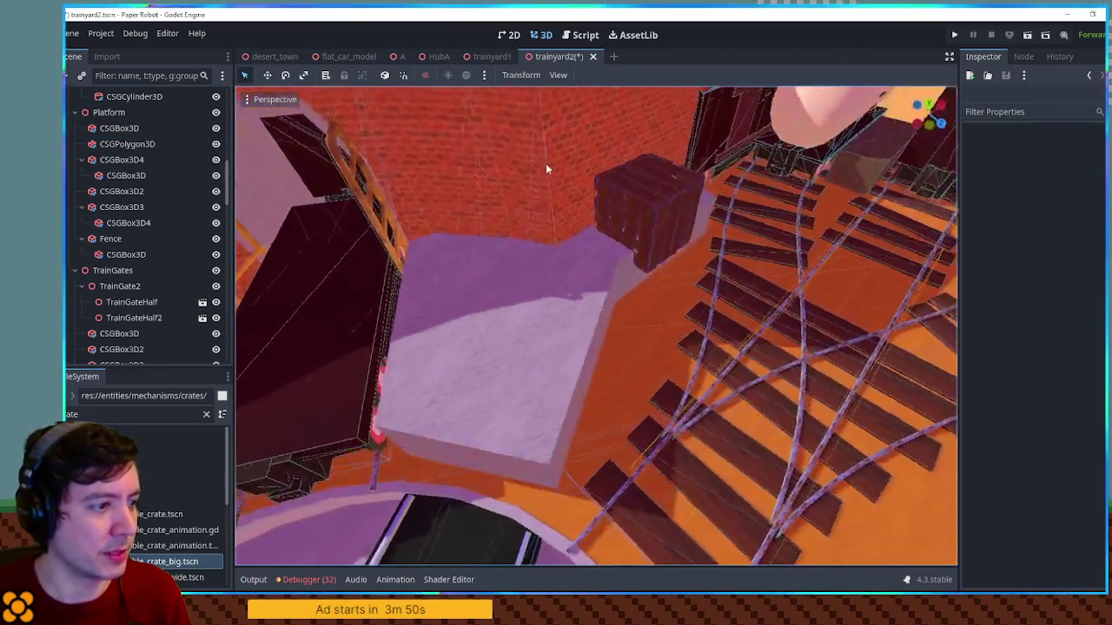
scroll(545, 168, "down", 3)
key("ctrl+s")
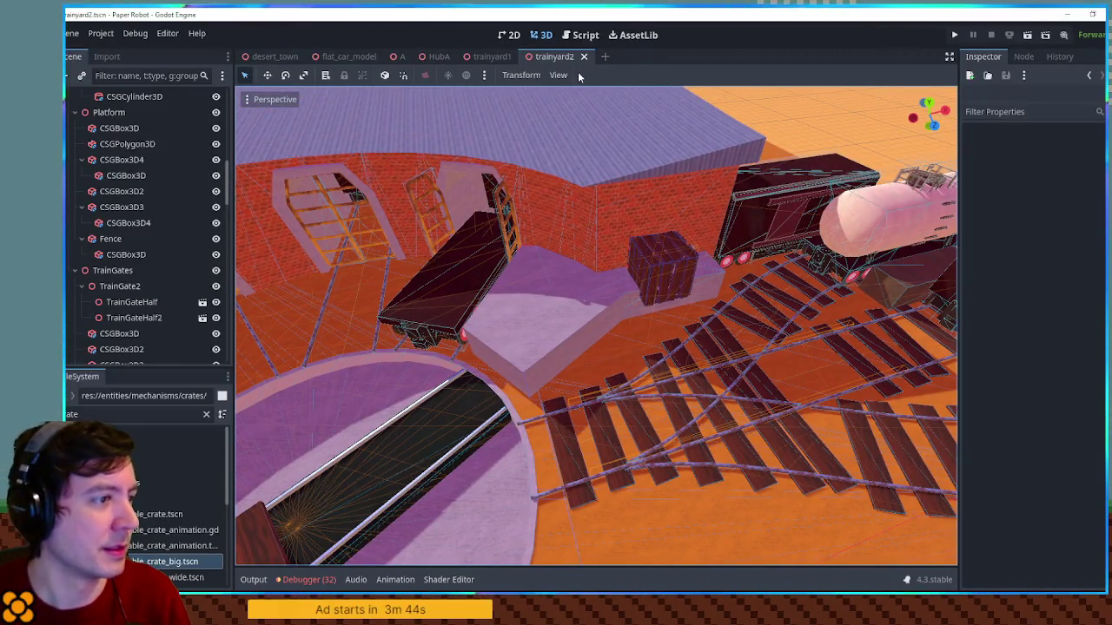
key("F5")
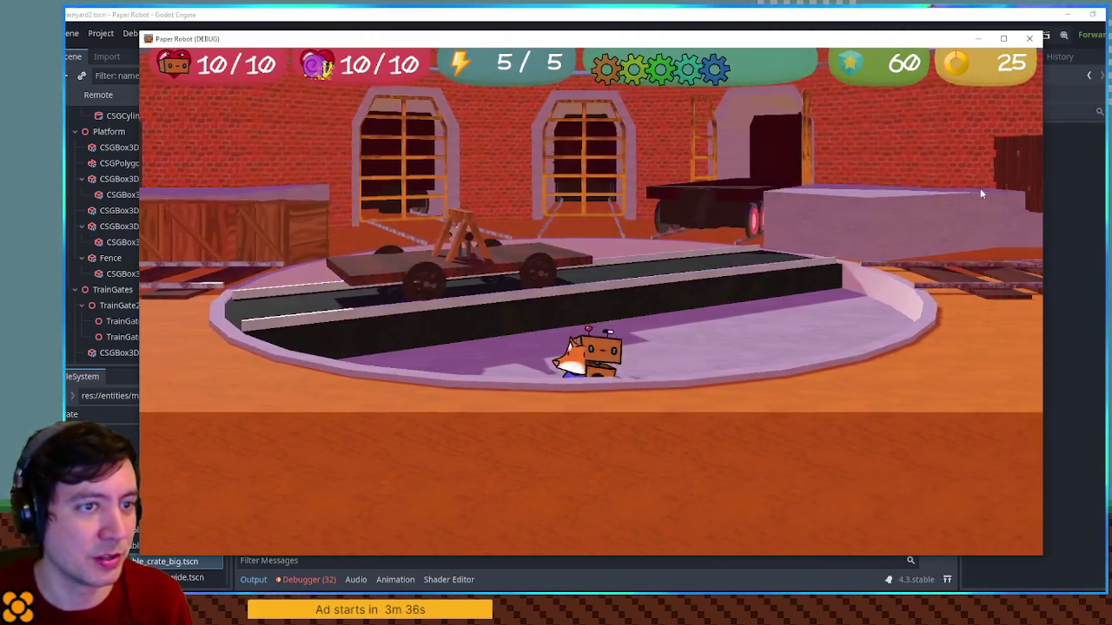
Jump the robot onto the moving cart, grab the fox, then stop the game with F8
key("space")
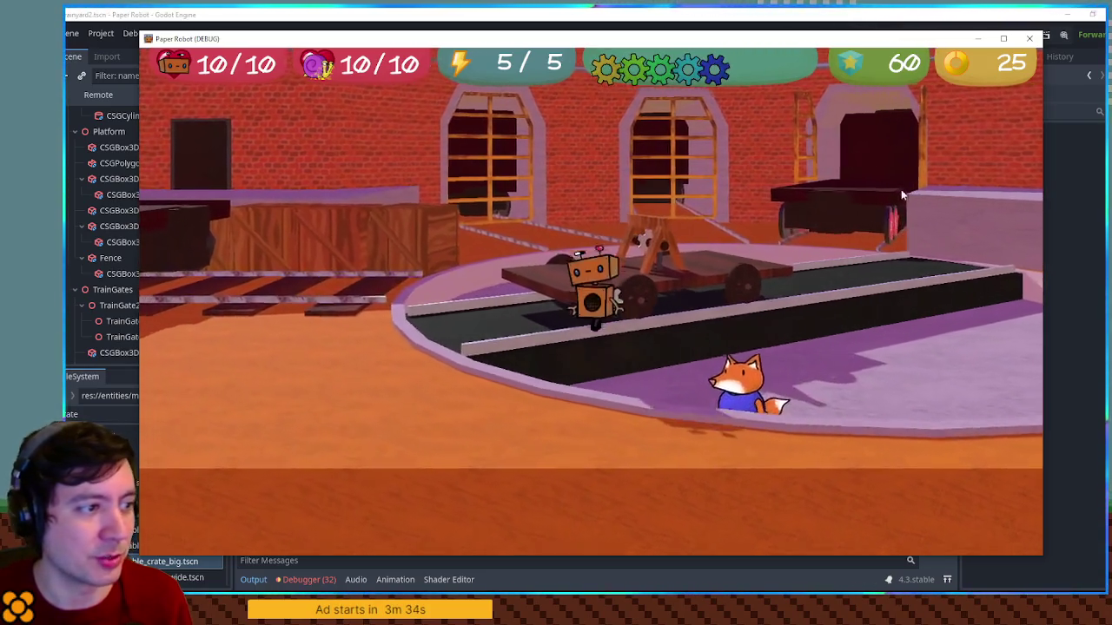
key("e")
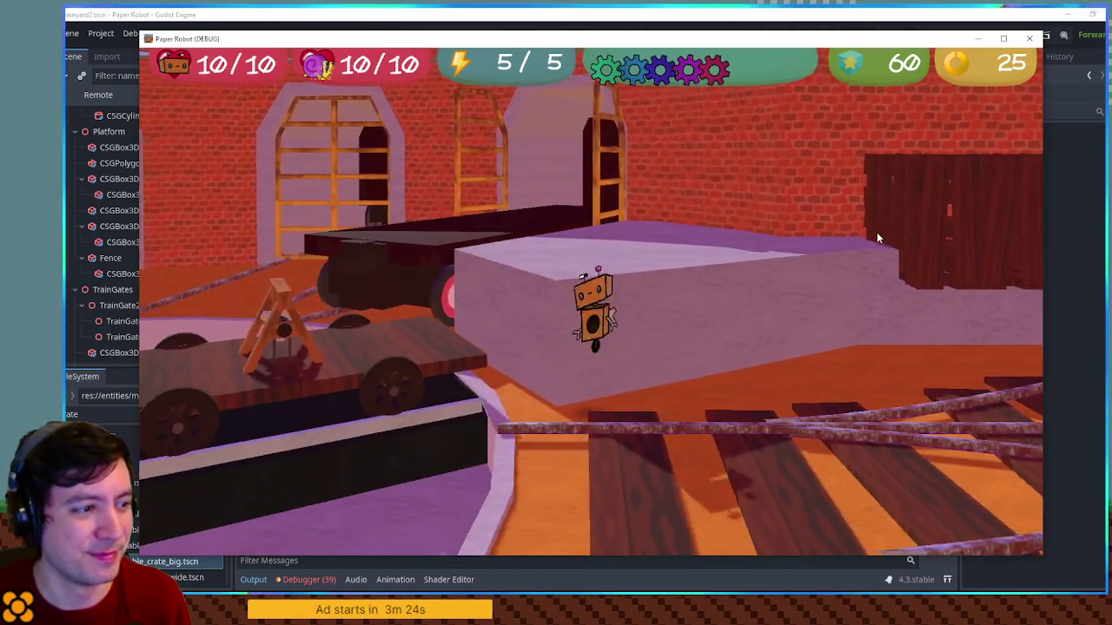
key("F8")
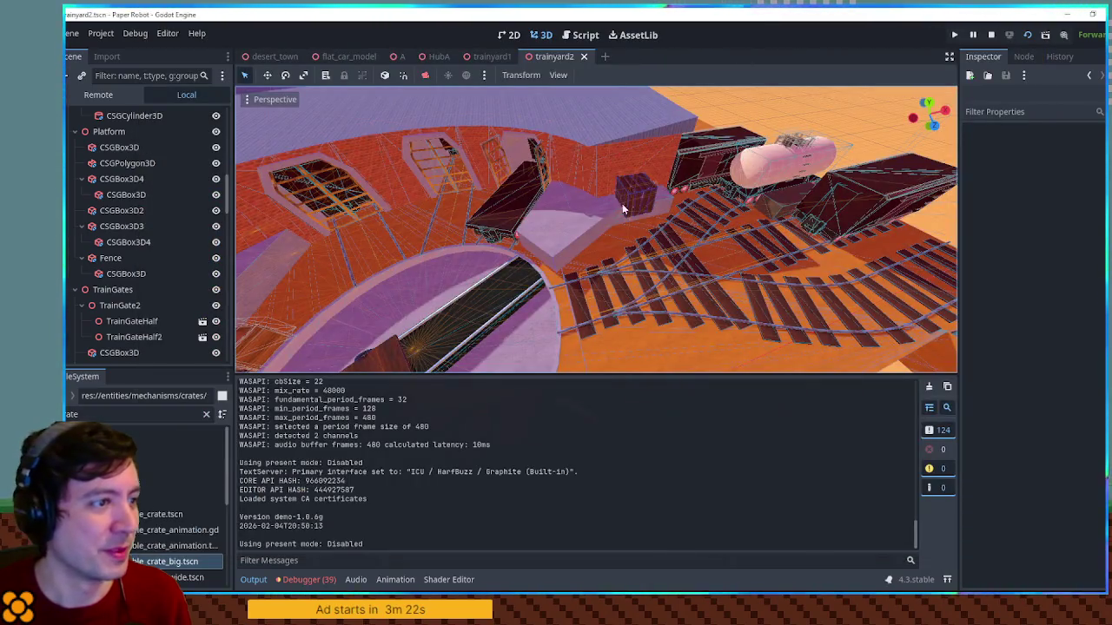
Enable Use Collision on the CSGPolygon3D platform and run the scene with F6
left_click(559, 223)
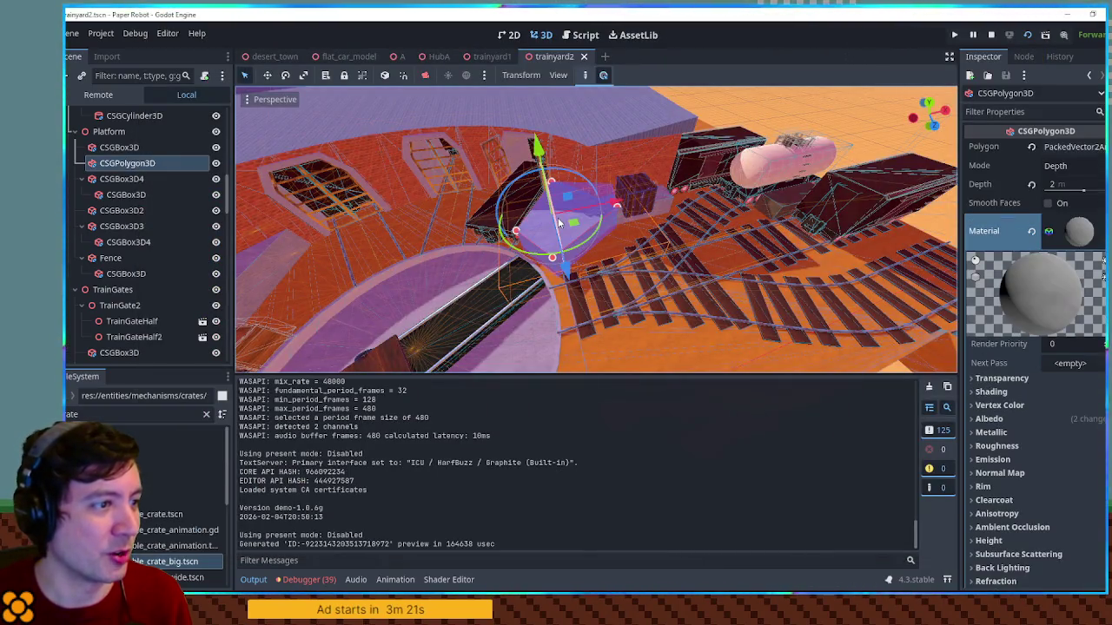
left_click(1085, 229)
left_click(1059, 355)
key("F6")
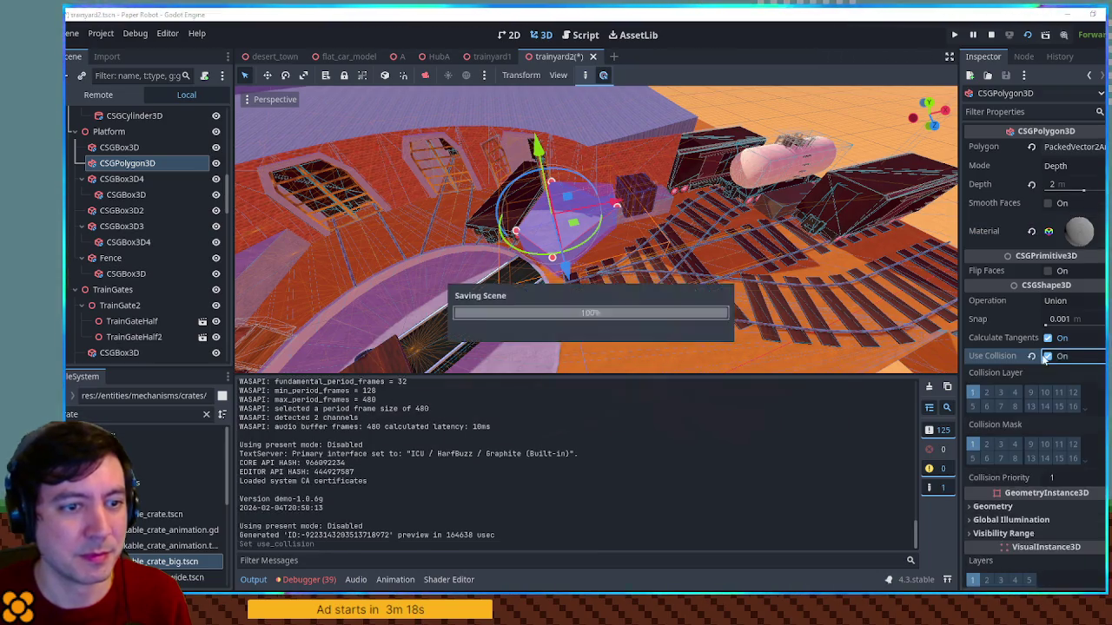
Run and jump the fox along the platform, stop the game, and switch to top view
key("a")
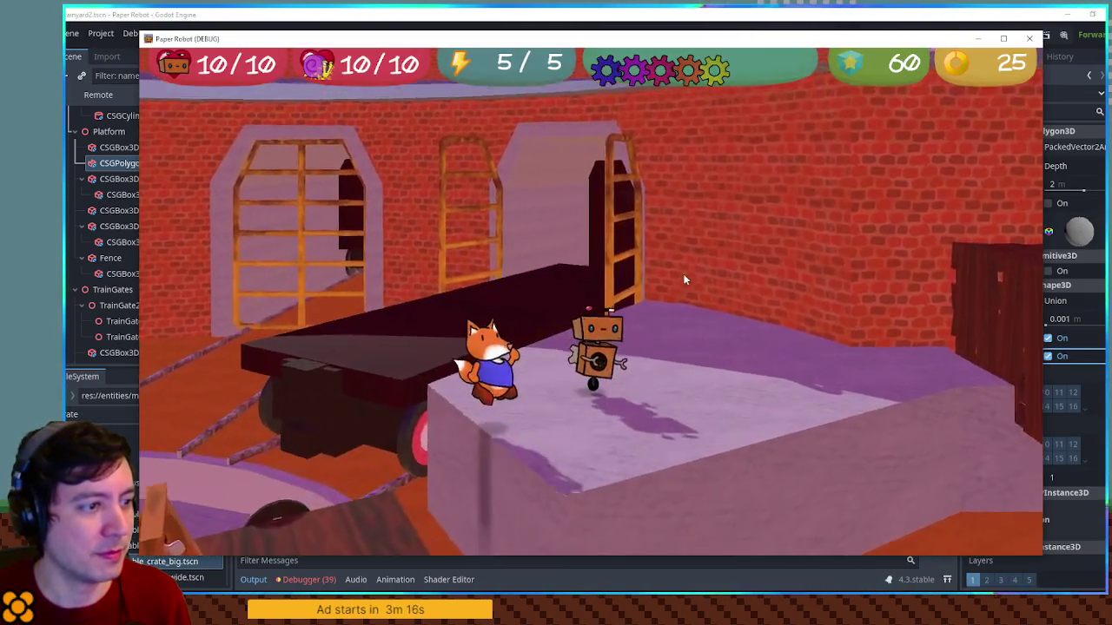
key("space")
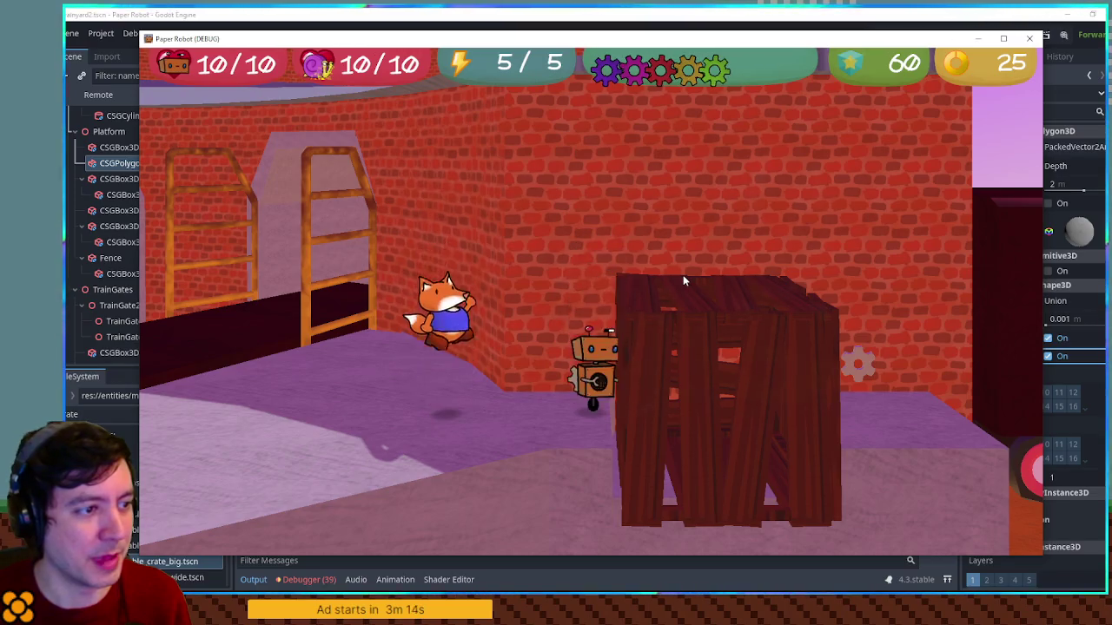
key("a")
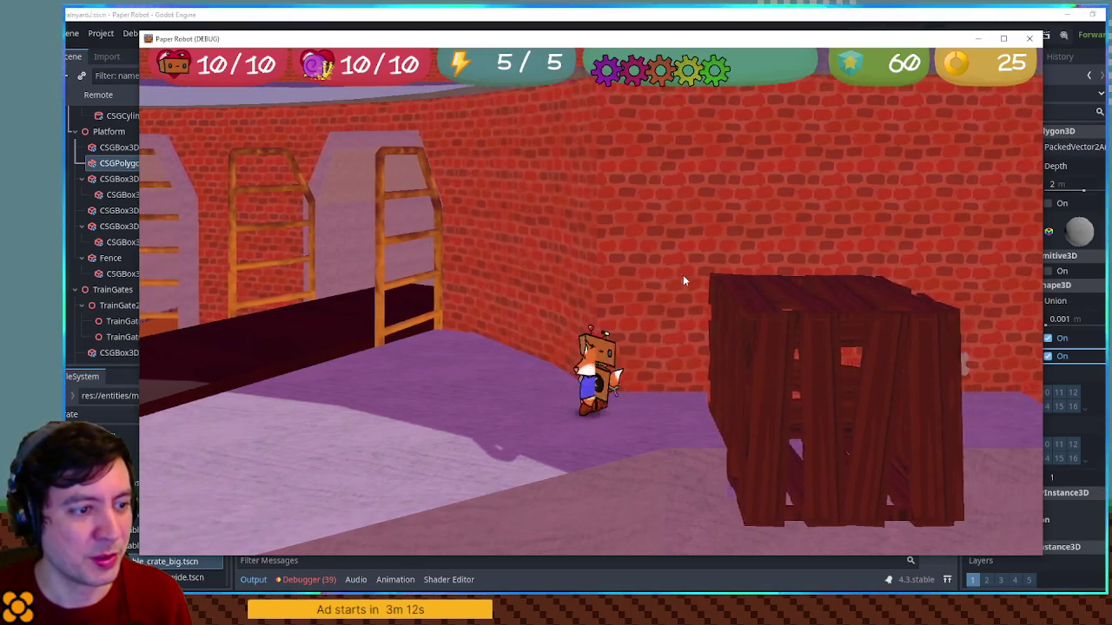
key("space")
key("d")
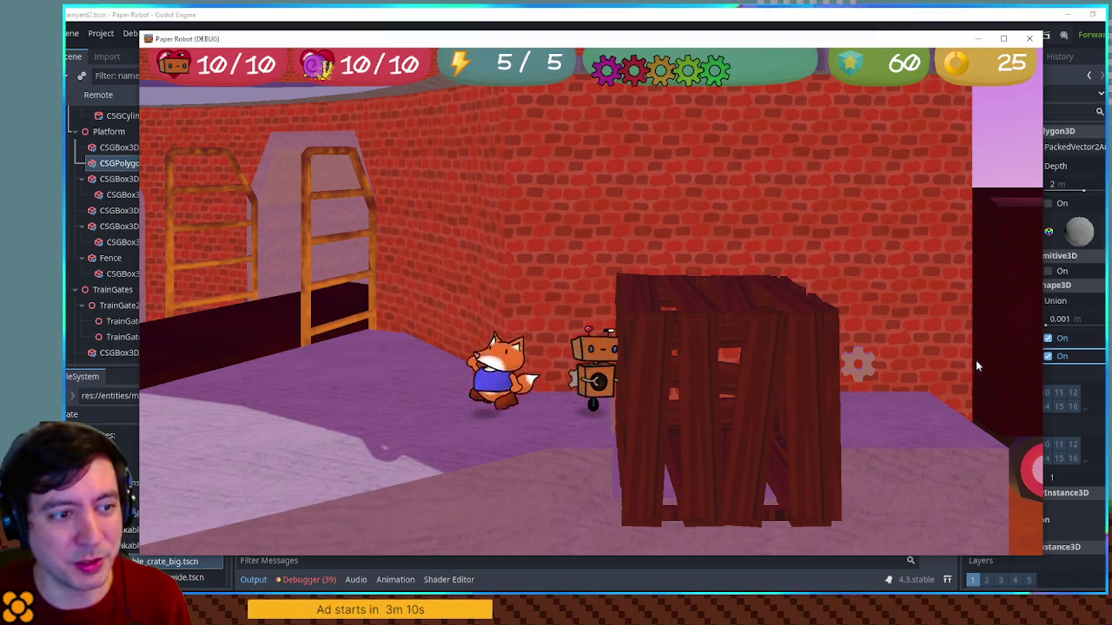
key("a")
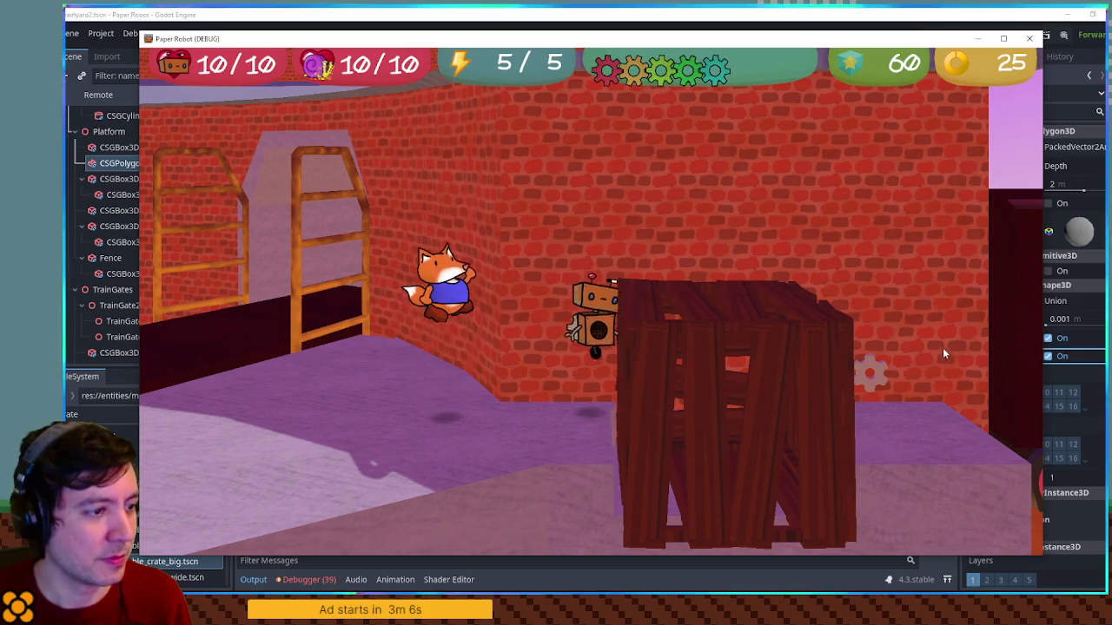
key("d")
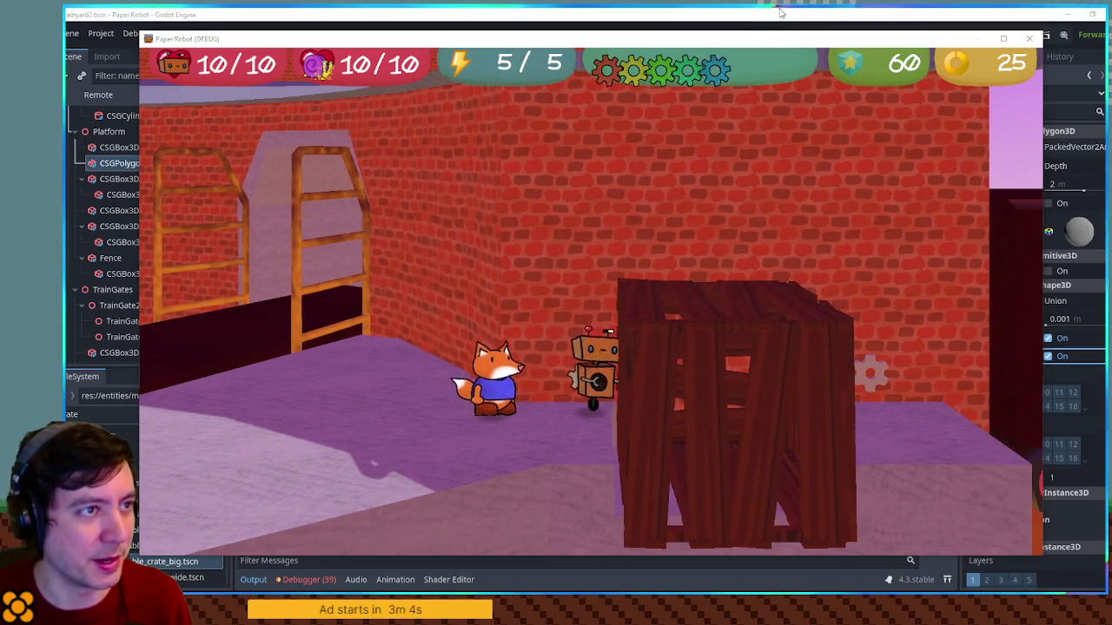
key("F8")
key("KP_7")
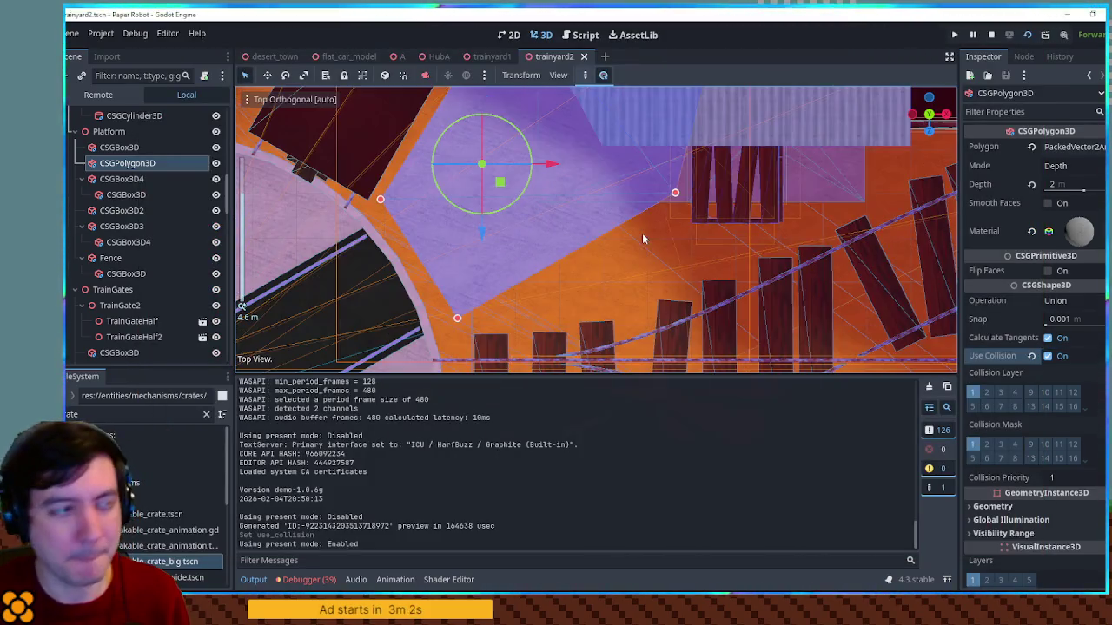
Nudge a corner of the polygon platform left, then launch the scene with F6 to playtest
left_click_drag(642, 233, 566, 325)
mouse_move(641, 170)
left_mouse_down()
mouse_move(618, 170)
mouse_move(620, 179)
left_mouse_up()
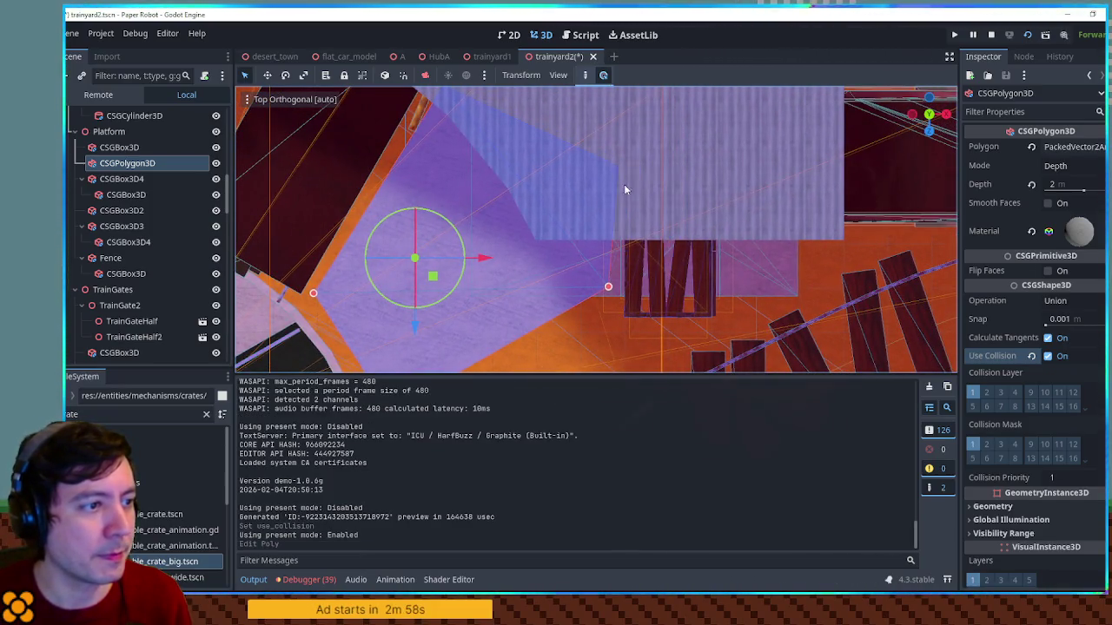
key("F6")
Walk the characters along the corridor, break open the crate and ride the turntable cart
key("d")
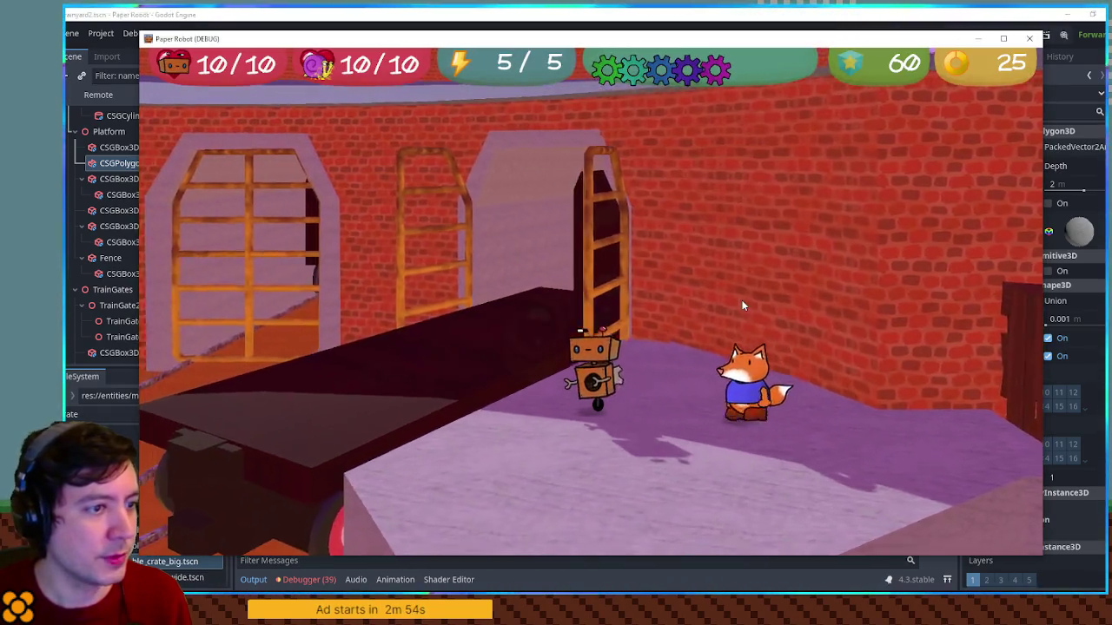
key("a")
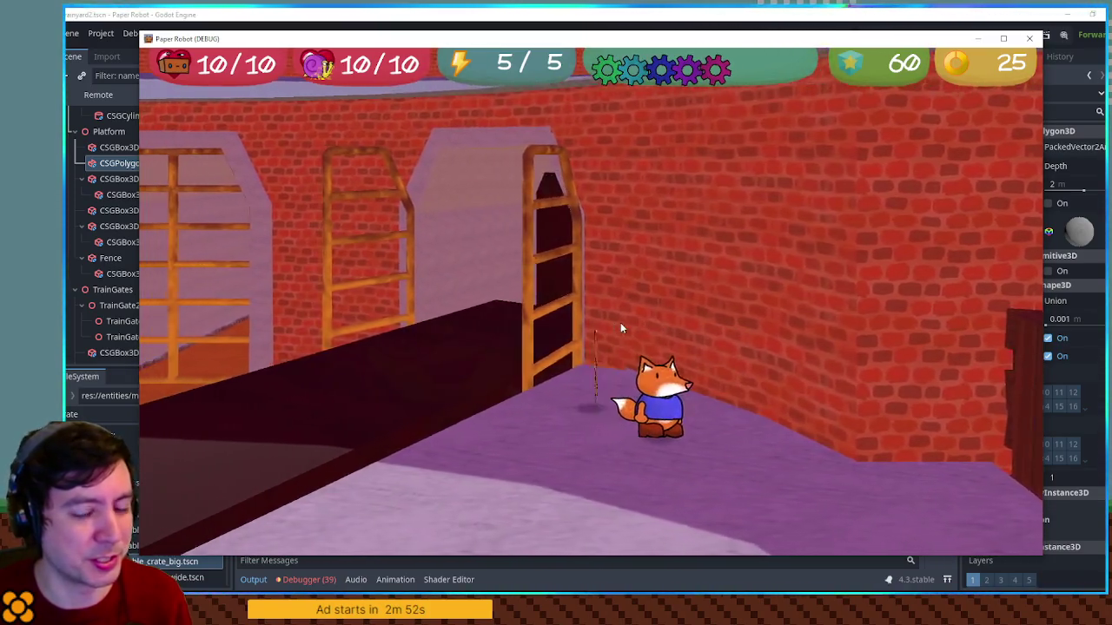
key("a")
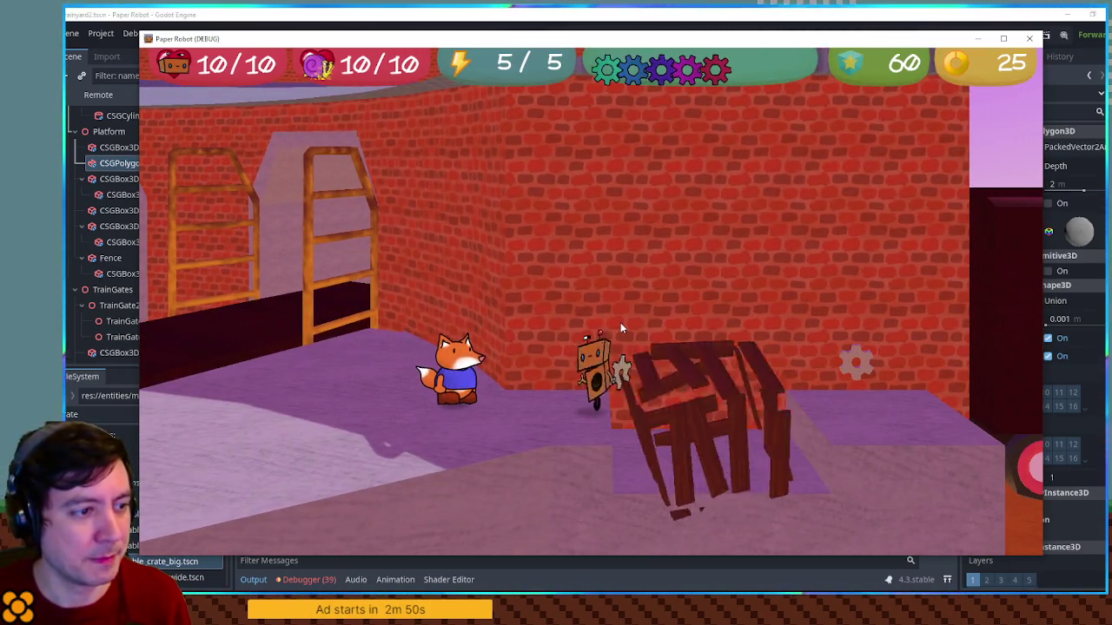
key("a")
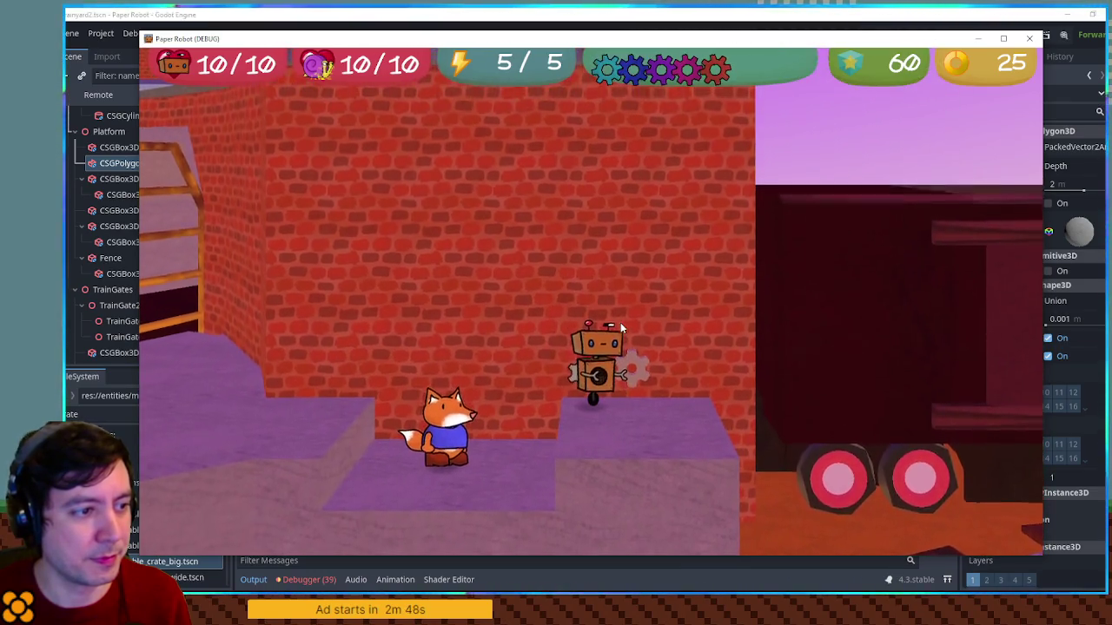
key("d")
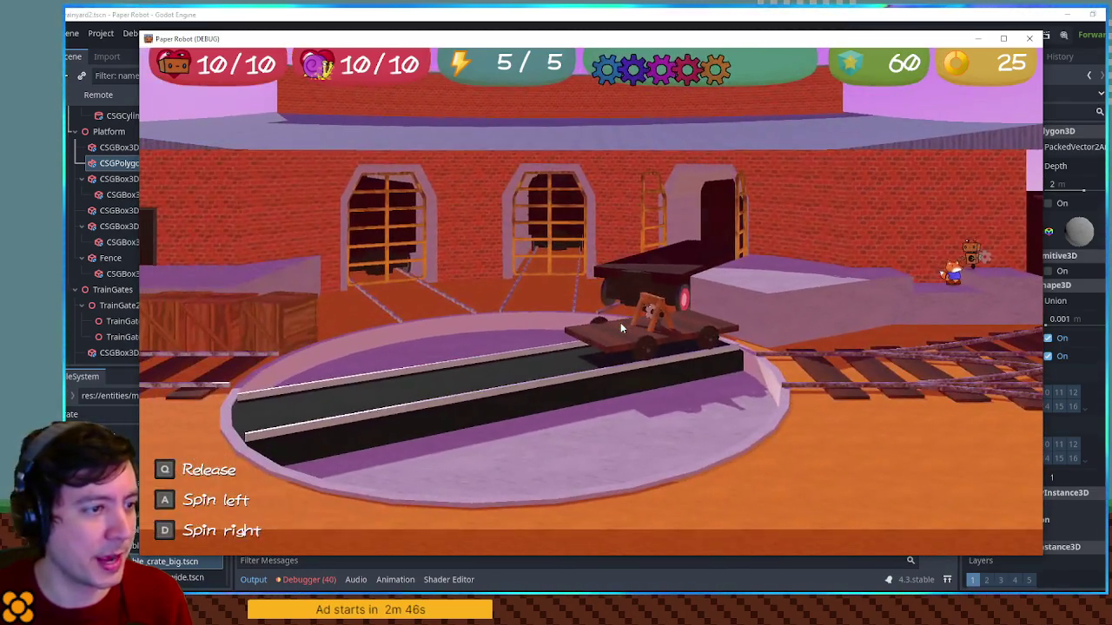
key("d")
key("d")
key("d")
key("q")
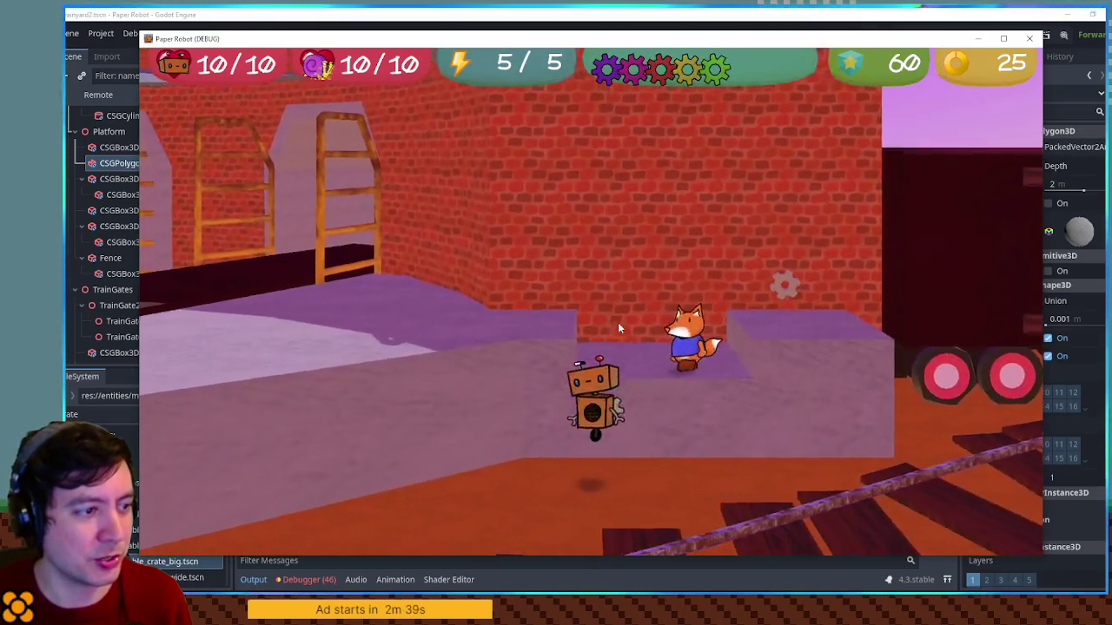
Walk the robot over the purple platform and tracks, jump onto the moving cart, then off onto the crates
key("d")
key("d")
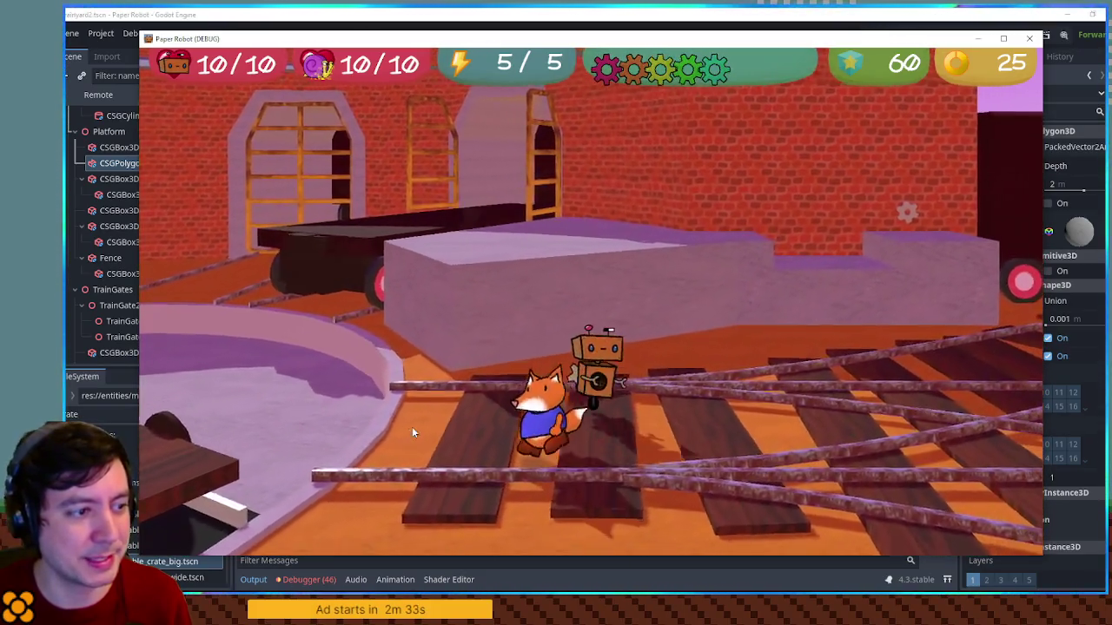
key("w")
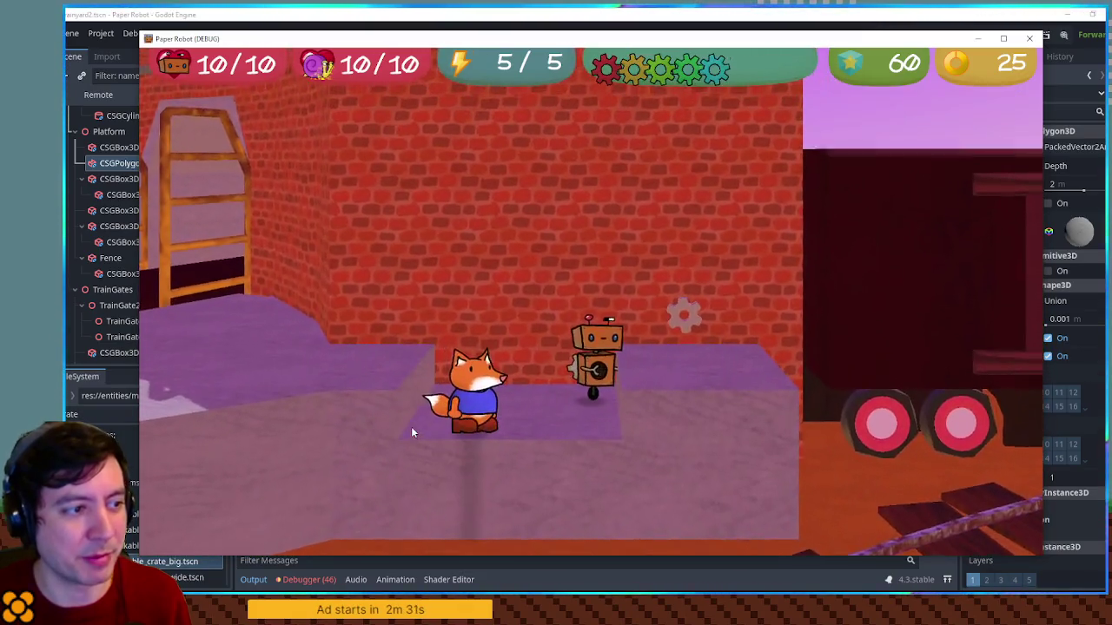
key("s")
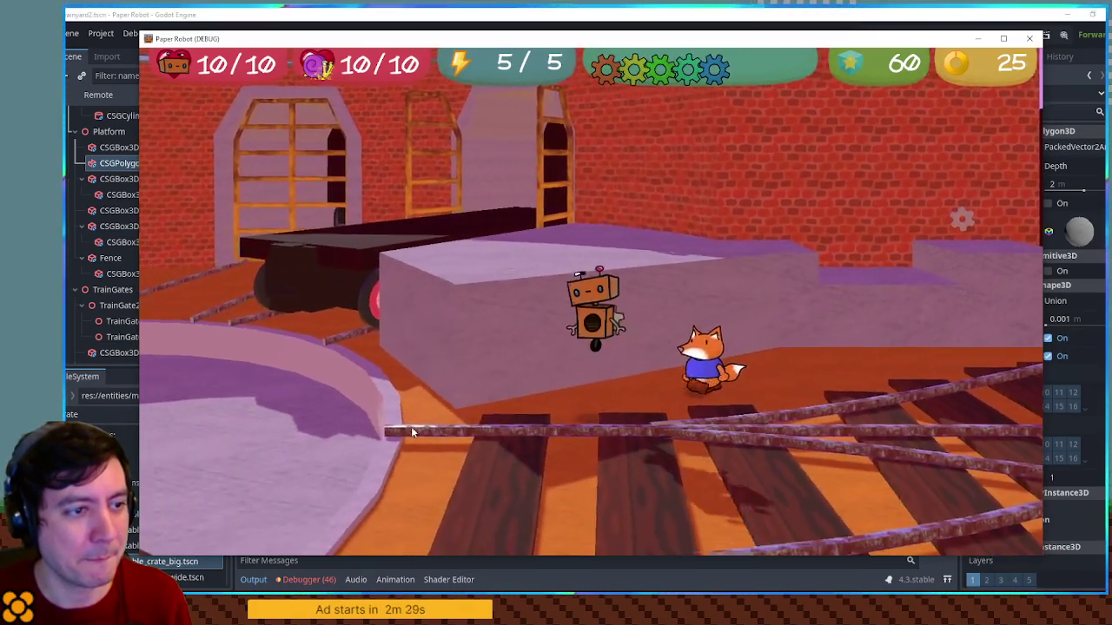
key("s")
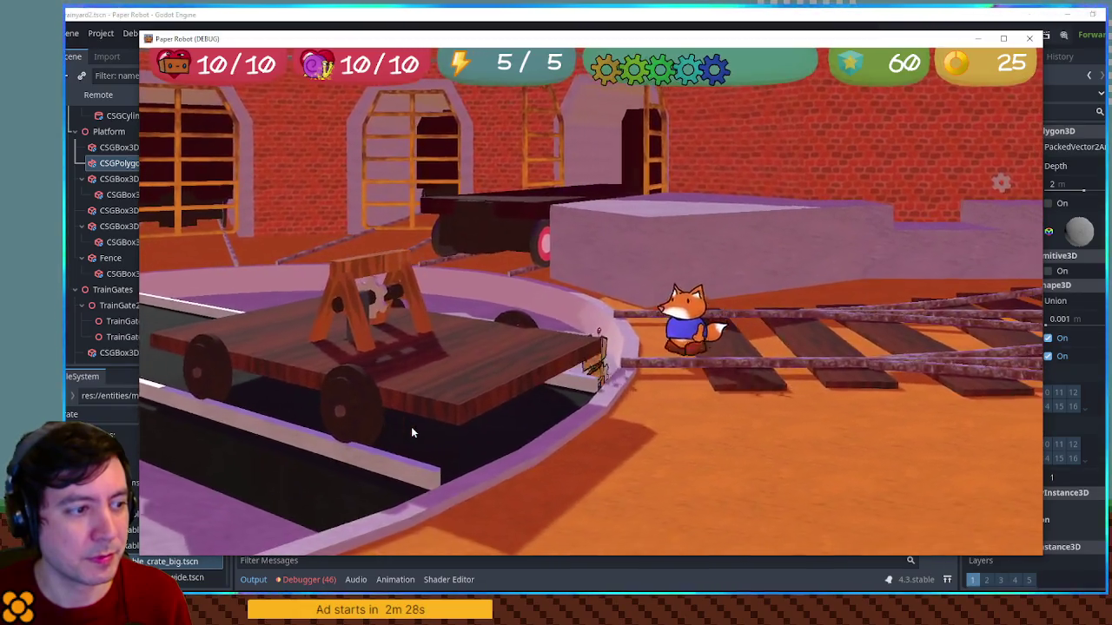
key("space")
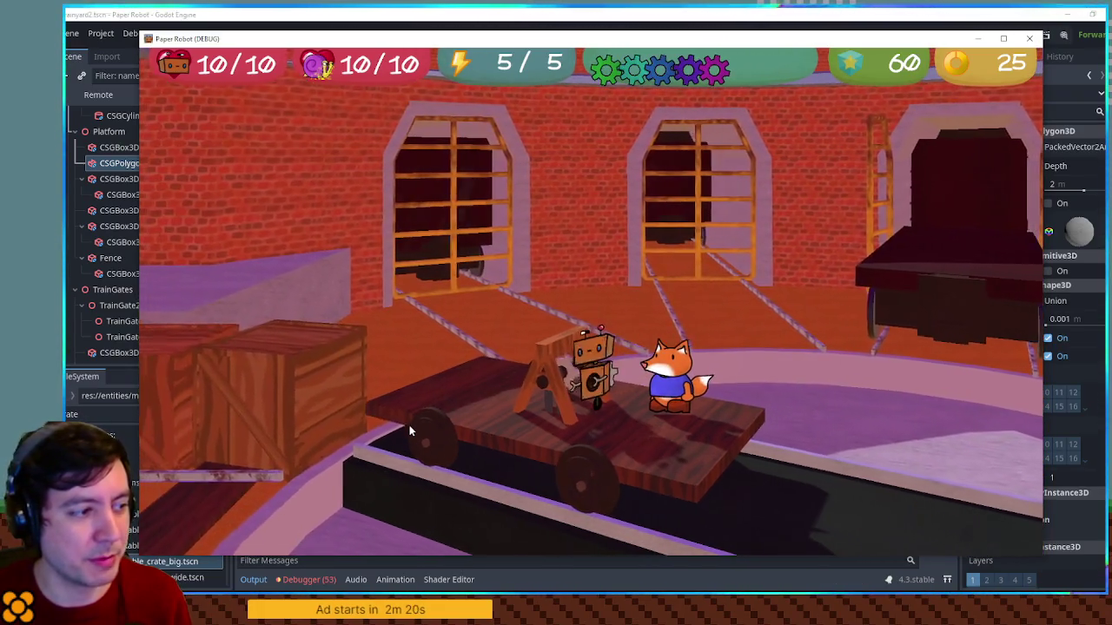
key("q")
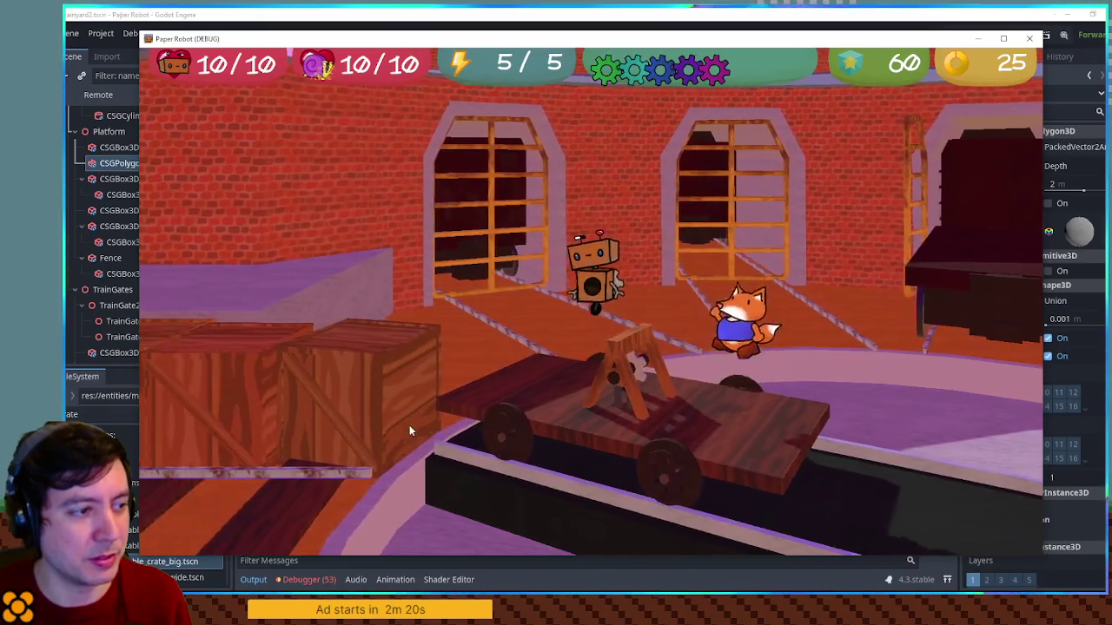
Walk the robot along the dark platform, behind the pillar and around the back-wall door
key("w")
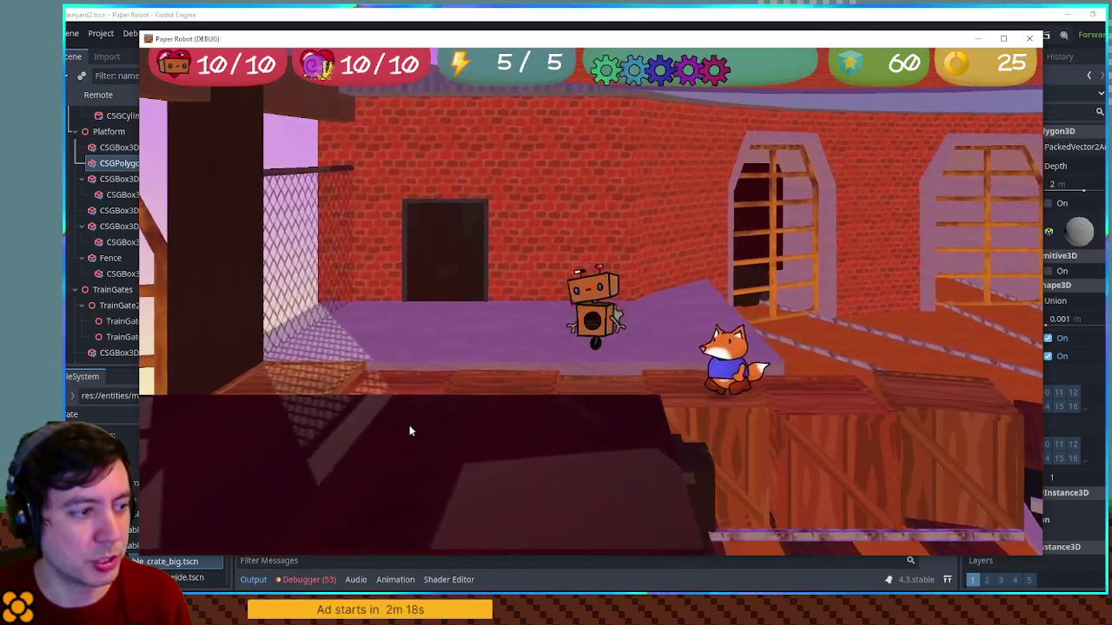
key("a")
key("d")
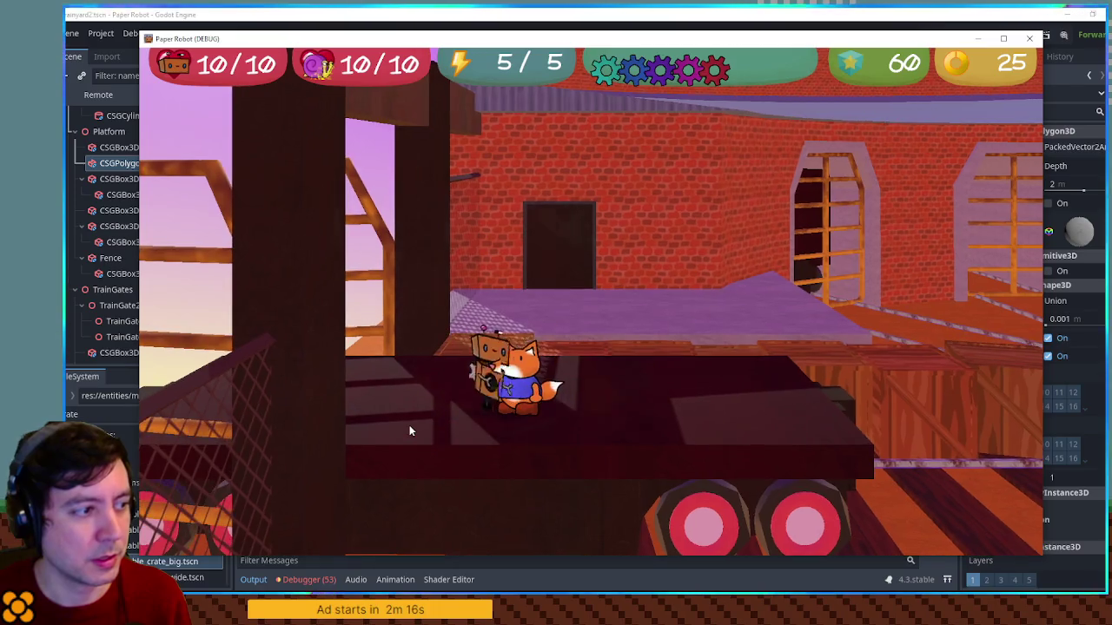
key("a")
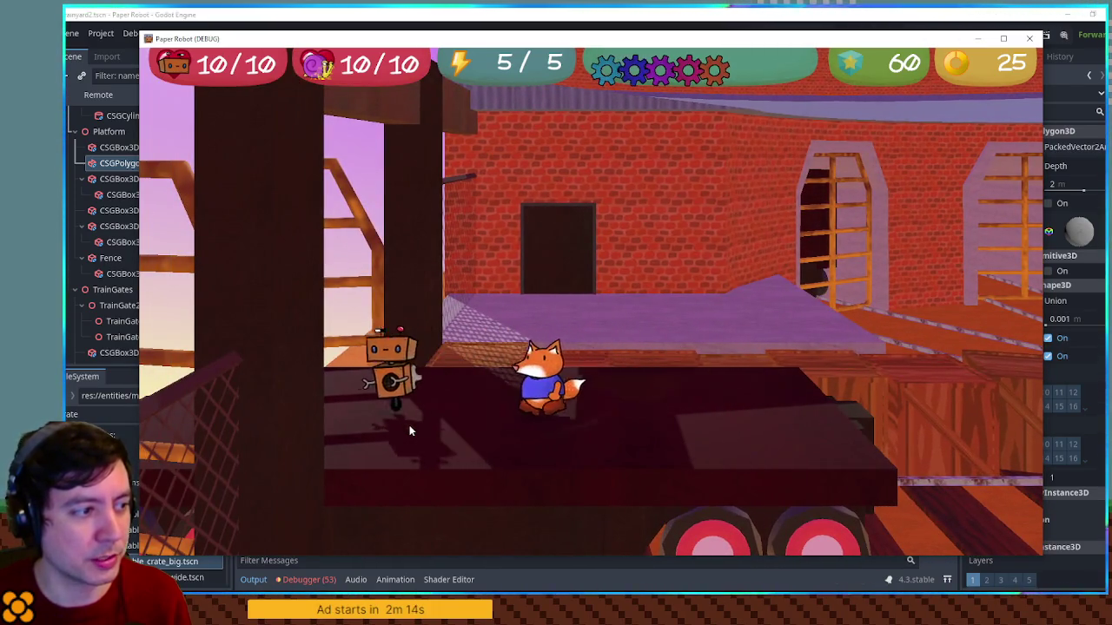
key("d")
key("w")
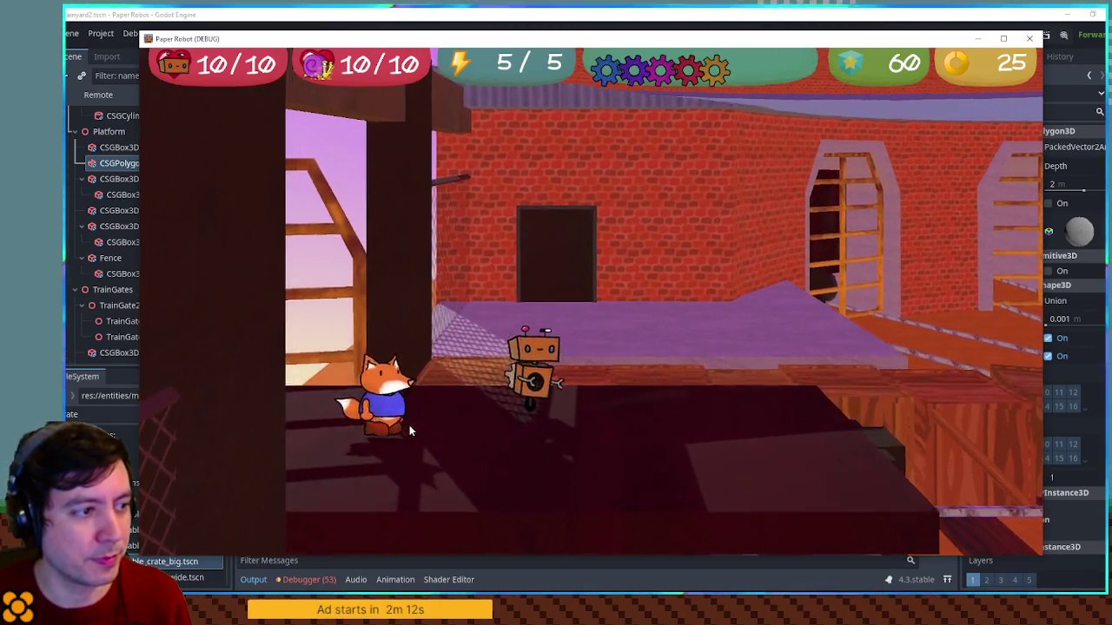
key("s")
key("d")
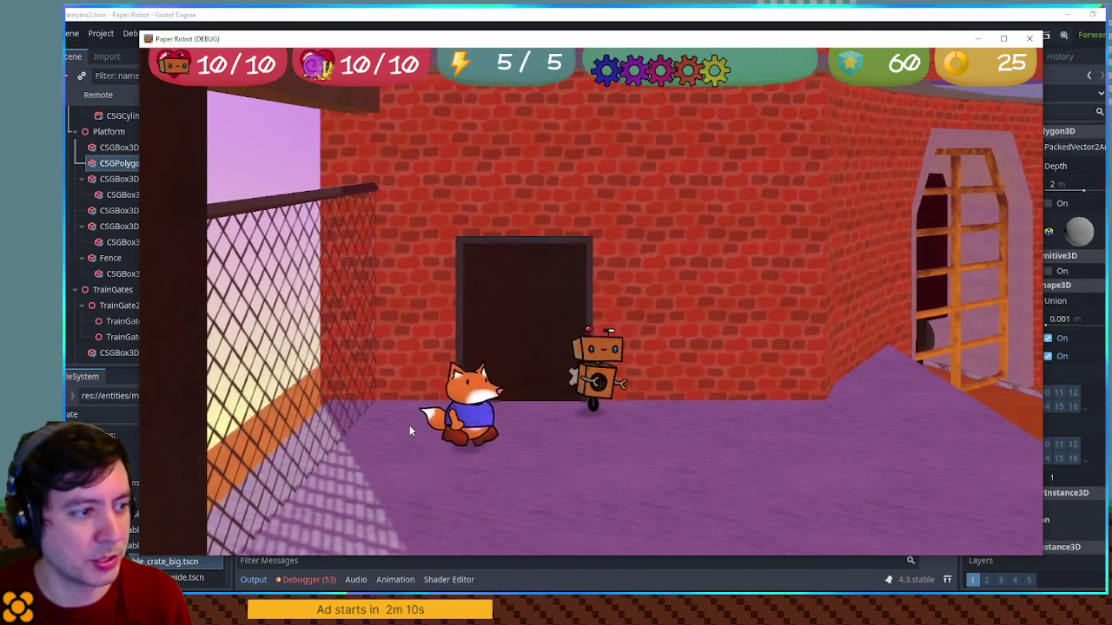
key("a")
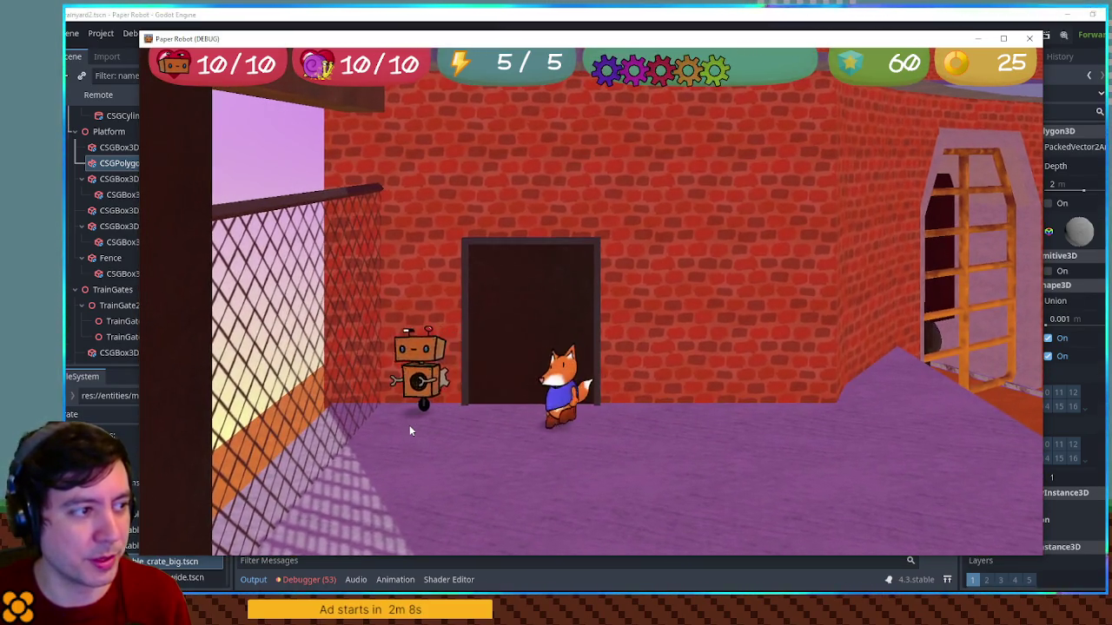
Test walking the robot into the brick doorway, then stop the game with F8
key("d")
key("w")
key("d")
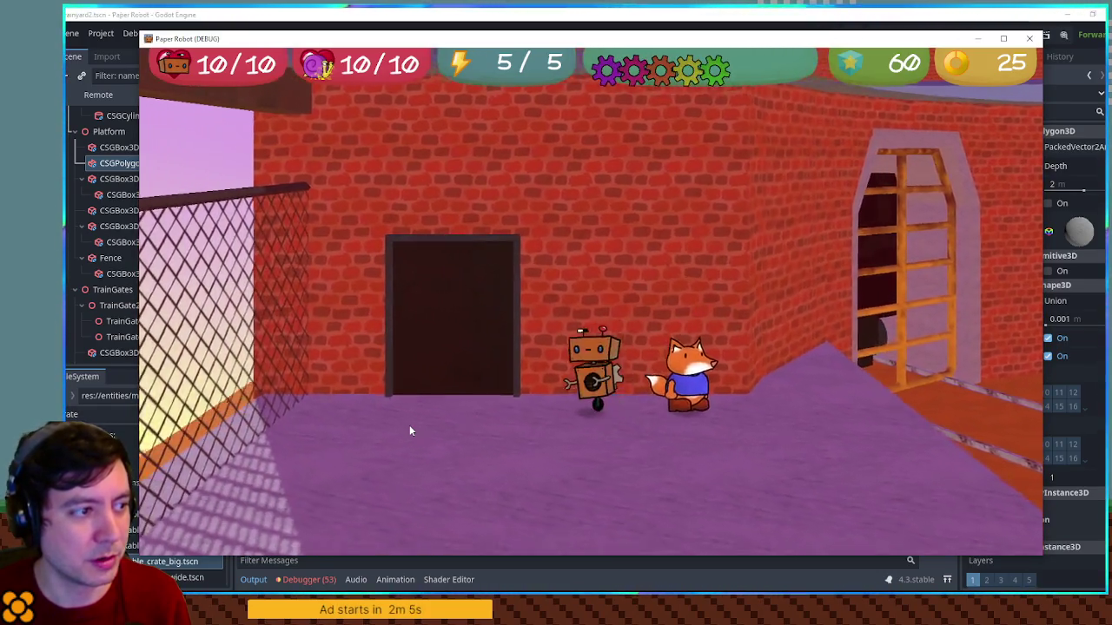
key("w")
key("a")
key("d")
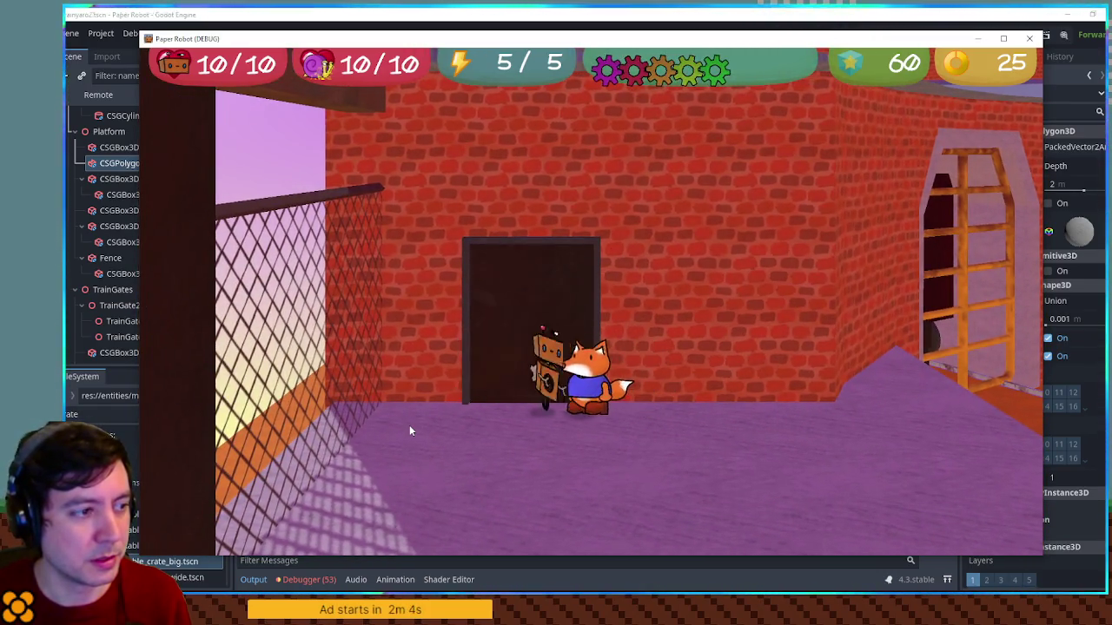
key("F8")
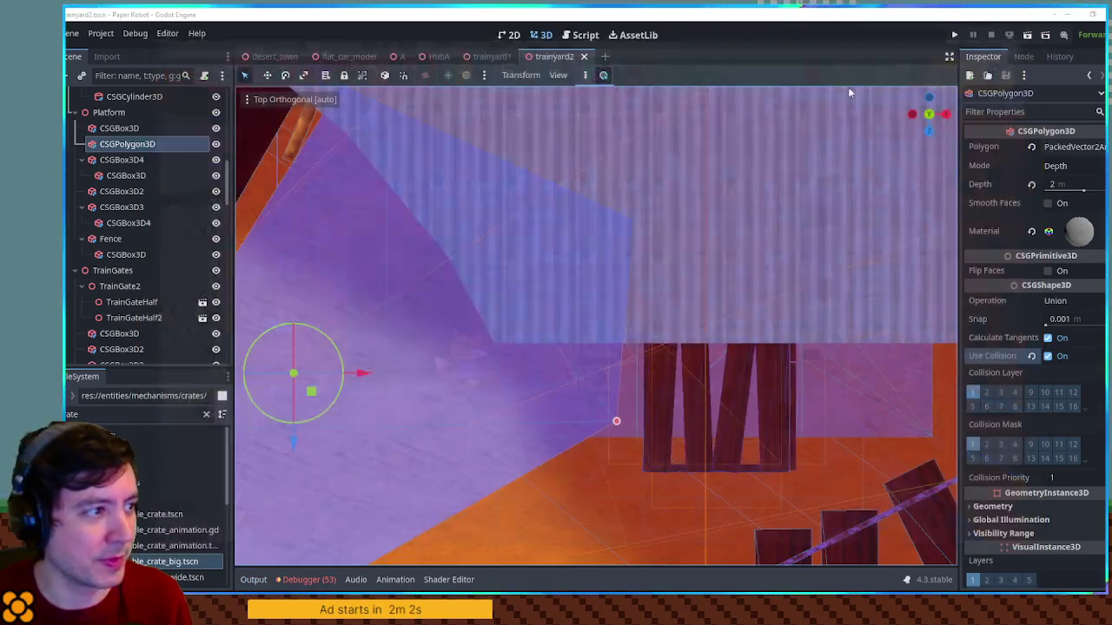
Select the door inside the doorway and drag the dark brick material onto it
left_click_drag(472, 303, 526, 193)
mouse_move(443, 258)
left_mouse_down()
mouse_move(270, 257)
mouse_move(379, 220)
mouse_move(461, 239)
mouse_move(519, 315)
mouse_move(472, 320)
mouse_move(548, 327)
mouse_move(499, 344)
left_mouse_up()
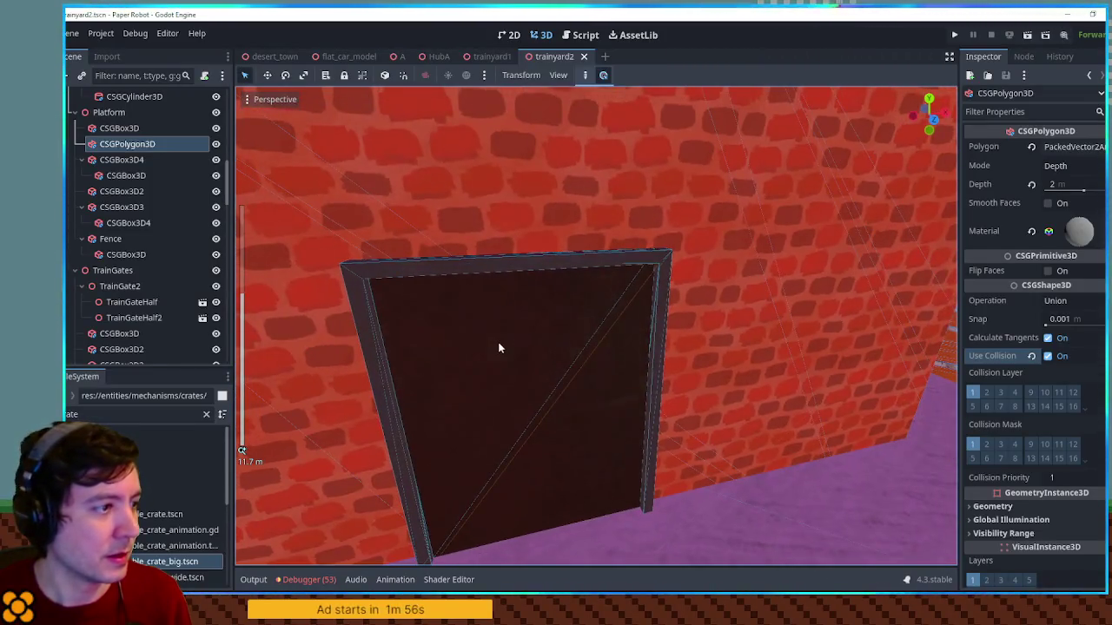
left_click(461, 342)
type("dark bri")
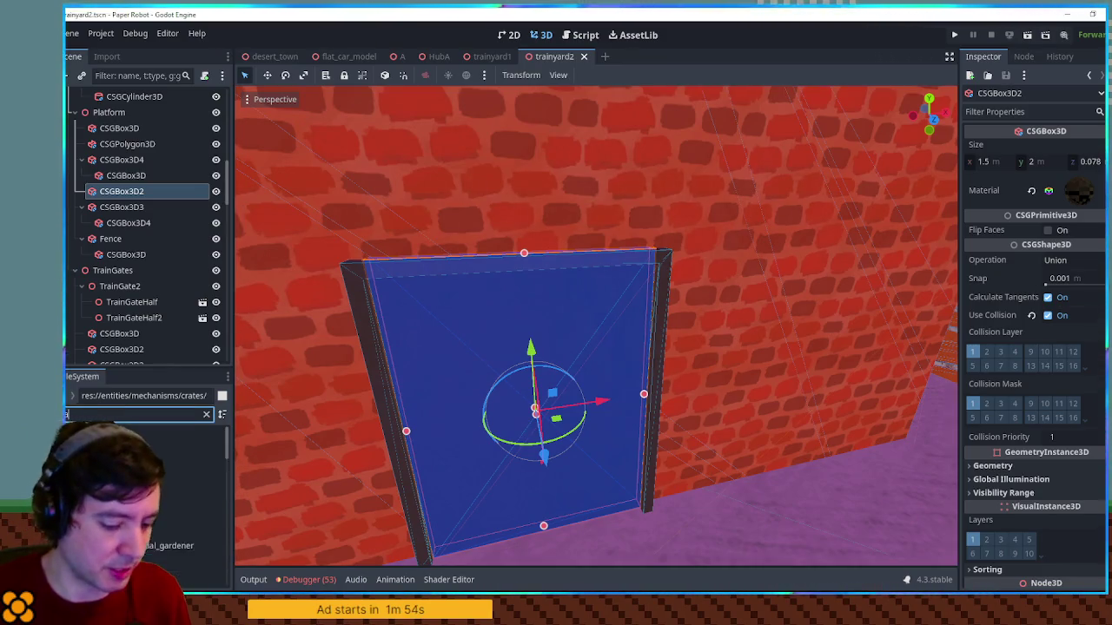
mouse_move(159, 499)
left_mouse_down()
mouse_move(365, 452)
mouse_move(621, 450)
mouse_move(668, 278)
left_mouse_up()
Review the door's look, undo the dark brick material, and select the doorway frame
scroll(565, 287, "down", 10)
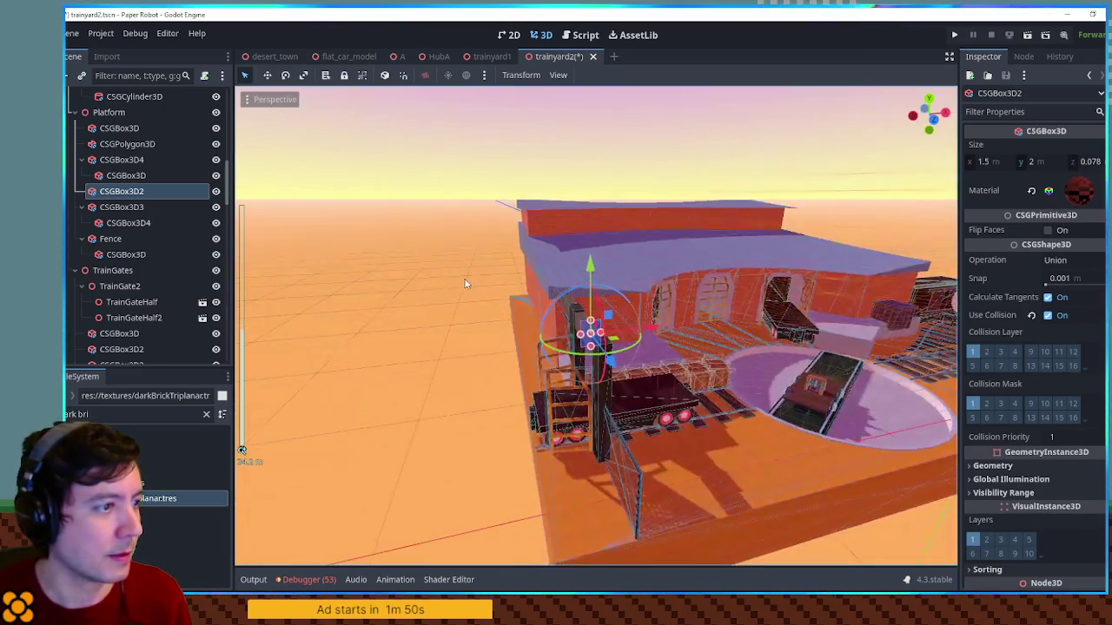
left_click(583, 301)
scroll(570, 314, "up", 10)
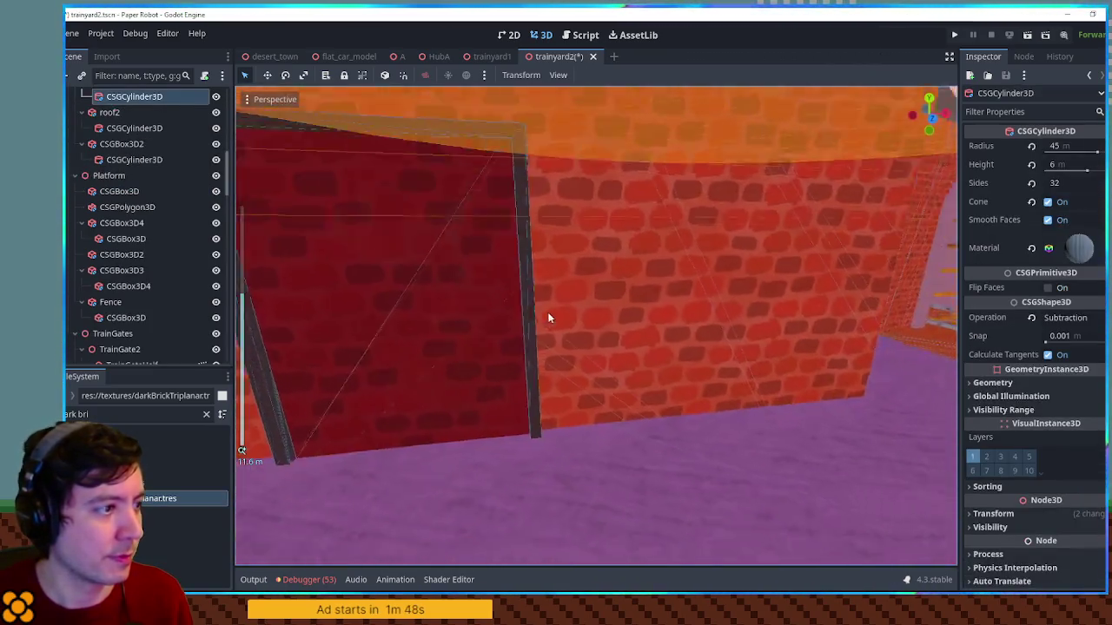
scroll(547, 318, "down", 10)
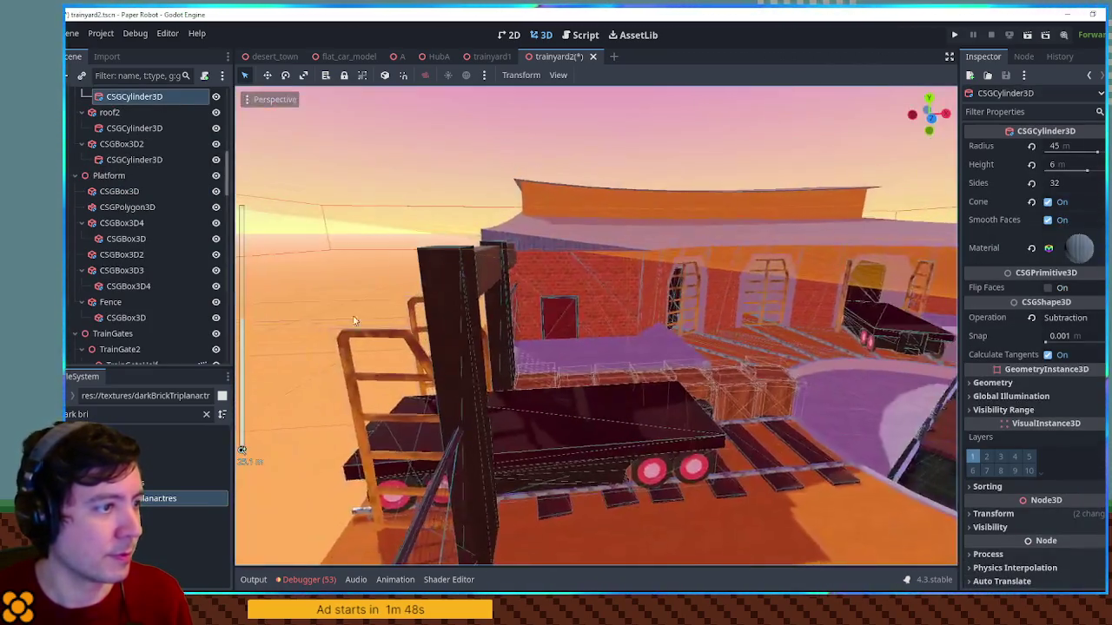
left_click(290, 302)
scroll(290, 302, "up", 10)
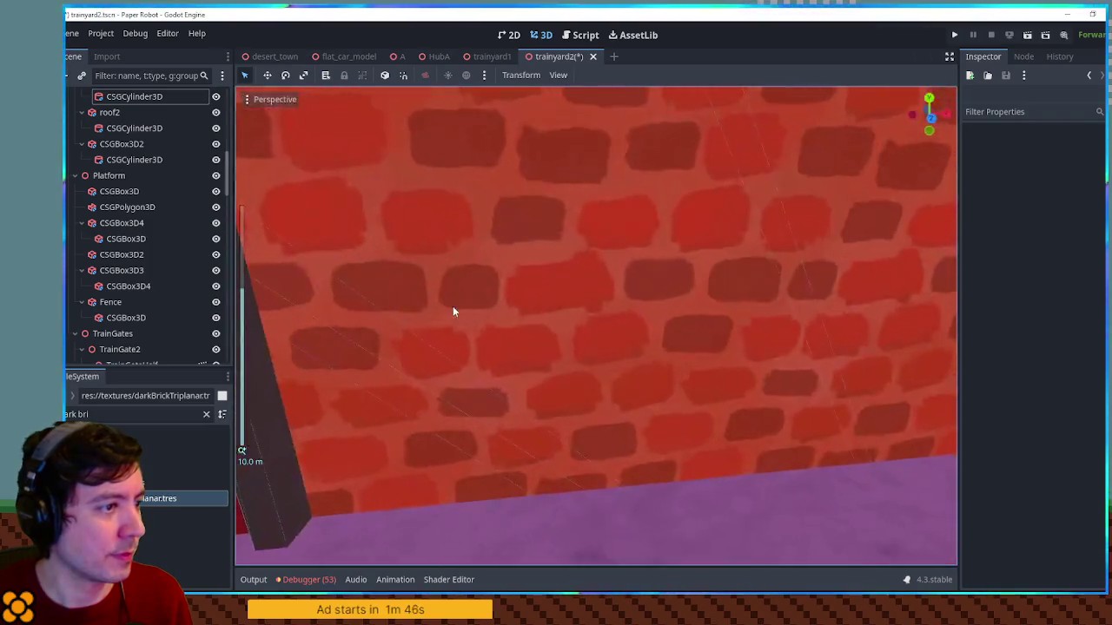
scroll(456, 306, "down", 5)
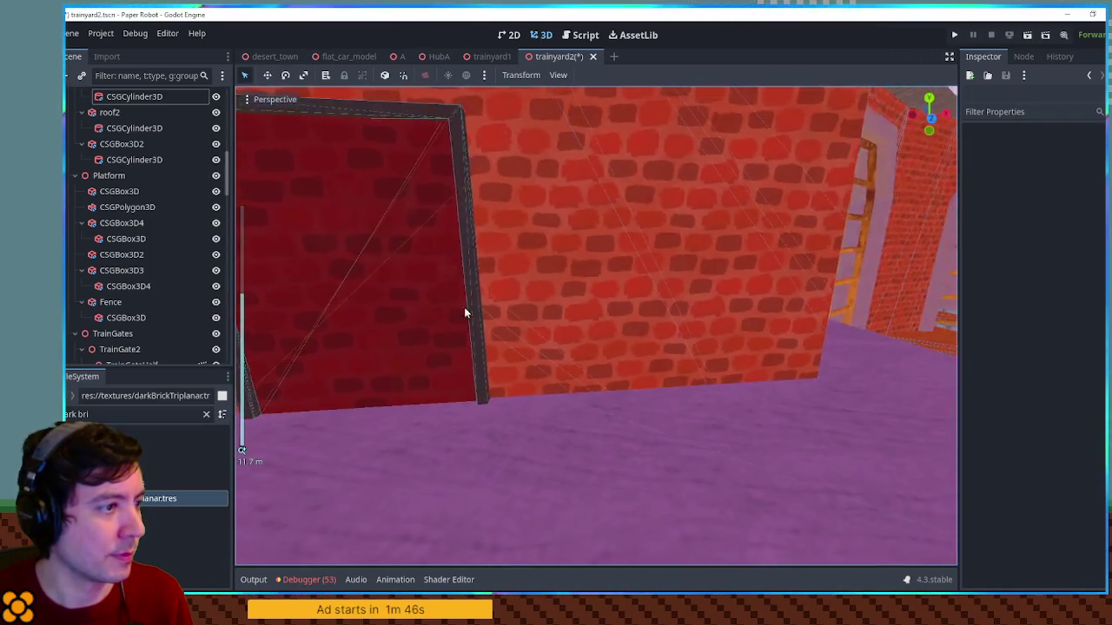
scroll(595, 307, "up", 5)
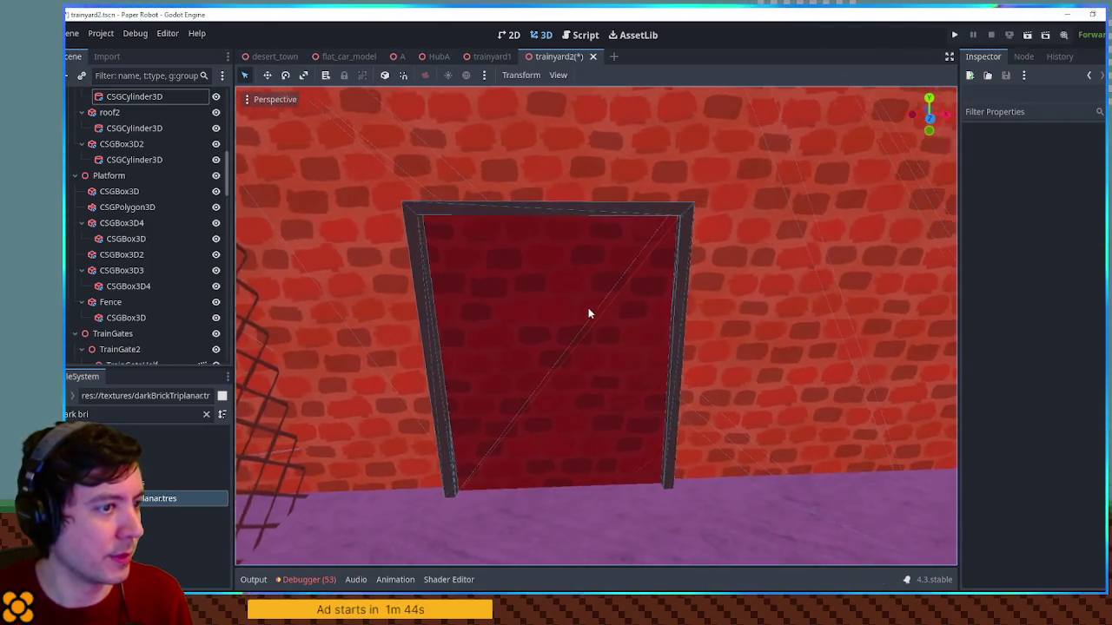
left_click_drag(588, 313, 530, 235)
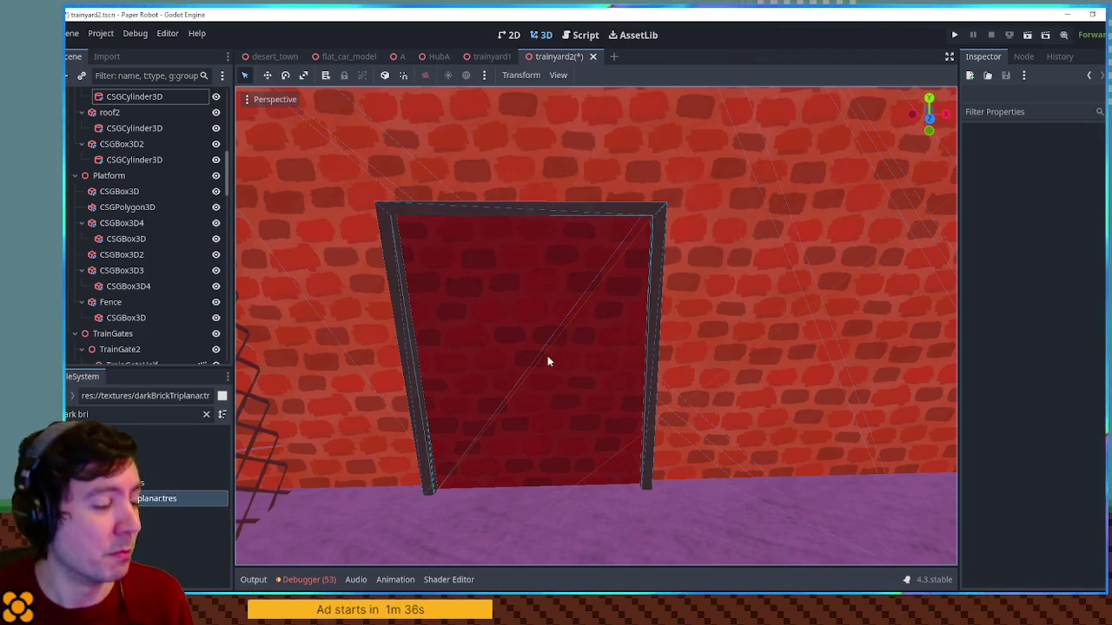
key("ctrl+z")
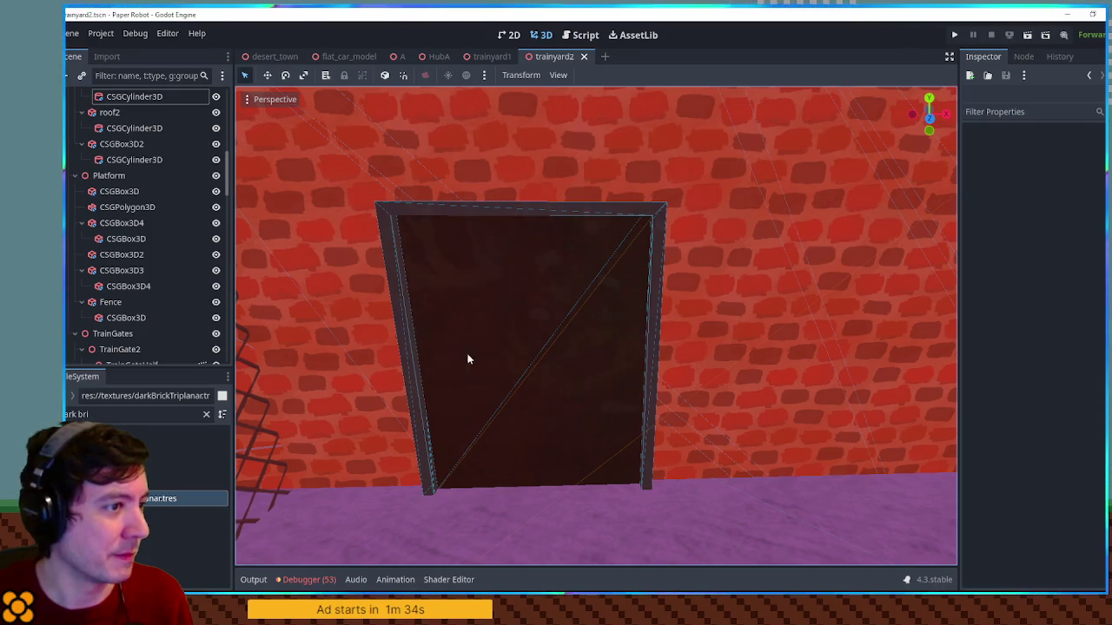
left_click(499, 339)
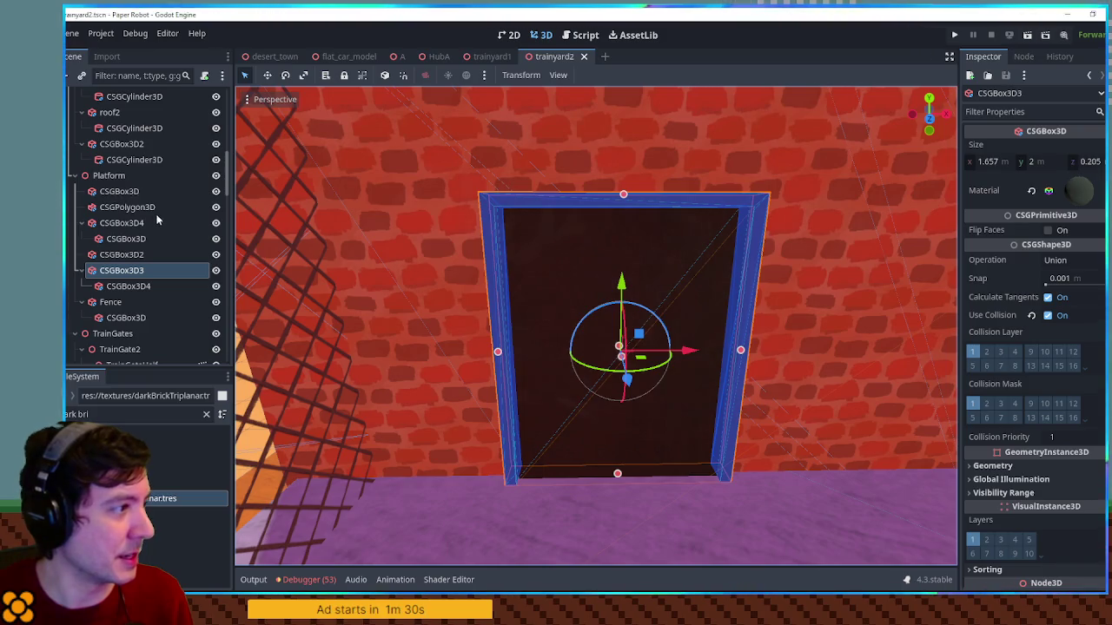
Rename CSGBox3D3 to 'door frame' and CSGBox3D2 to 'door'
double_click(132, 273)
type("door fram")
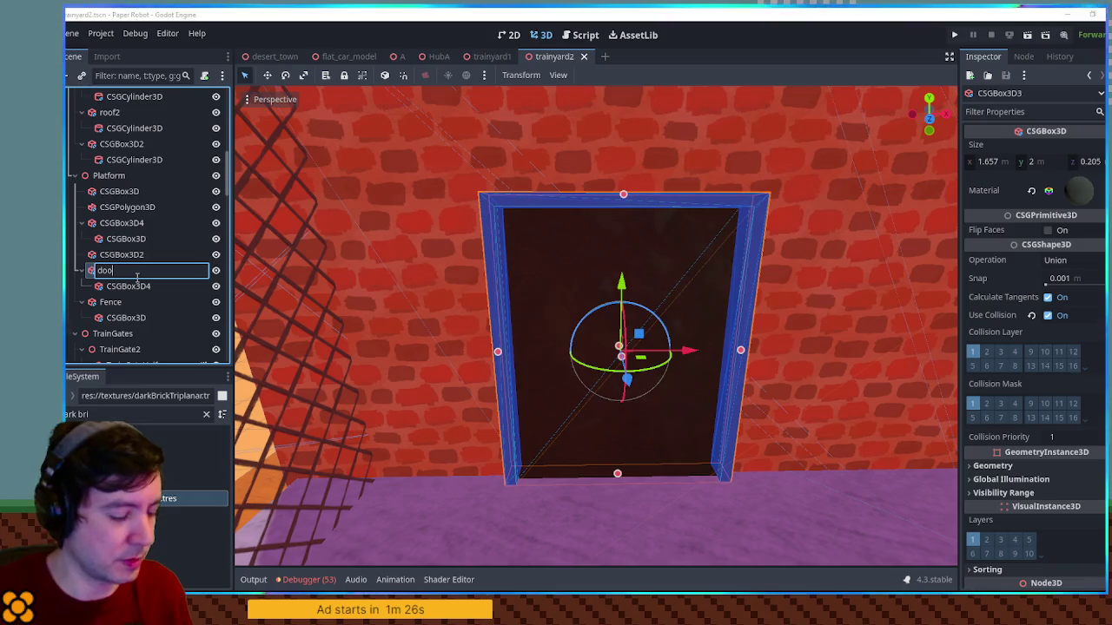
type("e")
key("Return")
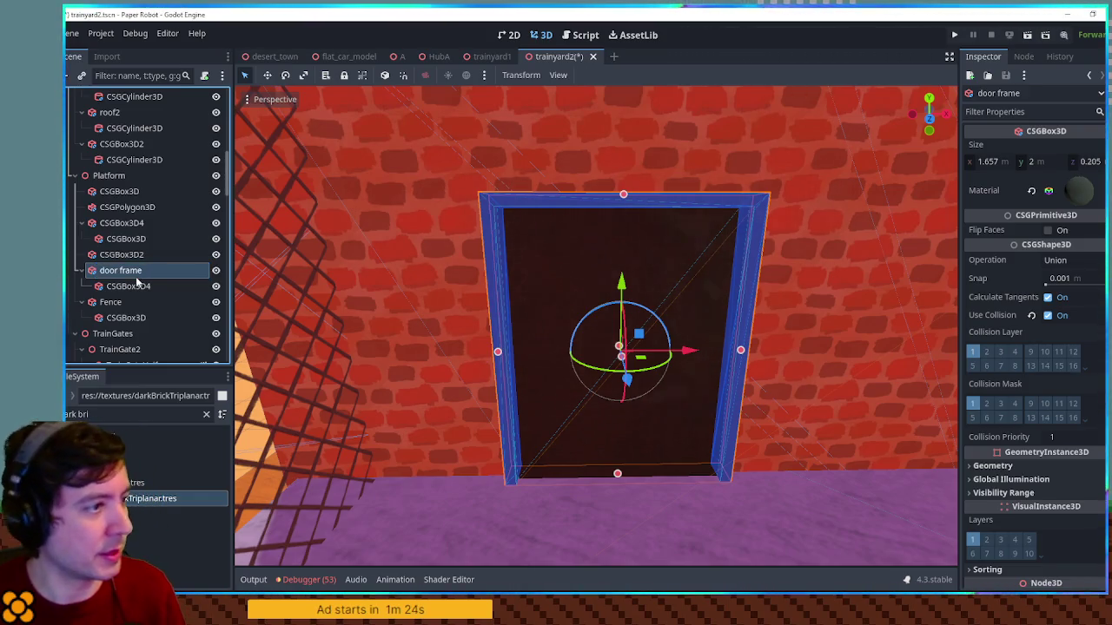
left_click(130, 255)
double_click(130, 255)
type("door")
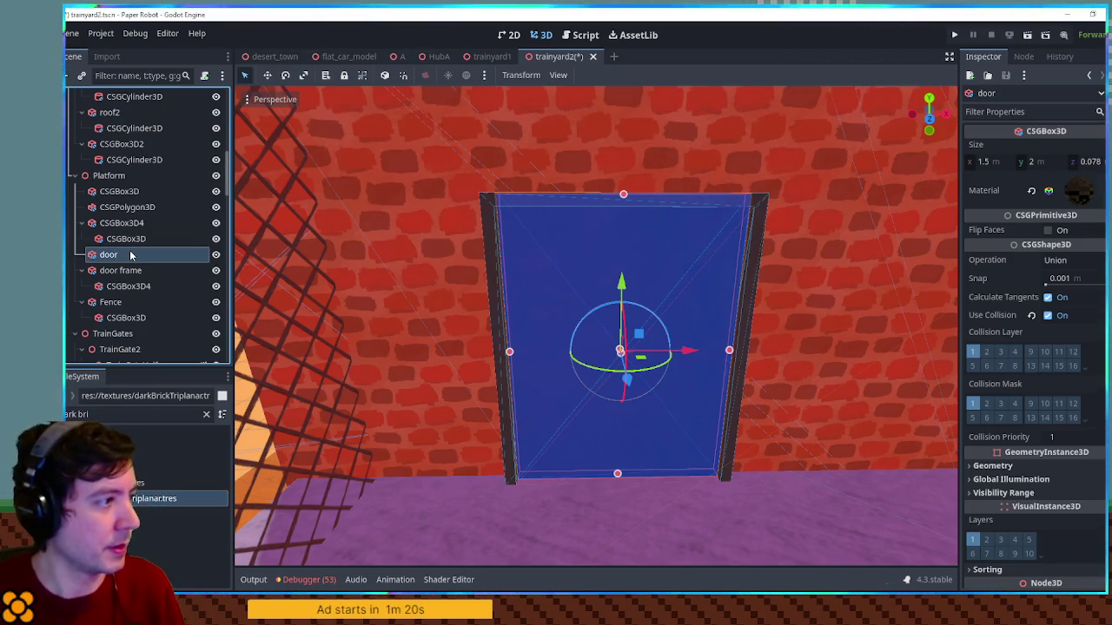
Add a Node3D child under door, then a CSGBox3D under that Node3D
key("ctrl+a")
type("node3d")
key("Return")
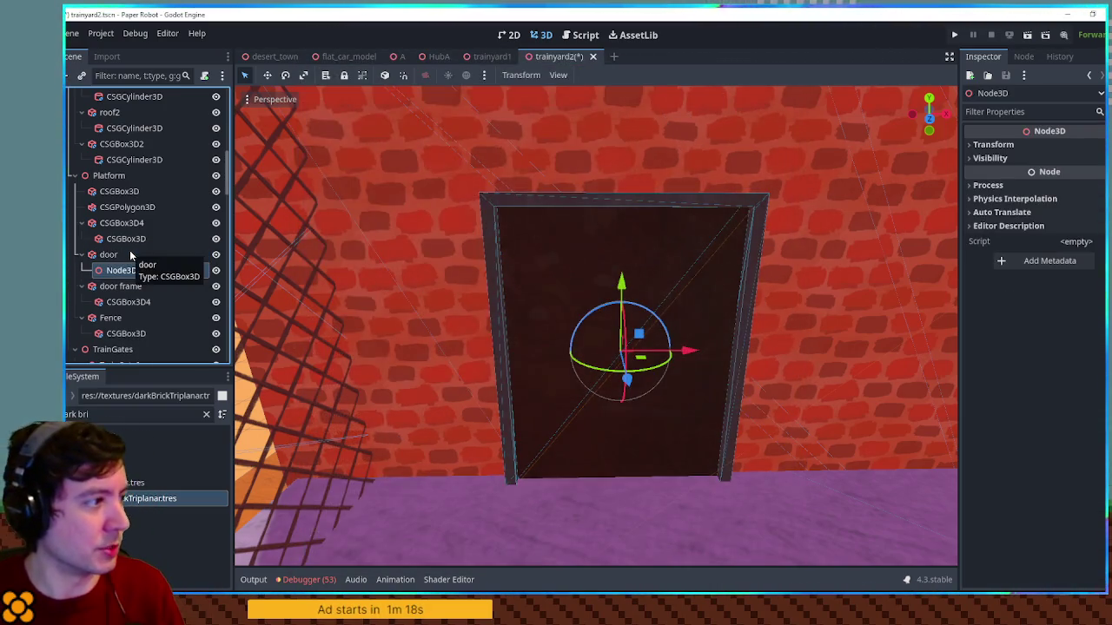
key("ctrl+a")
type("csgbox")
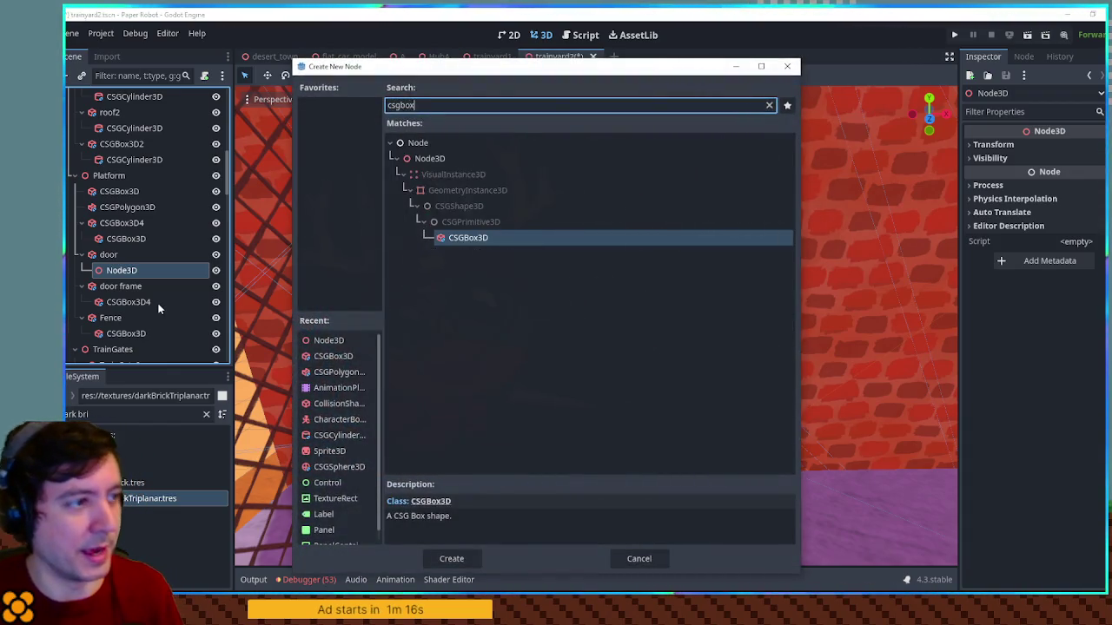
key("Return")
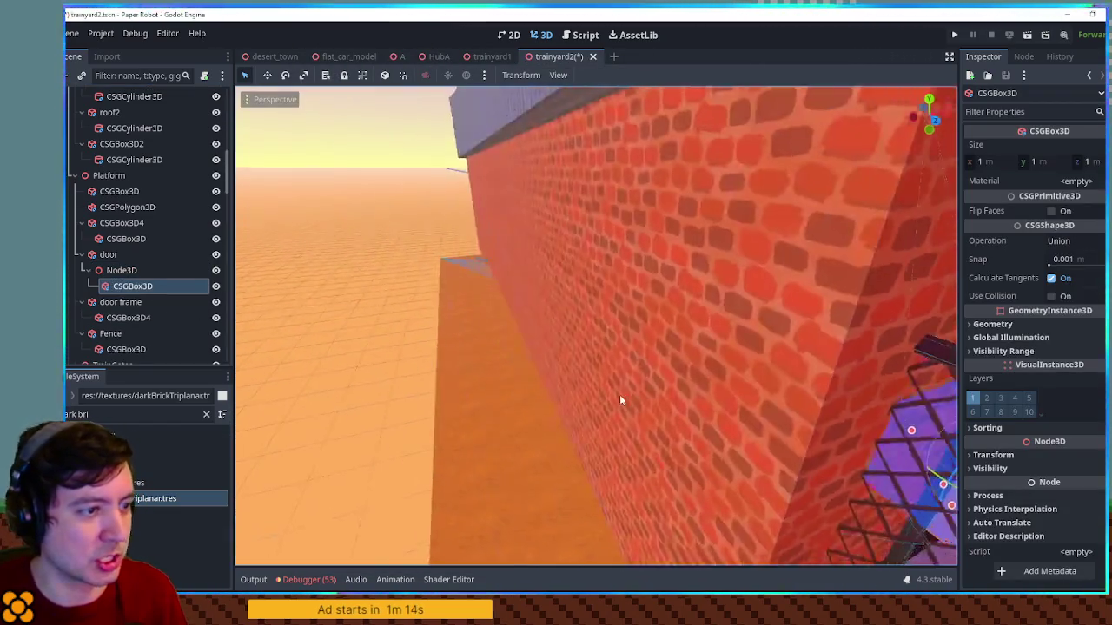
Frame the new CSG box and make it much thinner
key("f")
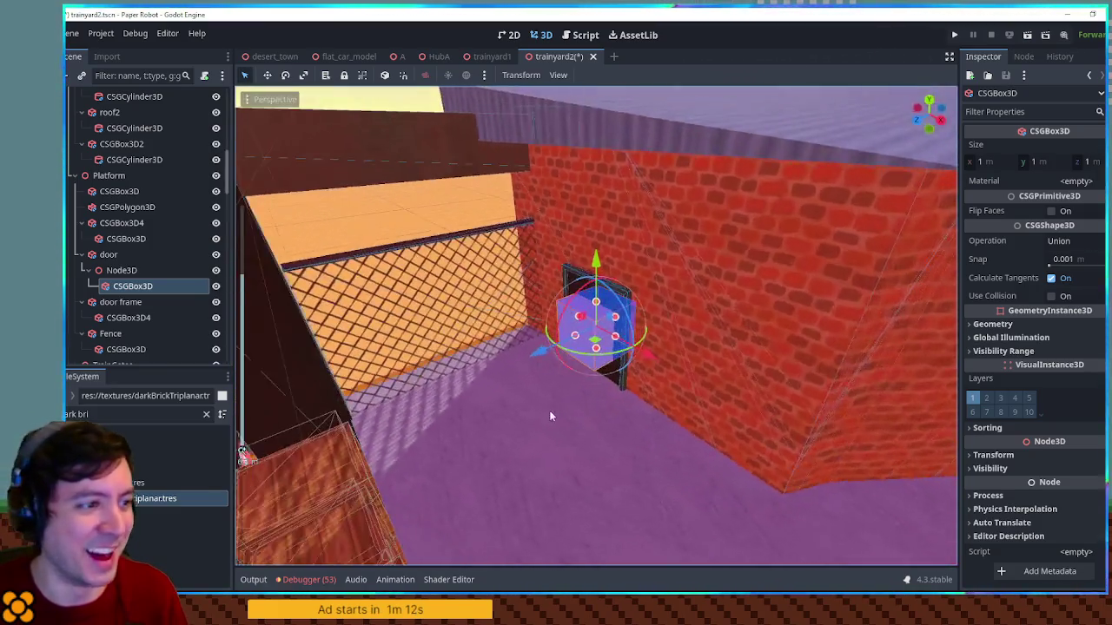
mouse_move(549, 416)
left_mouse_down()
mouse_move(639, 387)
mouse_move(640, 335)
mouse_move(564, 337)
left_mouse_up()
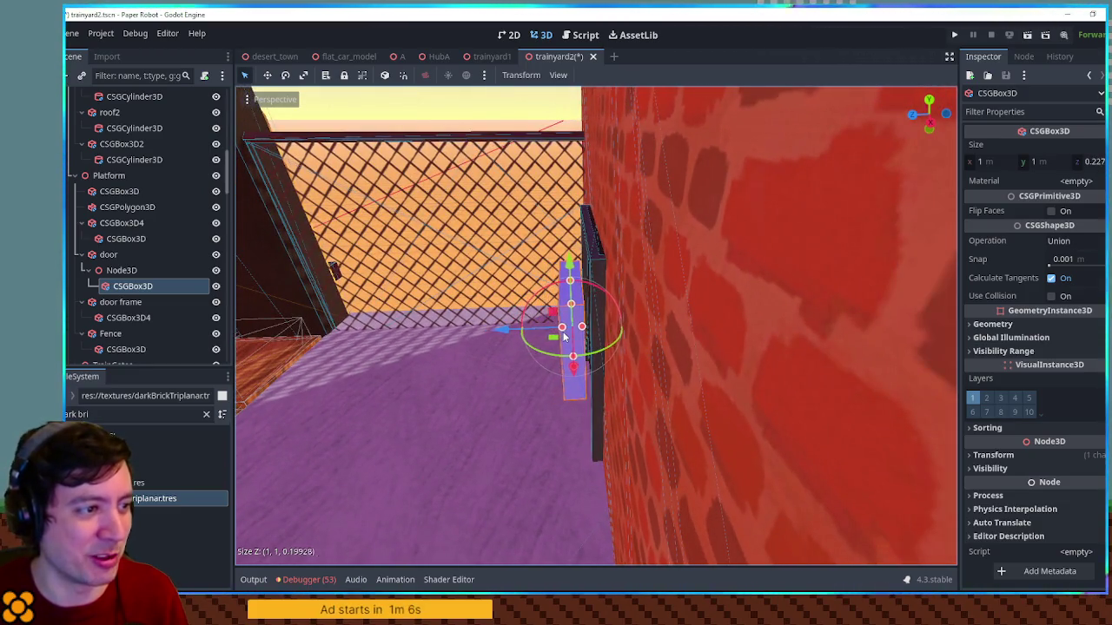
scroll(565, 337, "up", 5)
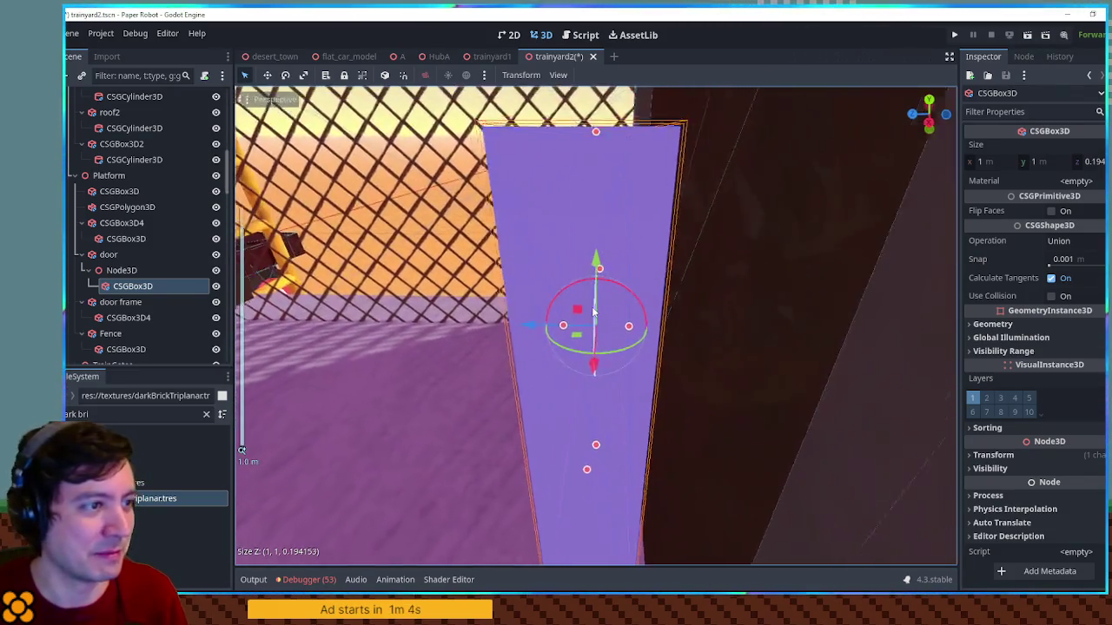
left_click_drag(569, 325, 643, 332)
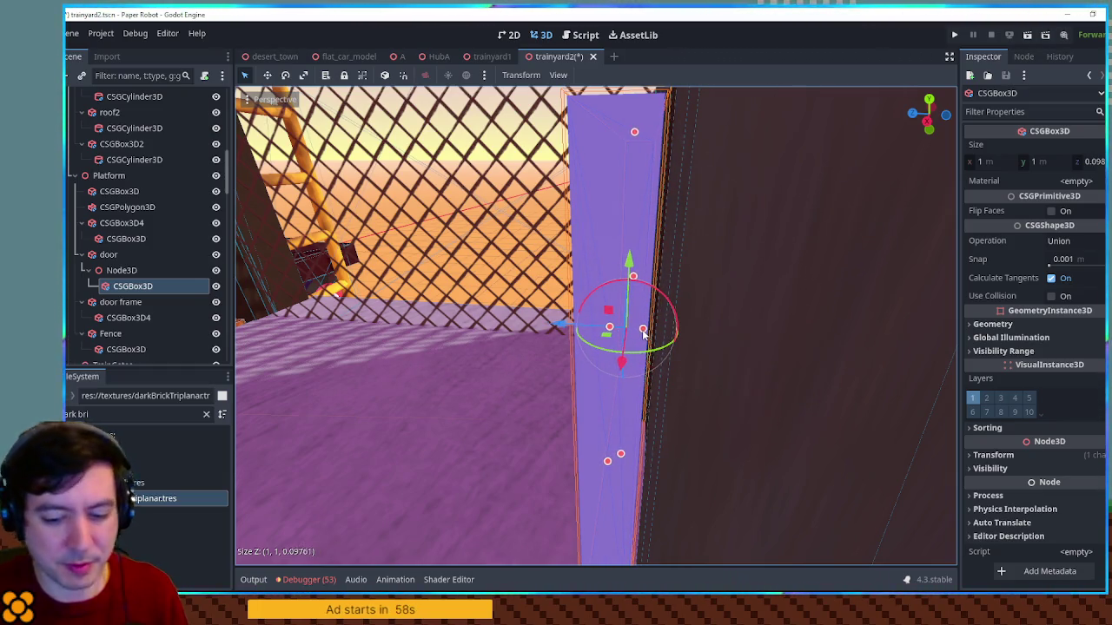
scroll(643, 330, "up", 3)
scroll(591, 348, "down", 3)
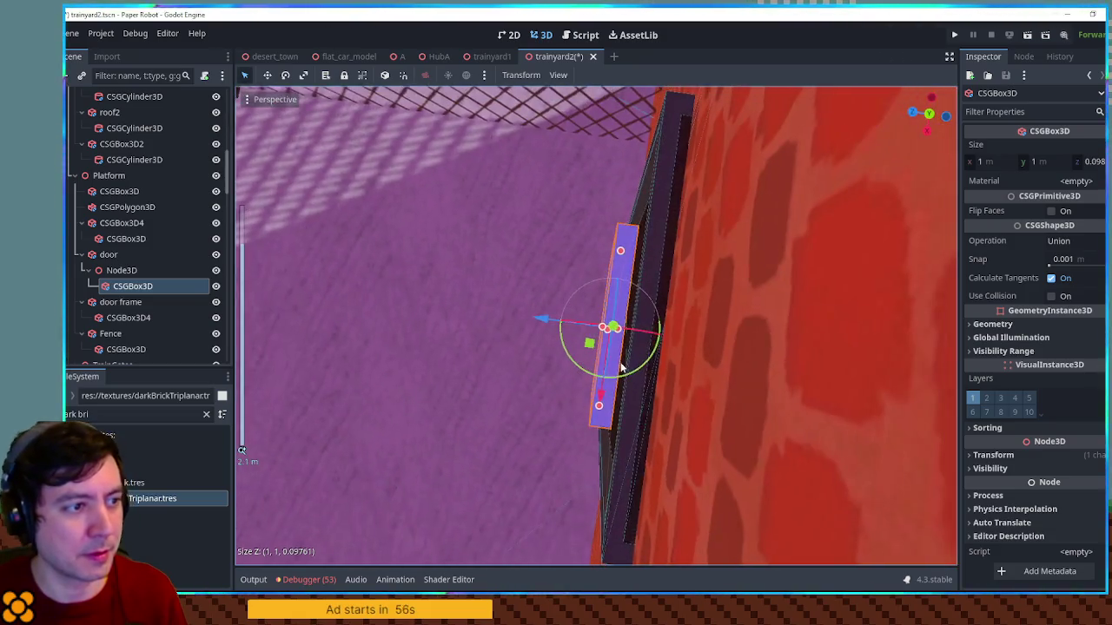
From the front view, shape it into a wide 1.856 × 0.409 m plank, tilted and raised to the doorway top
key("KP_1")
left_click_drag(595, 250, 595, 311)
left_click_drag(669, 334, 730, 336)
left_click_drag(519, 327, 451, 326)
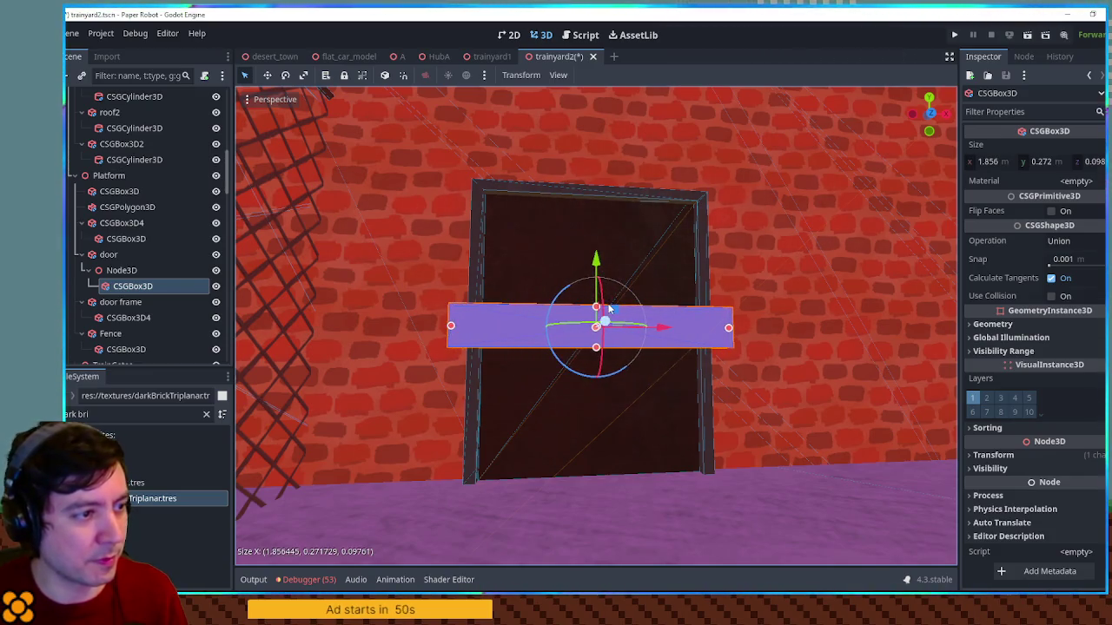
mouse_move(598, 306)
left_mouse_down()
mouse_move(606, 297)
mouse_move(553, 291)
left_mouse_up()
left_click_drag(596, 250, 596, 191)
triple_click(139, 414)
Apply the planksTriplanar material to the plank, rotate it 90 degrees and readjust its proportions
type("planks")
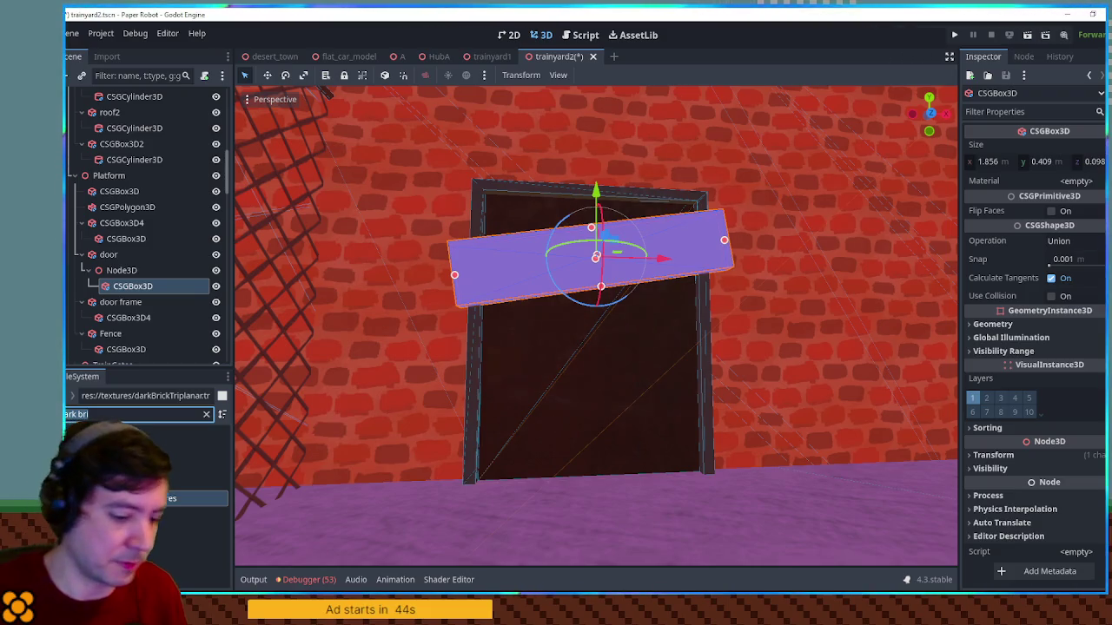
scroll(212, 528, "down", 10)
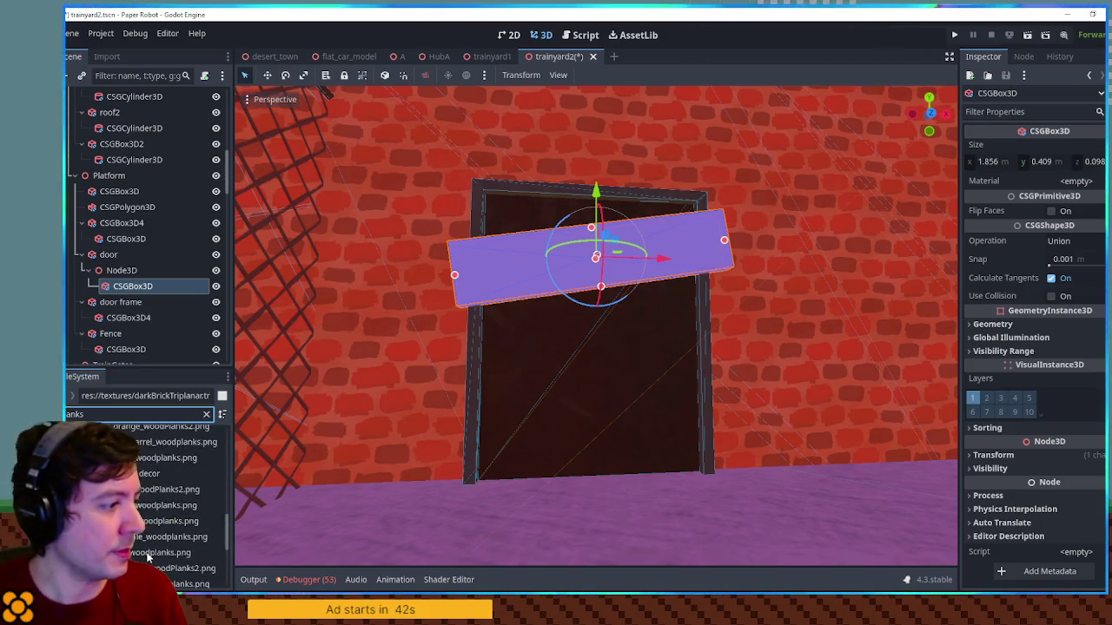
mouse_move(147, 559)
left_mouse_down()
mouse_move(652, 348)
mouse_move(715, 258)
left_mouse_up()
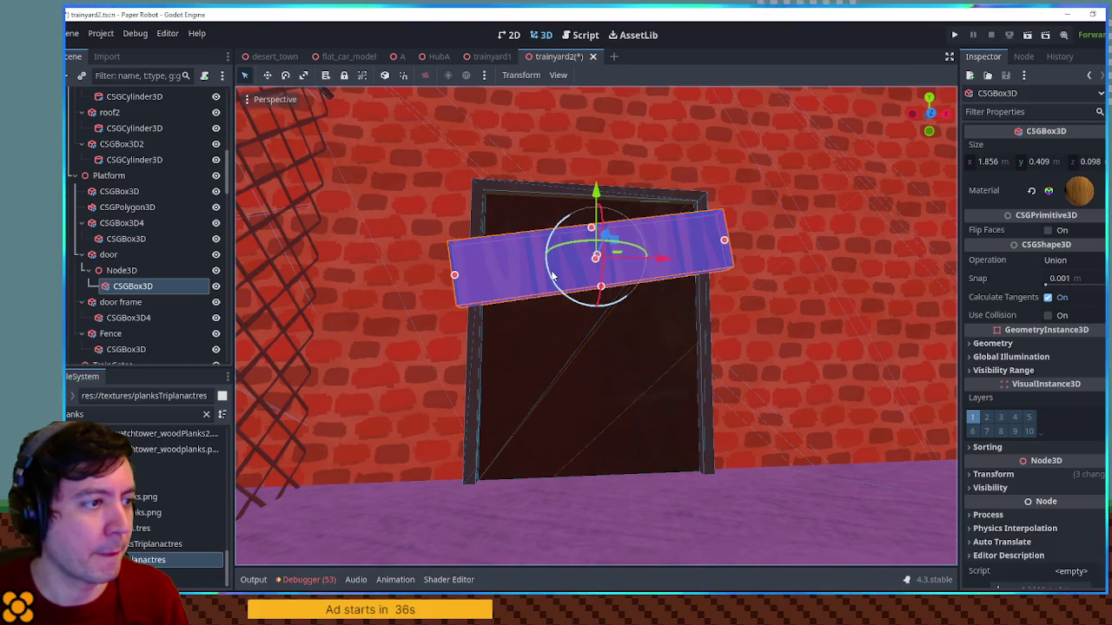
left_click_drag(553, 276, 575, 204)
mouse_move(575, 127)
left_mouse_down()
mouse_move(587, 227)
mouse_move(444, 277)
left_mouse_up()
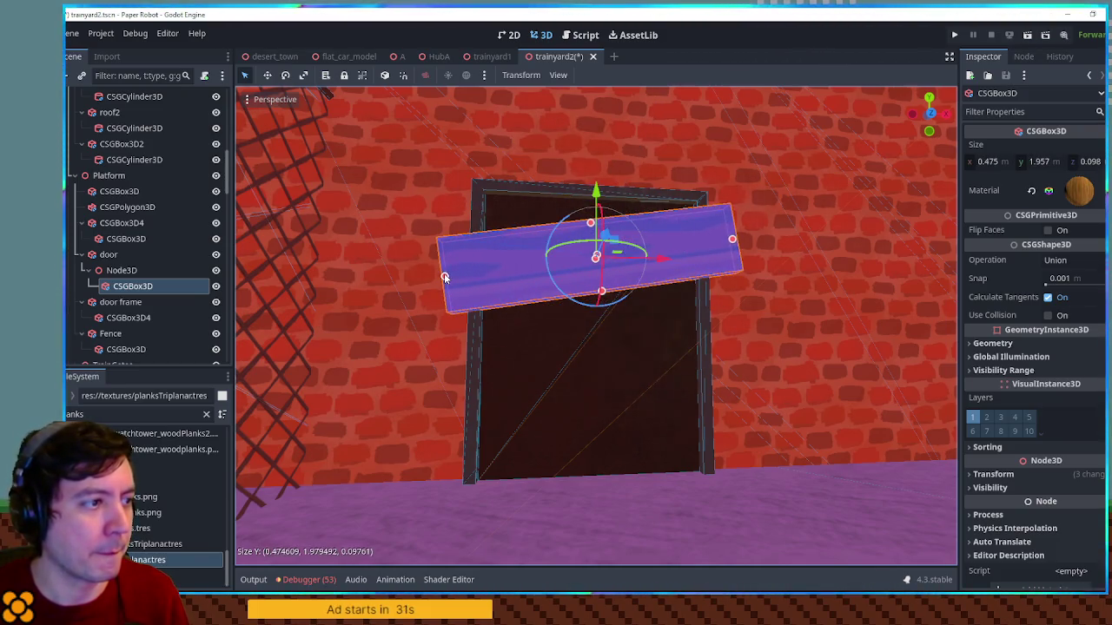
Duplicate the plank twice: a level copy lower down and a middle plank tilted the other way
key("ctrl+d")
left_click_drag(598, 193, 598, 315)
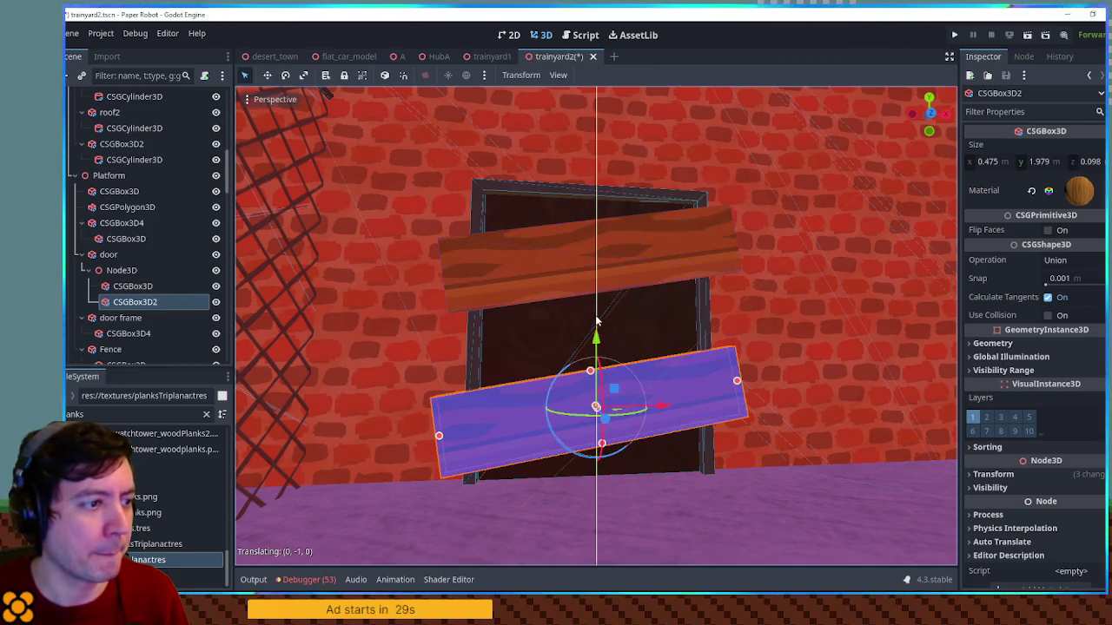
left_click_drag(559, 384, 569, 409)
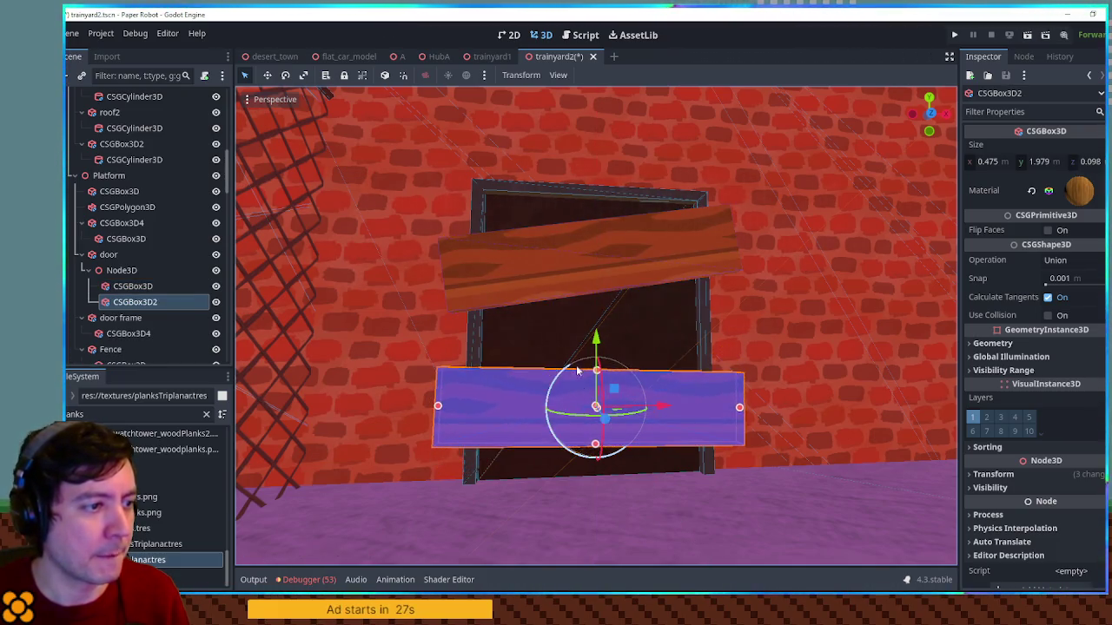
left_click(582, 235)
mouse_move(597, 192)
left_mouse_down()
mouse_move(601, 171)
mouse_move(598, 250)
left_mouse_up()
key("ctrl+d")
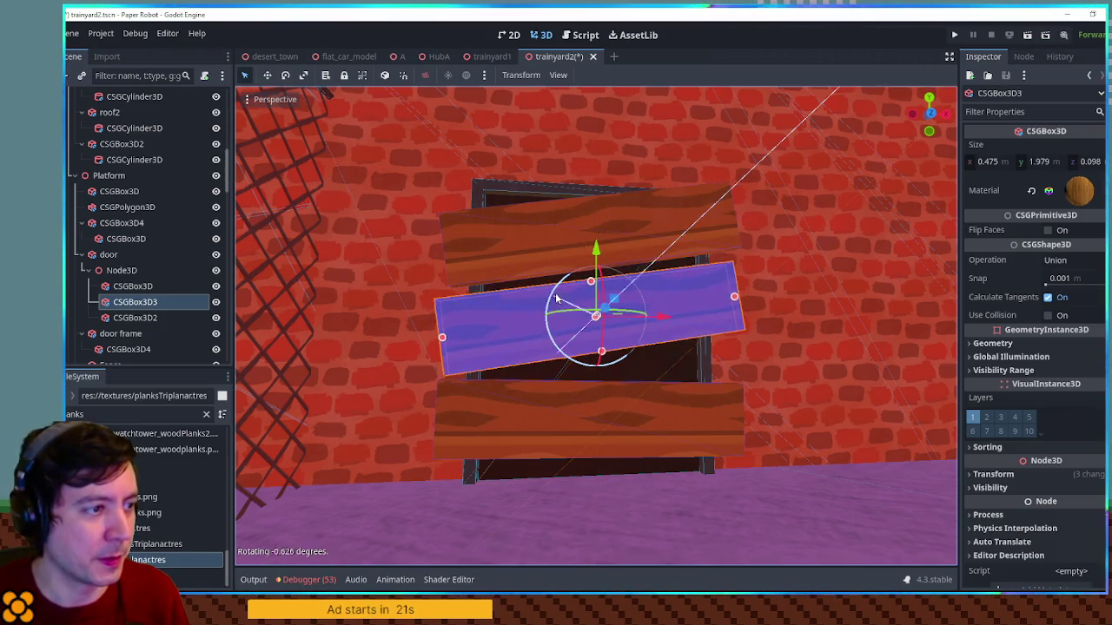
left_click_drag(556, 300, 563, 293)
left_click_drag(596, 251, 598, 262)
Fine-tune the planks: raise the top one slightly and narrow the middle and bottom ones
left_click(558, 235)
mouse_move(598, 172)
left_mouse_down()
mouse_move(598, 160)
mouse_move(563, 192)
left_mouse_up()
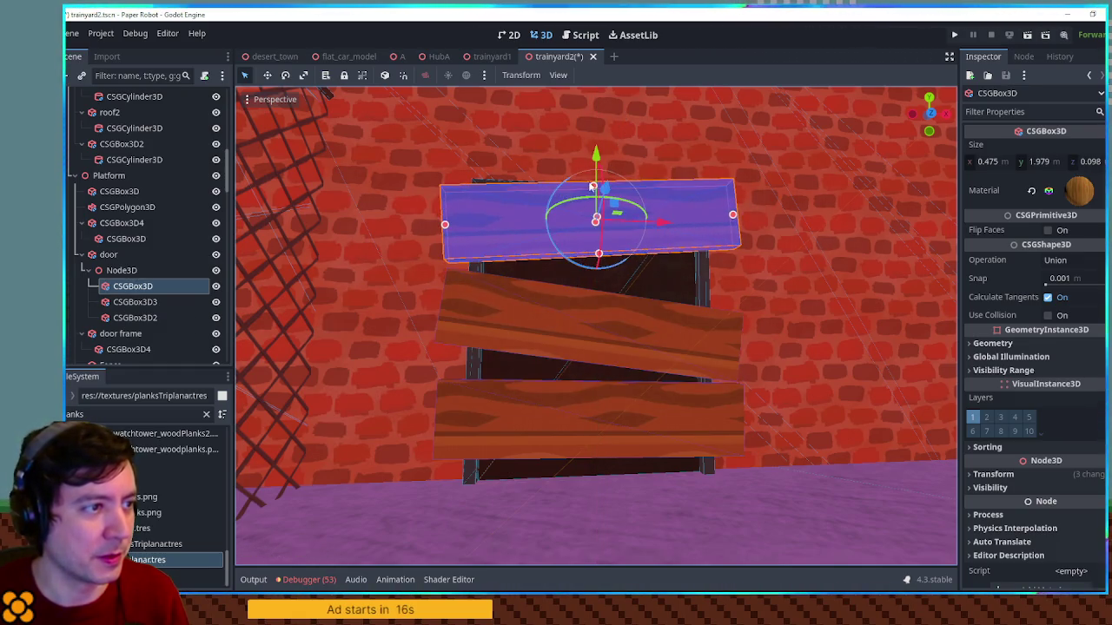
left_click(597, 304)
left_click_drag(599, 297, 602, 302)
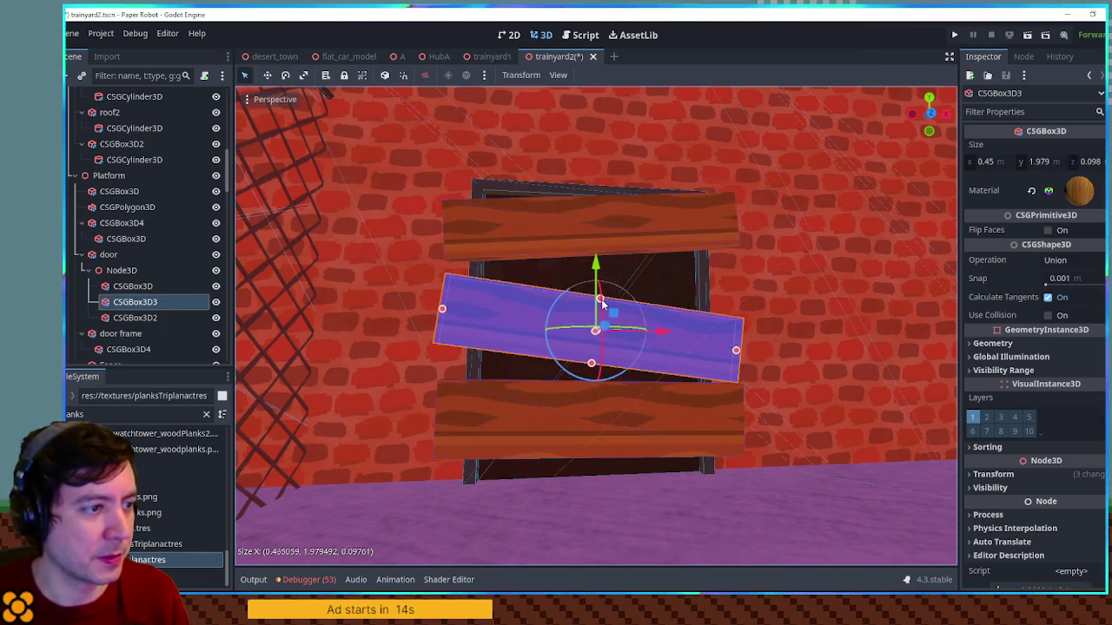
left_click(599, 444)
mouse_move(597, 386)
left_mouse_down()
mouse_move(520, 261)
mouse_move(755, 178)
mouse_move(689, 211)
mouse_move(477, 169)
mouse_move(509, 168)
mouse_move(446, 149)
left_mouse_up()
scroll(598, 388, "down", 3)
left_click(755, 178)
Clear the selection and save the trainyard2 scene with Ctrl+S
scroll(446, 148, "down", 5)
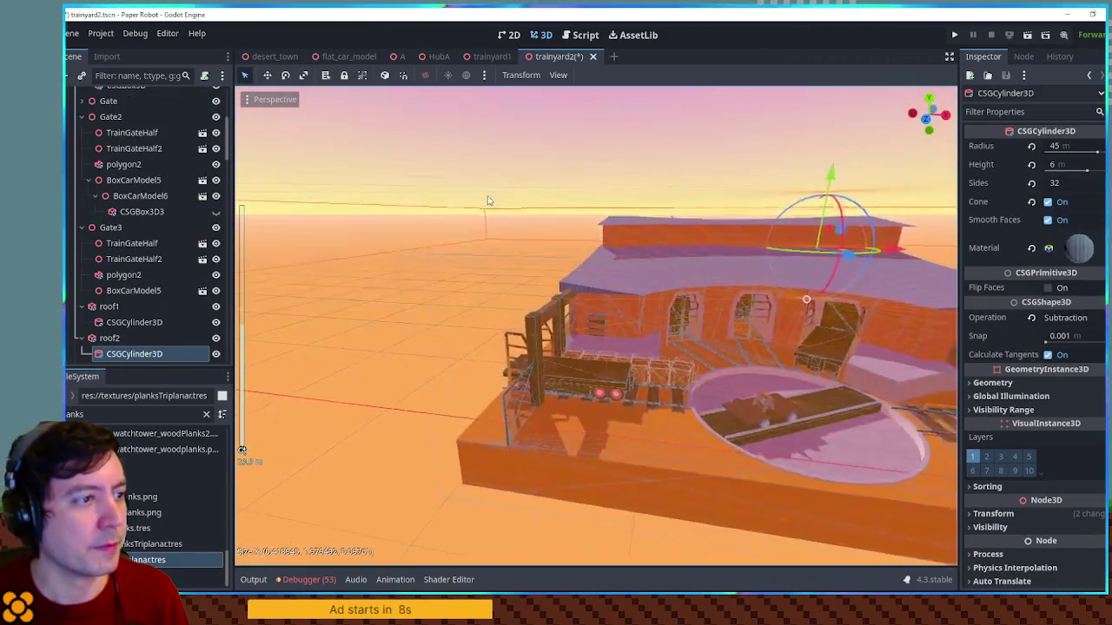
left_click(608, 248)
scroll(643, 257, "up", 4)
key("ctrl+s")
scroll(727, 294, "up", 8)
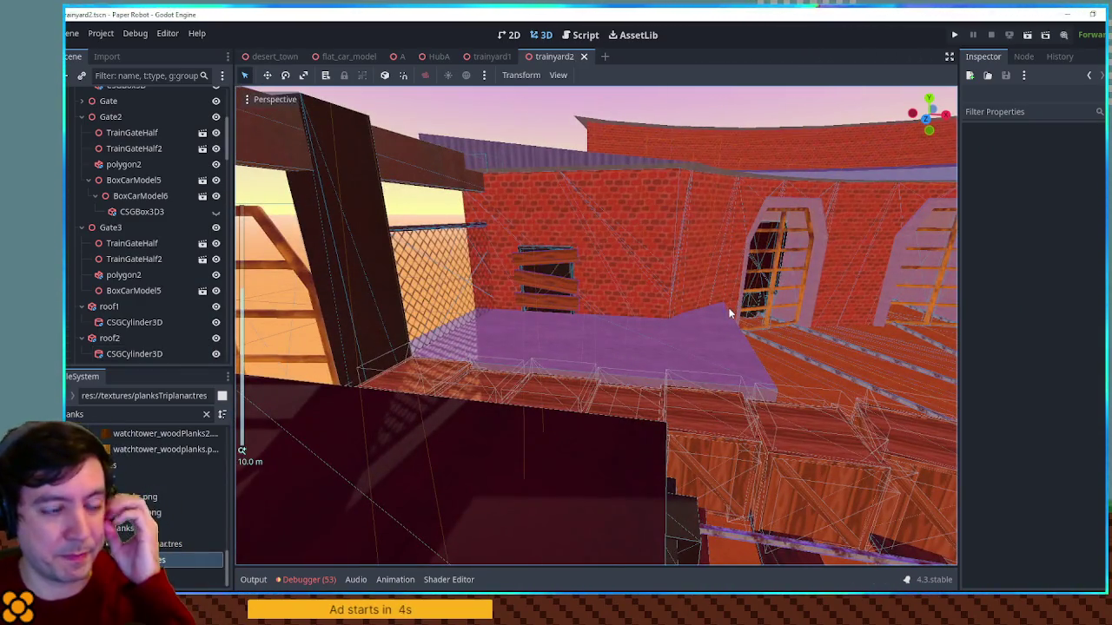
Orbit and zoom around the brick roundhouse to inspect the boarded doorway, turntable and tracks
mouse_move(737, 315)
left_mouse_down()
mouse_move(755, 286)
mouse_move(534, 288)
left_mouse_up()
scroll(540, 283, "down", 8)
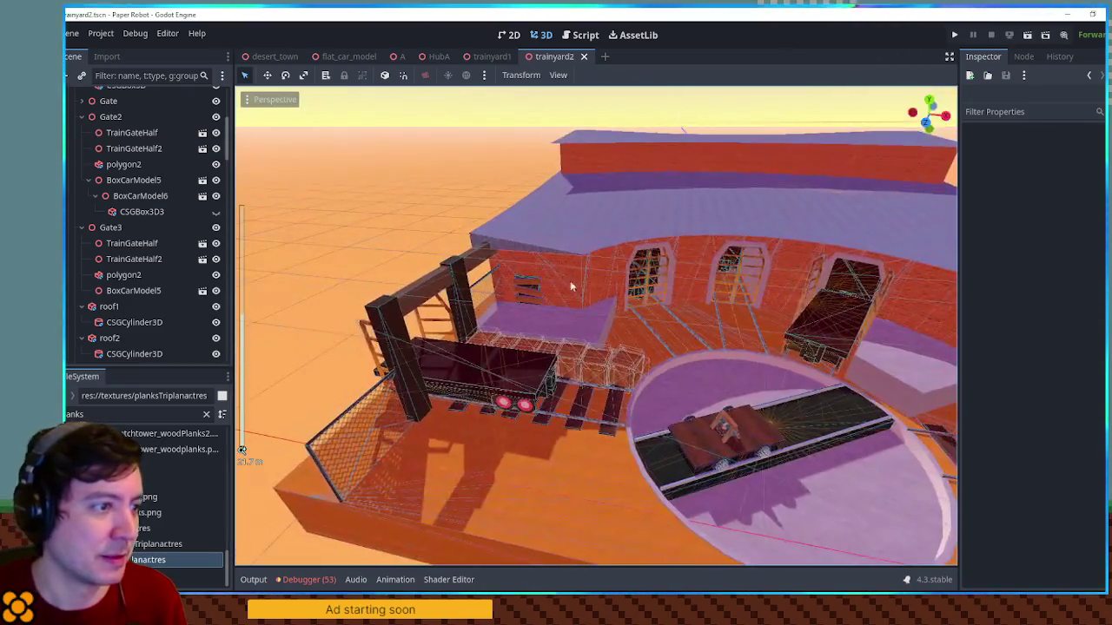
scroll(565, 275, "down", 5)
mouse_move(580, 285)
left_mouse_down()
mouse_move(524, 339)
mouse_move(646, 339)
left_mouse_up()
scroll(634, 332, "up", 5)
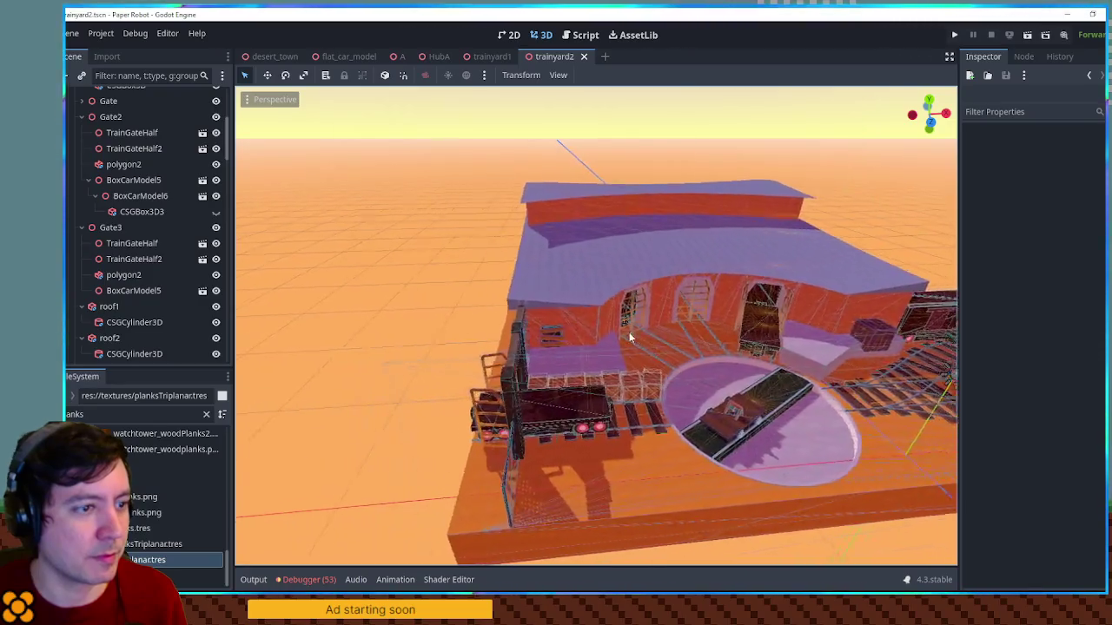
scroll(610, 331, "up", 8)
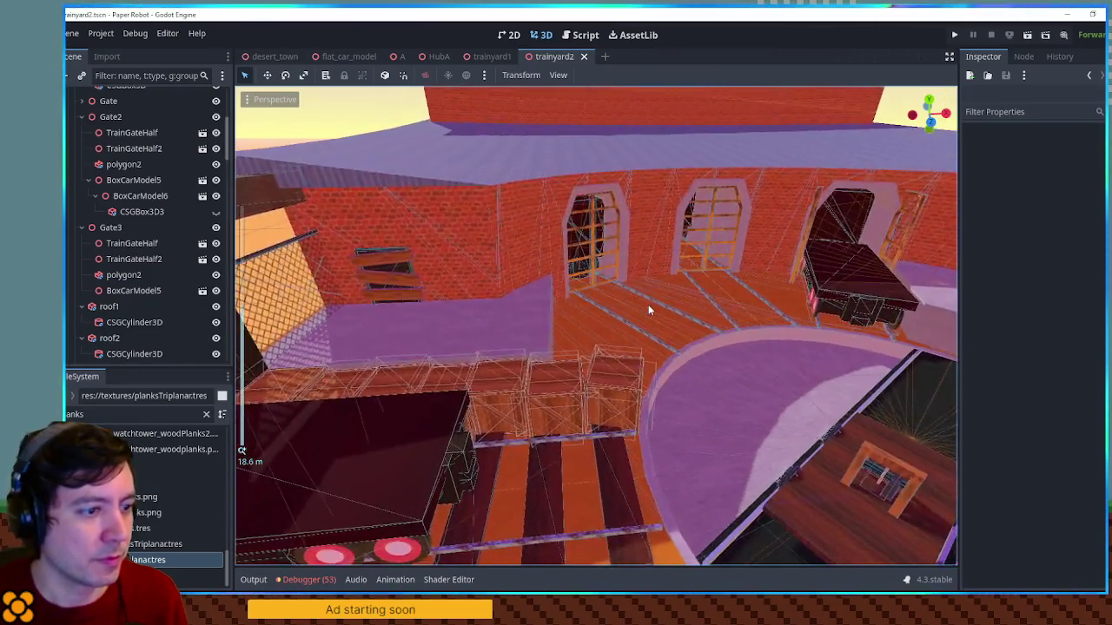
scroll(648, 309, "down", 6)
left_click_drag(648, 308, 668, 344)
scroll(668, 347, "up", 3)
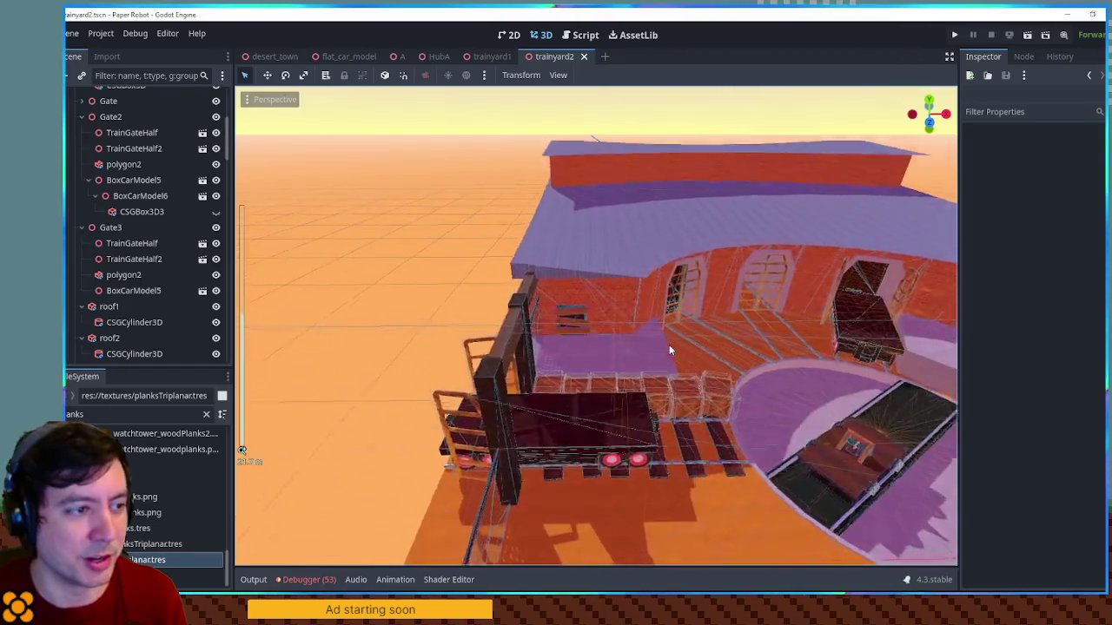
scroll(669, 346, "up", 6)
scroll(669, 346, "down", 4)
scroll(672, 351, "down", 3)
mouse_move(672, 351)
left_mouse_down()
mouse_move(444, 318)
mouse_move(792, 373)
mouse_move(755, 377)
left_mouse_up()
scroll(792, 373, "down", 3)
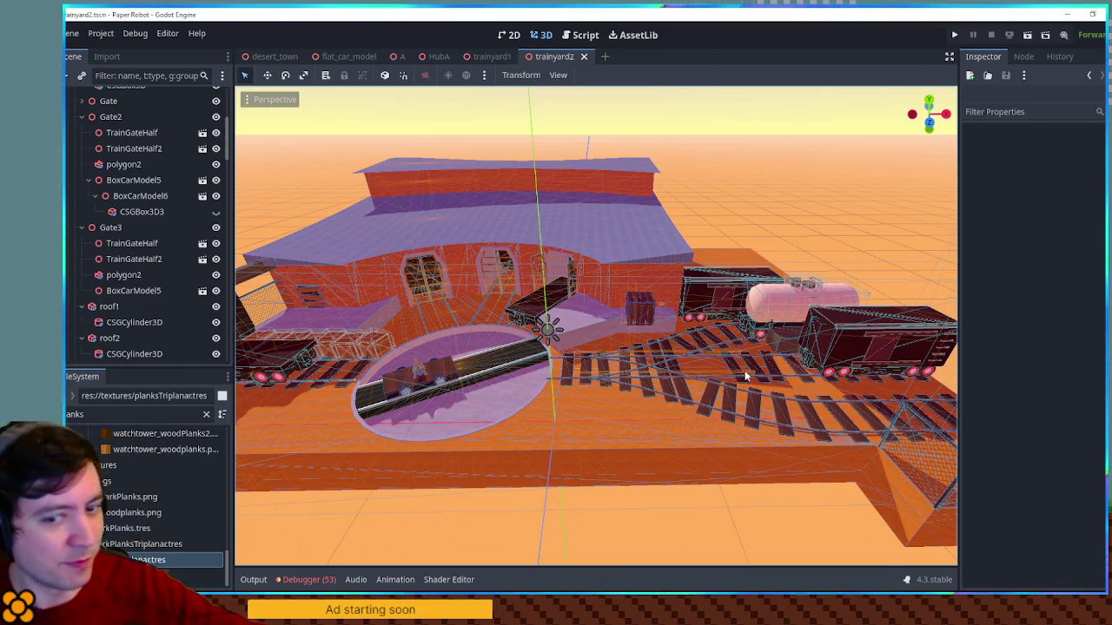
mouse_move(744, 370)
left_mouse_down()
mouse_move(877, 360)
mouse_move(825, 356)
mouse_move(888, 362)
mouse_move(810, 359)
mouse_move(847, 371)
mouse_move(765, 361)
mouse_move(834, 380)
left_mouse_up()
scroll(832, 378, "up", 5)
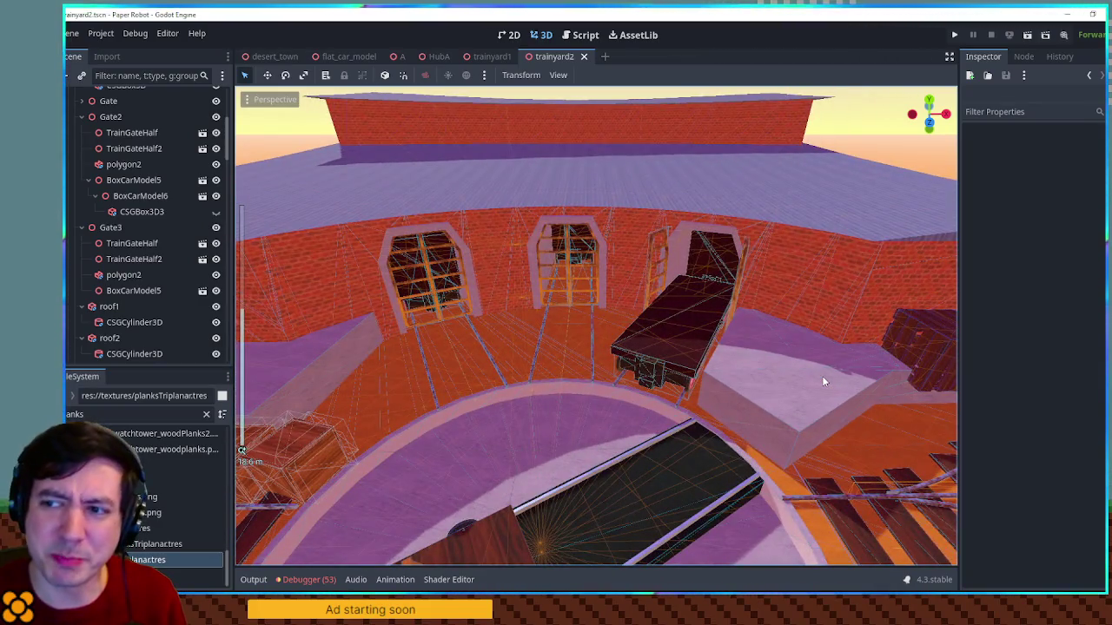
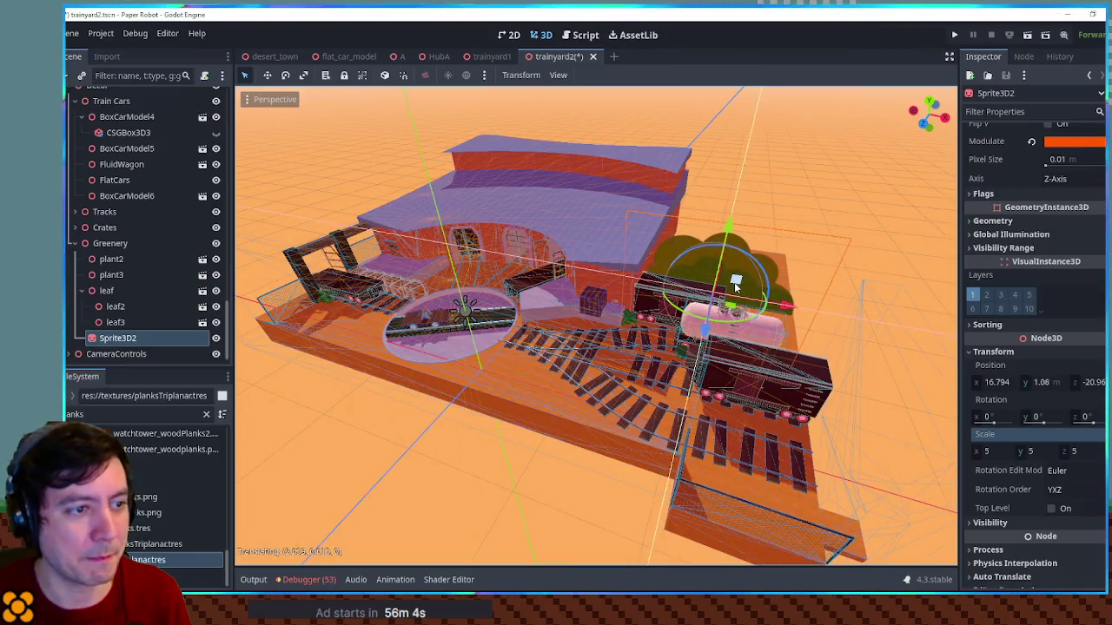
Save trainyard2 and launch the game to playtest the level
key("ctrl+s")
key("F6")
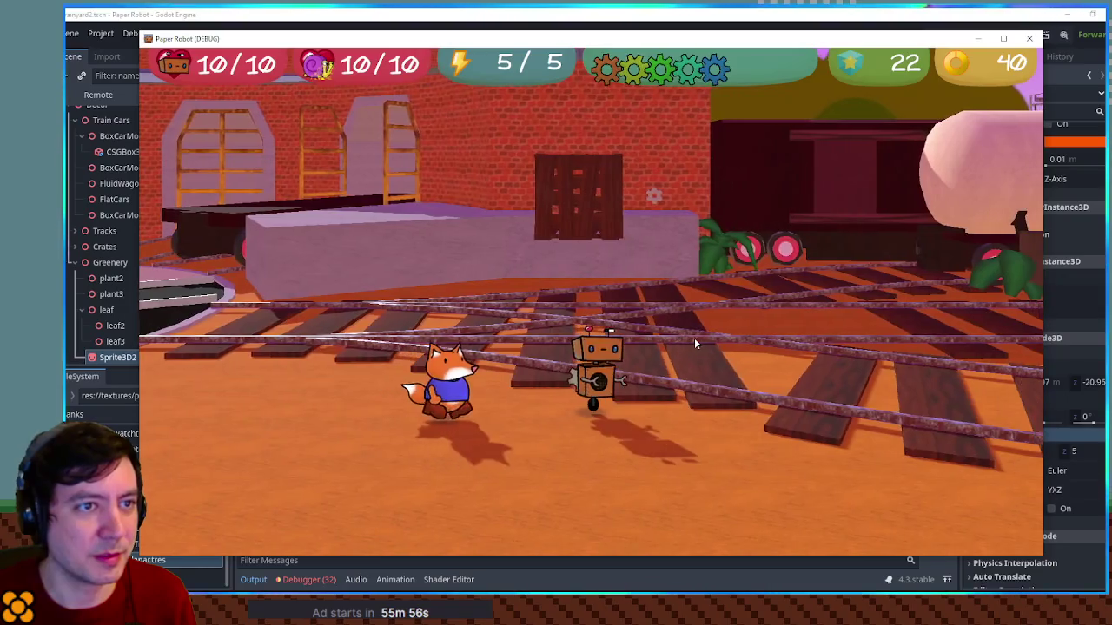
Relaunch the game, walk the robot left, then return to the editor
left_click(1029, 38)
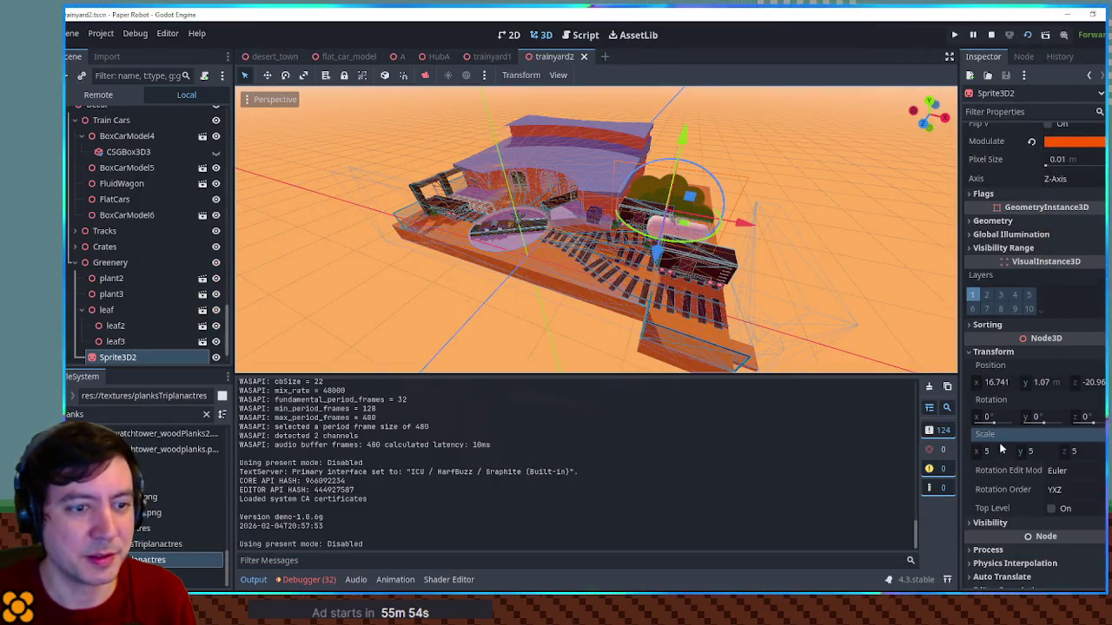
key("F6")
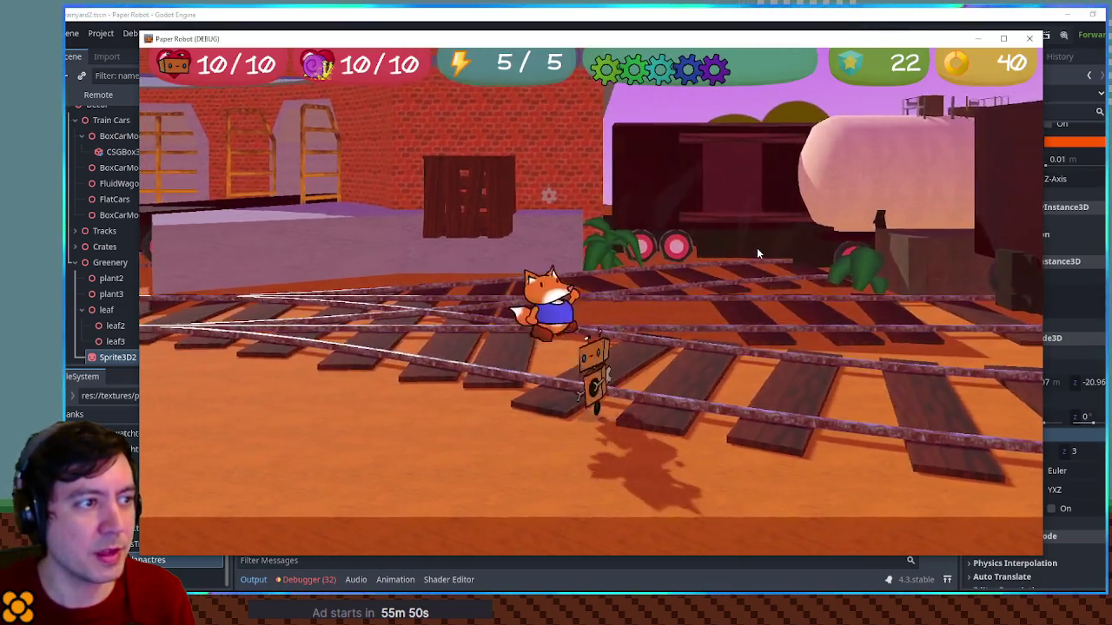
left_click(858, 12)
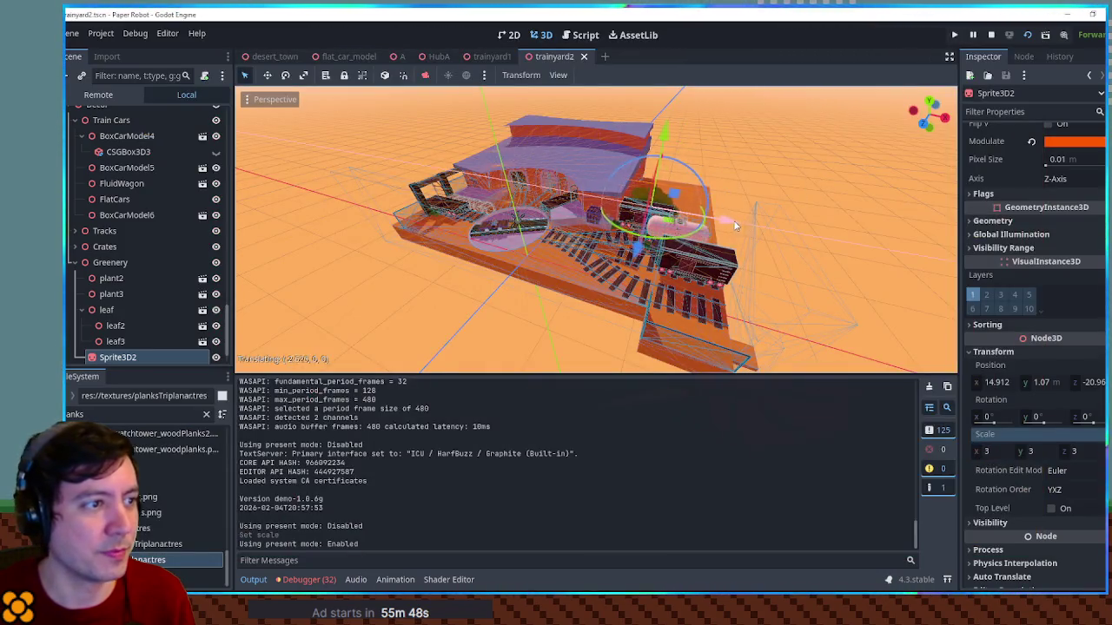
key("F6")
key("a")
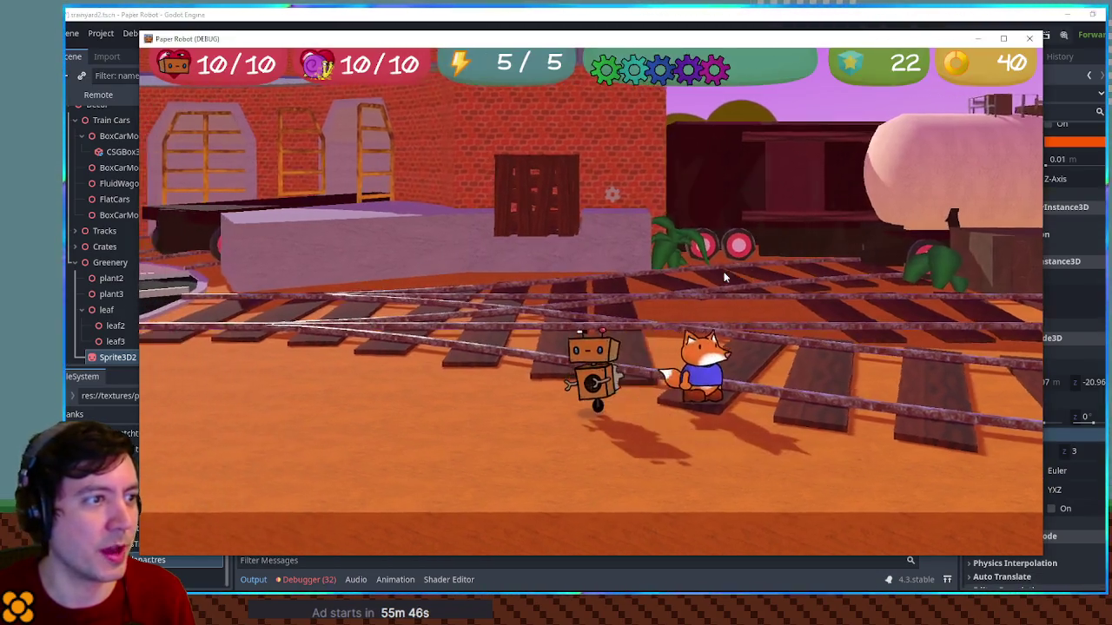
left_click(871, 21)
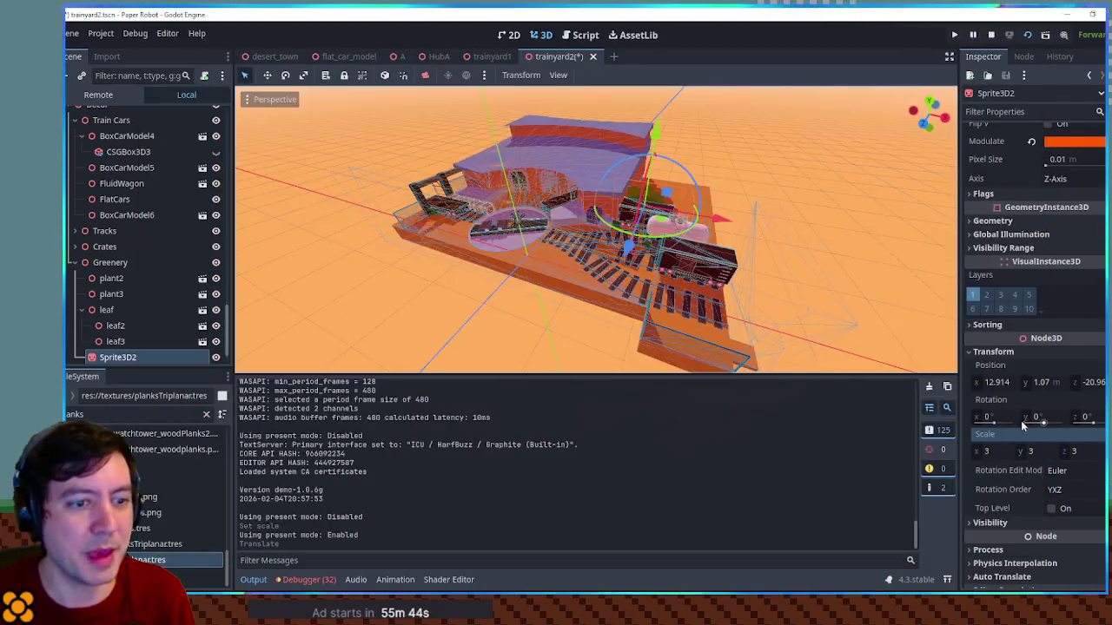
Set the Sprite3D2 bush scale to 4, then walk the robot around it in-game before closing
type("4")
key("Return")
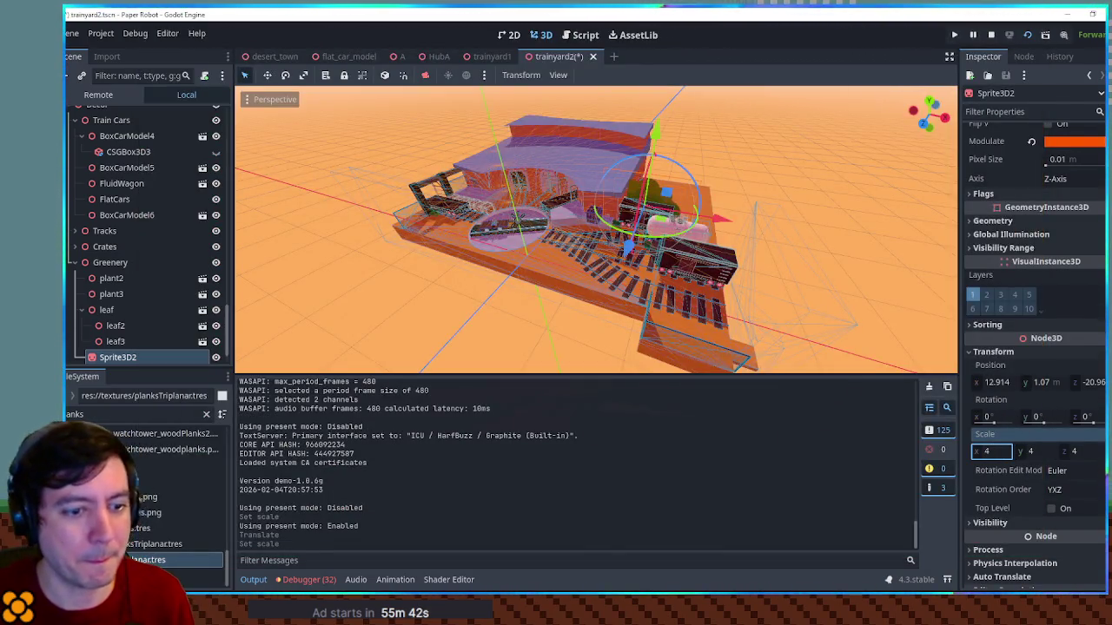
key("alt+Tab")
key("d")
key("a")
key("w")
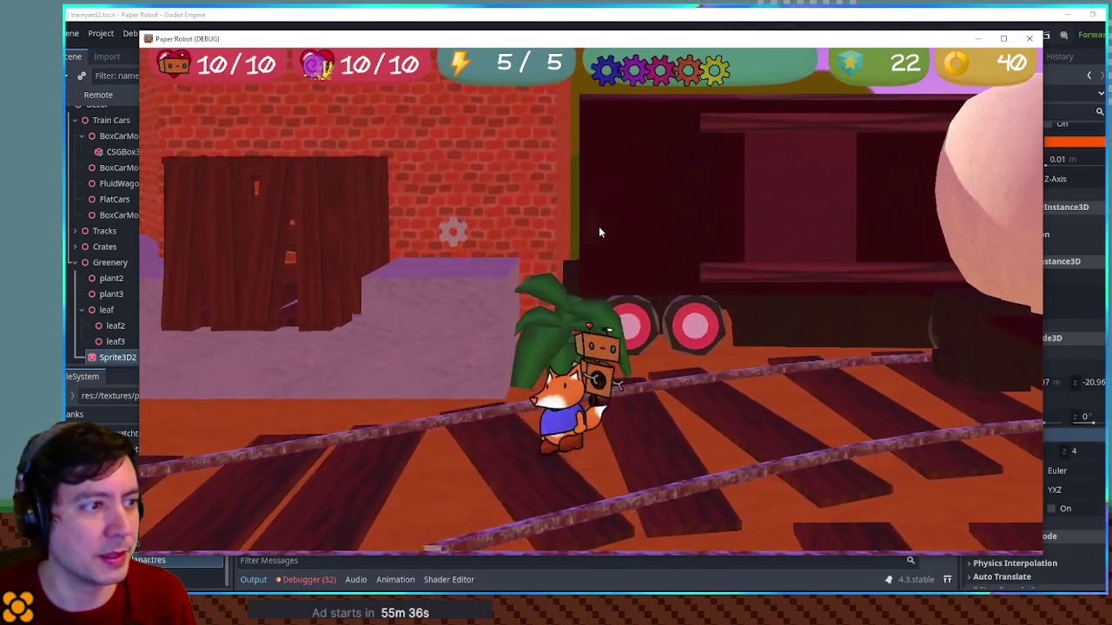
key("F8")
Select the second track polygon under Track5
scroll(619, 300, "down", 6)
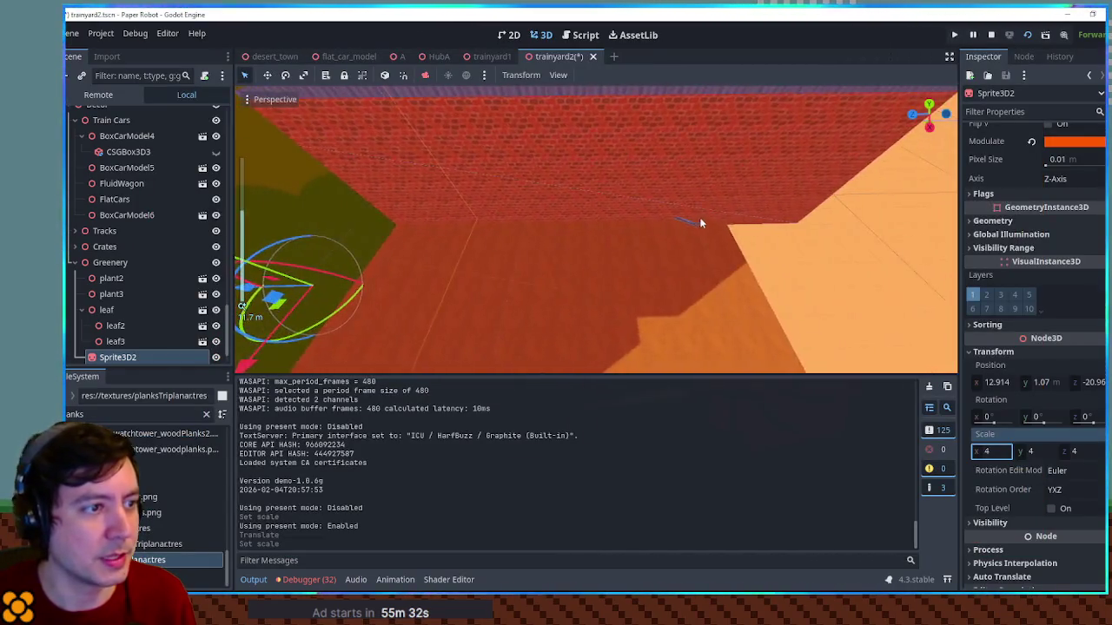
left_click(862, 211)
scroll(863, 211, "down", 6)
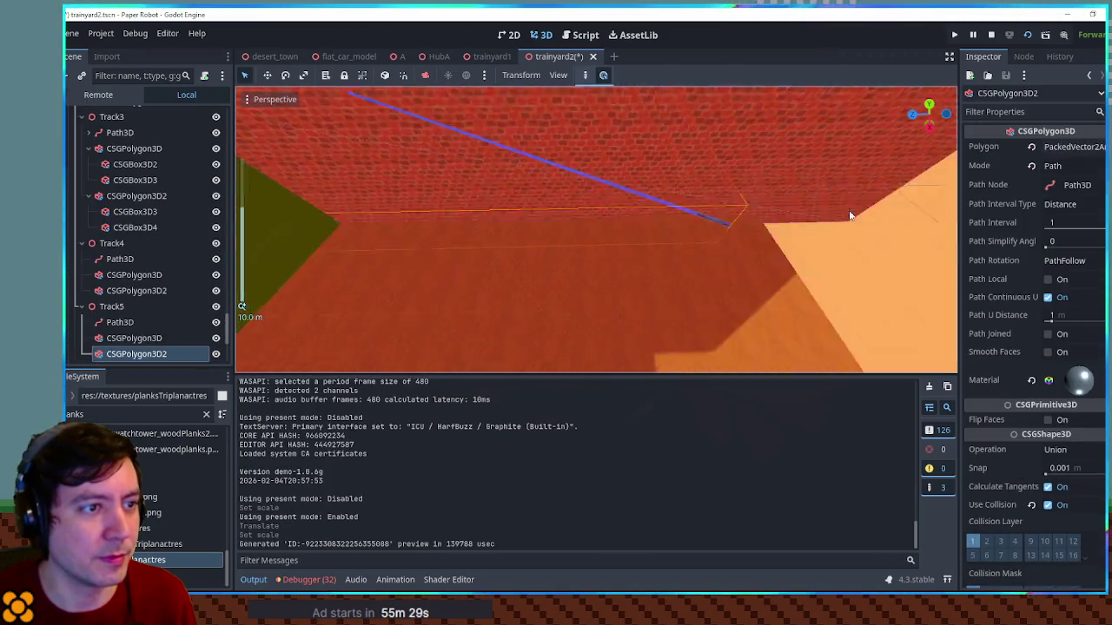
Select Track5's Path3D and remove the stray point from its curve
mouse_move(693, 209)
left_mouse_down()
mouse_move(732, 198)
mouse_move(693, 249)
mouse_move(681, 292)
left_mouse_up()
scroll(682, 296, "up", 8)
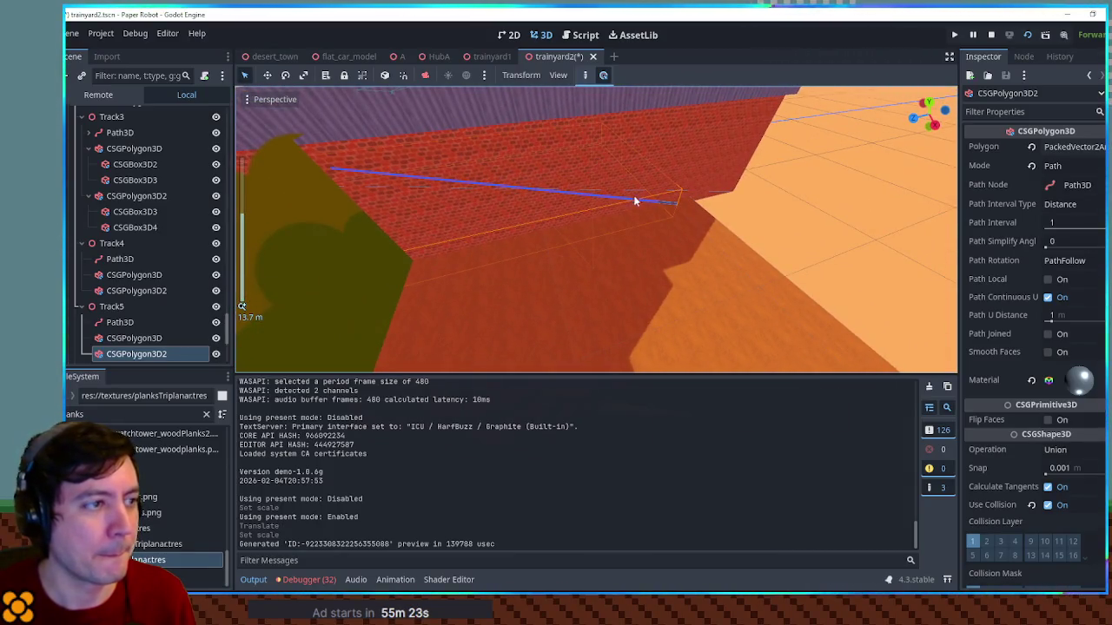
left_click(121, 323)
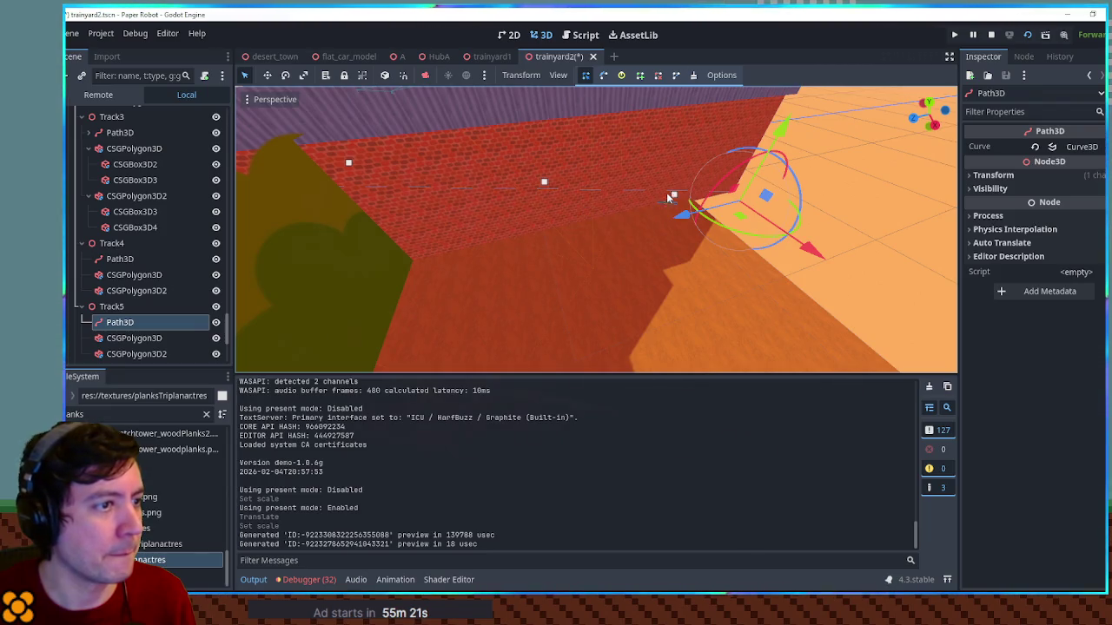
scroll(625, 199, "down", 5)
mouse_move(625, 199)
left_mouse_down()
mouse_move(811, 183)
mouse_move(800, 195)
left_mouse_up()
Save trainyard2 and deselect the path
key("ctrl+s")
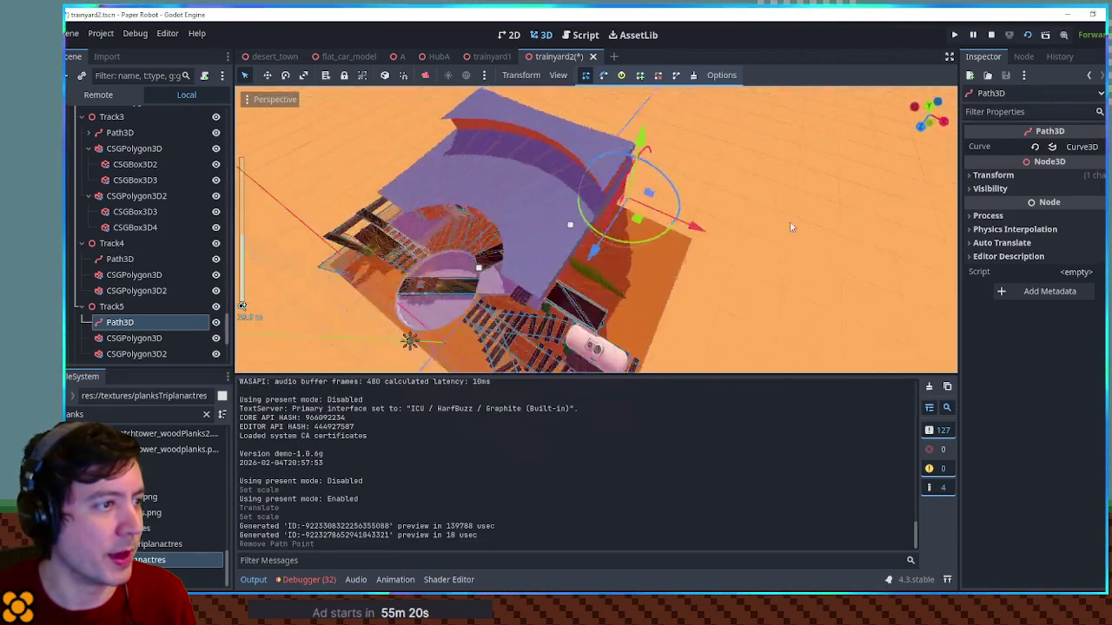
scroll(782, 205, "down", 5)
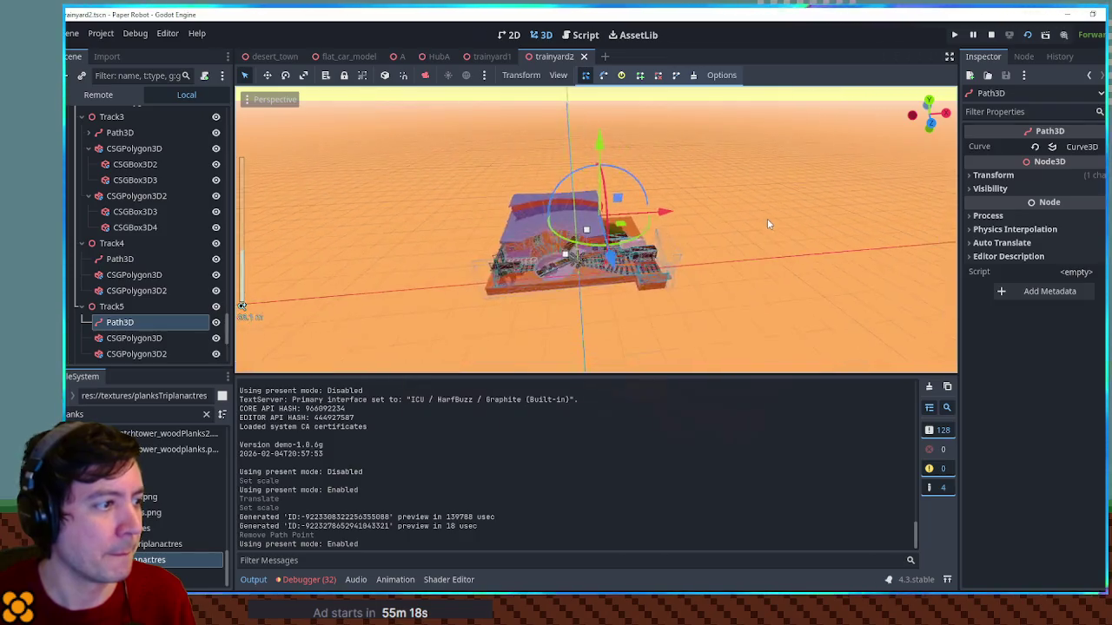
left_click(769, 219)
scroll(726, 250, "up", 5)
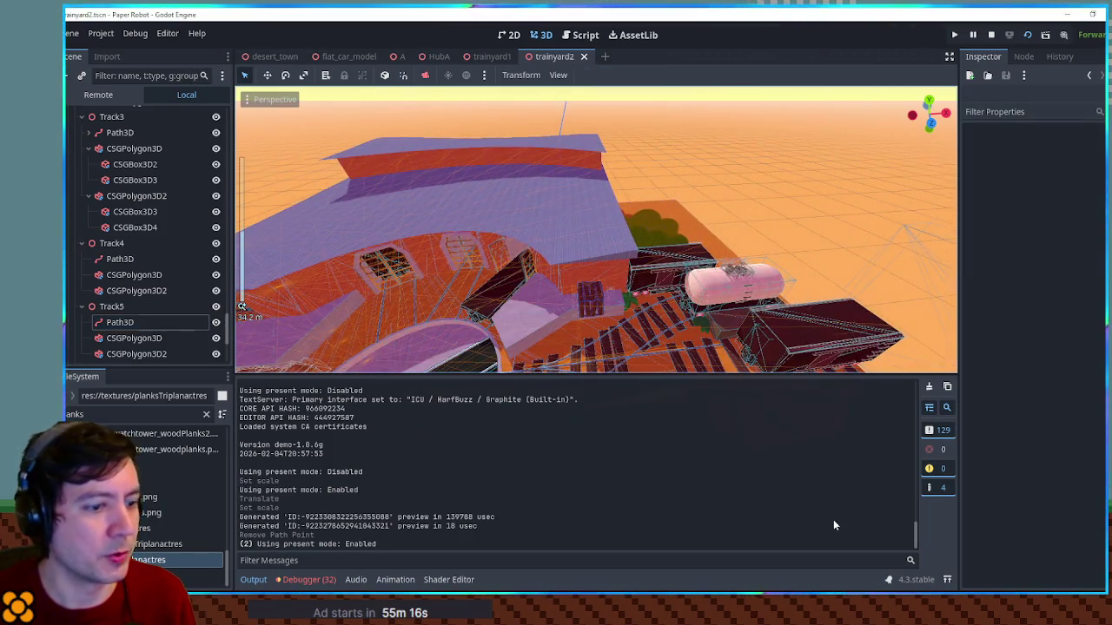
Walk the robot left and right along the rails, then stop the game
key("a")
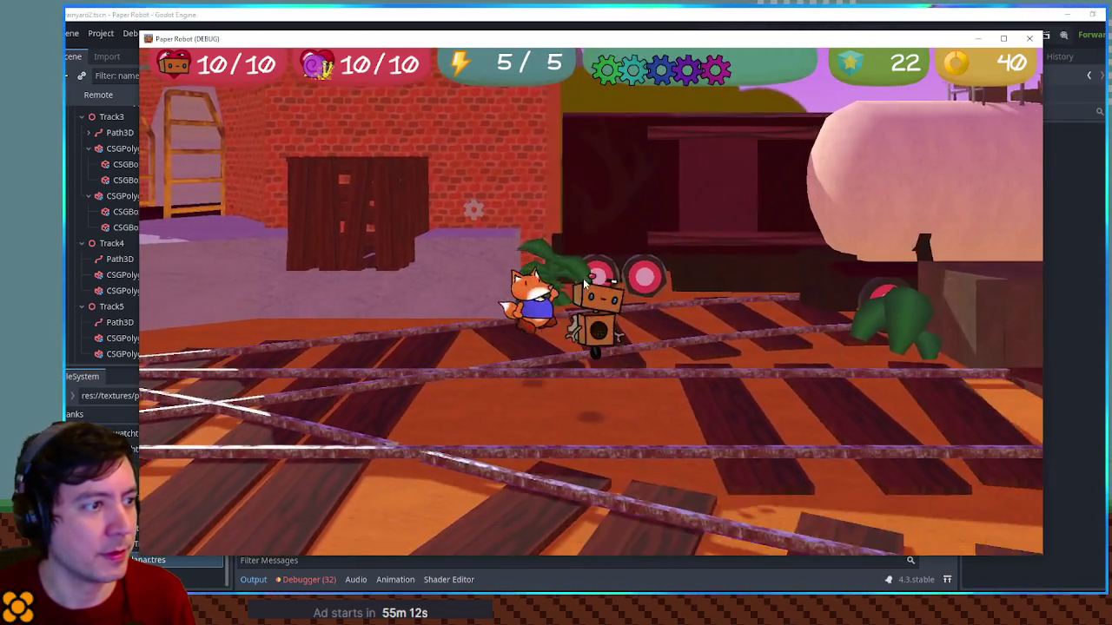
key("a")
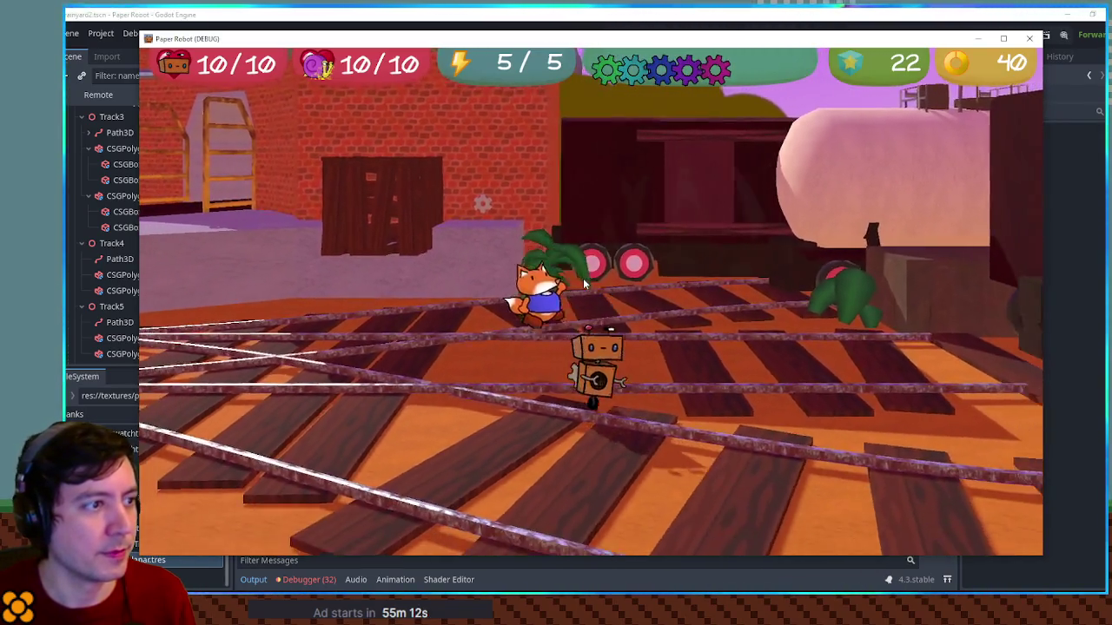
key("d")
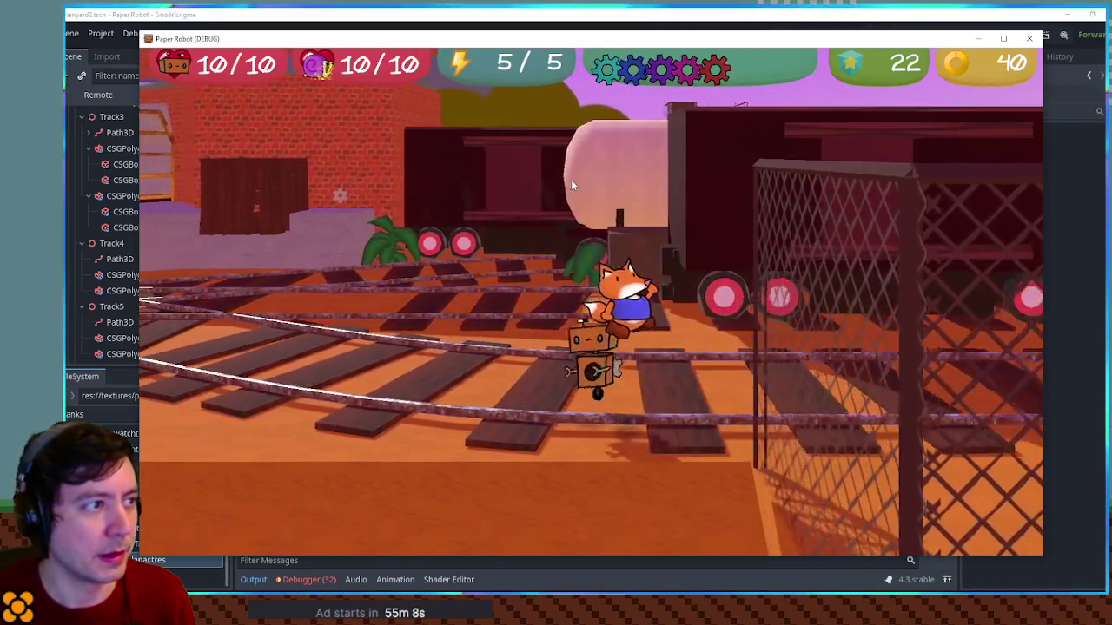
key("F8")
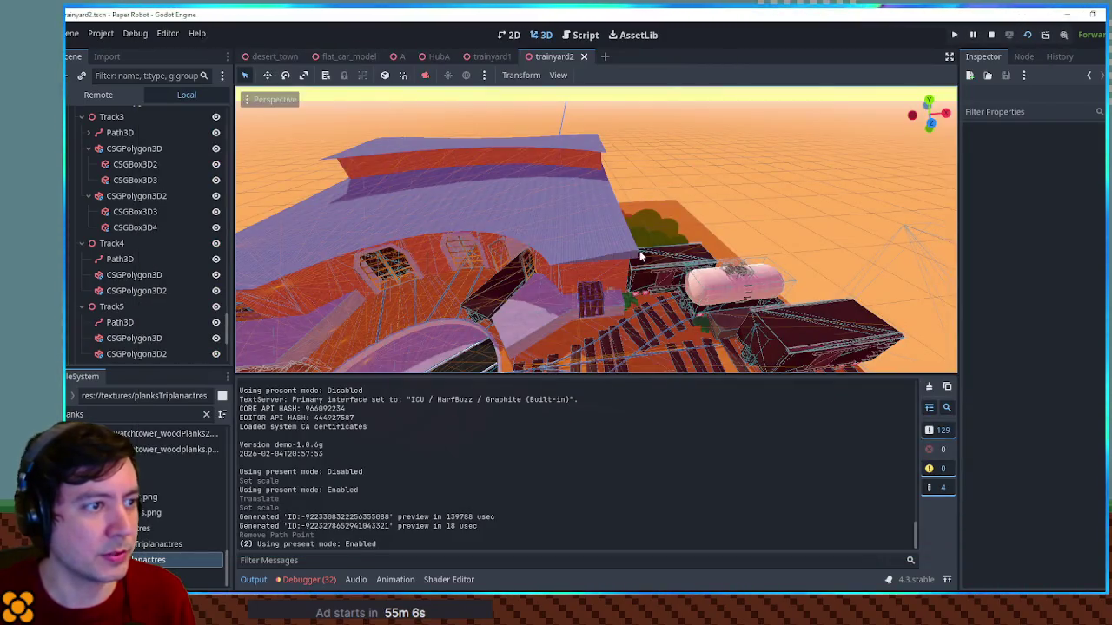
Drop the Sprite3D2 bush onto the floor at Y -0.007
left_click(654, 232)
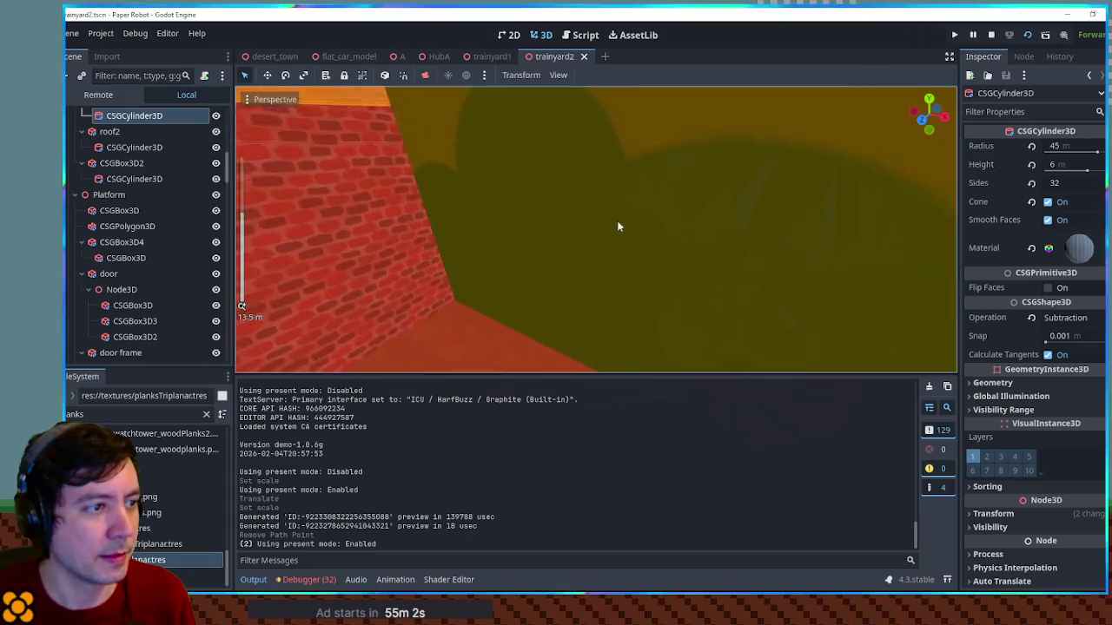
left_click(602, 208)
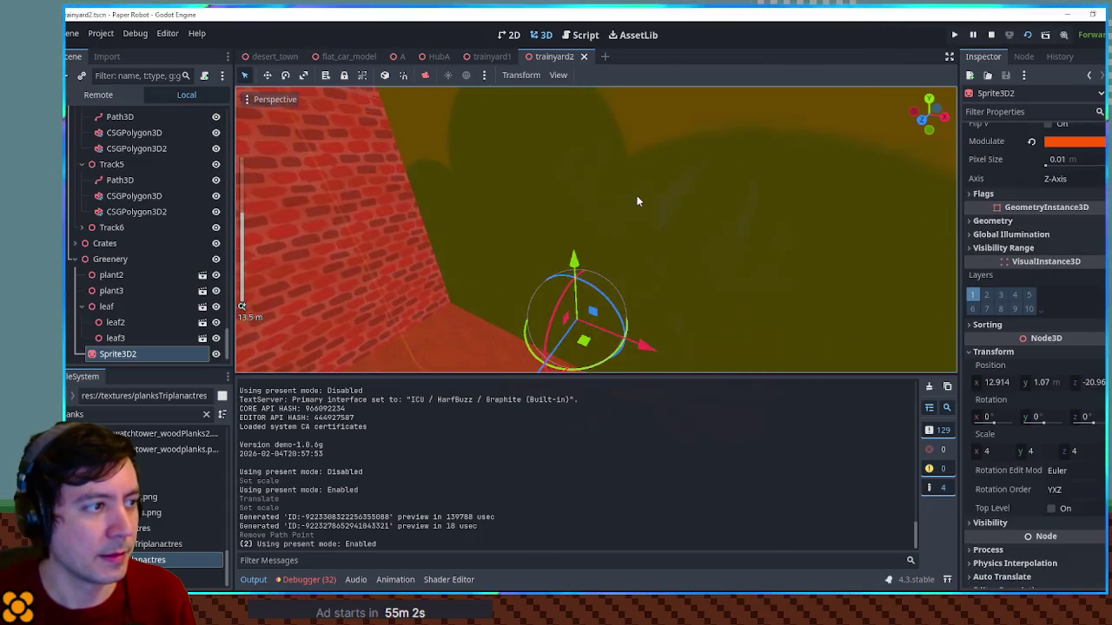
key("f")
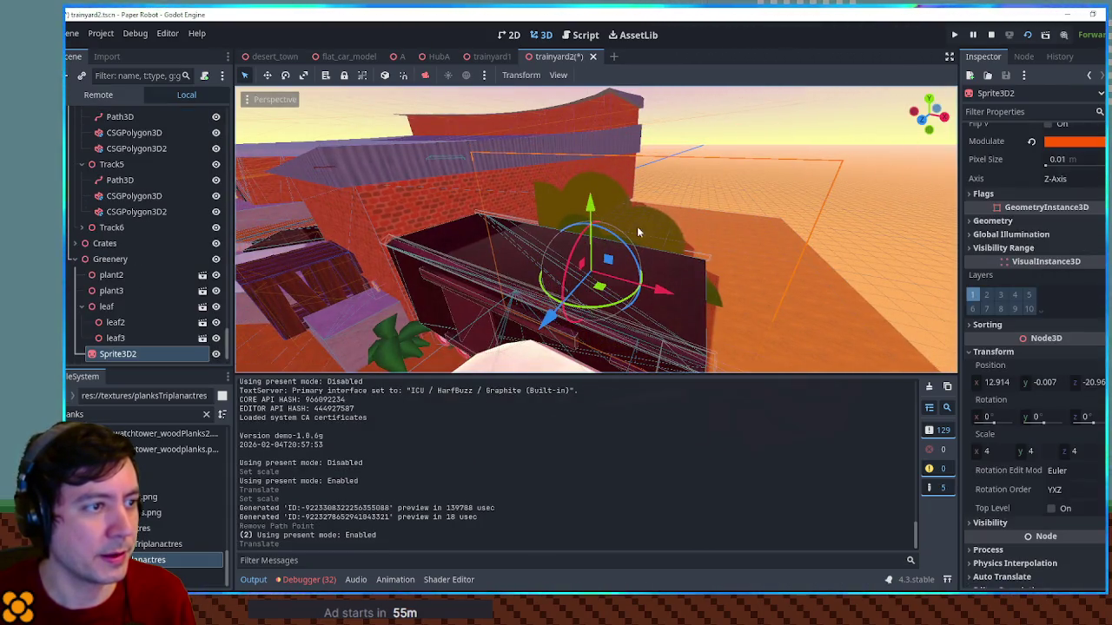
key("ctrl+s")
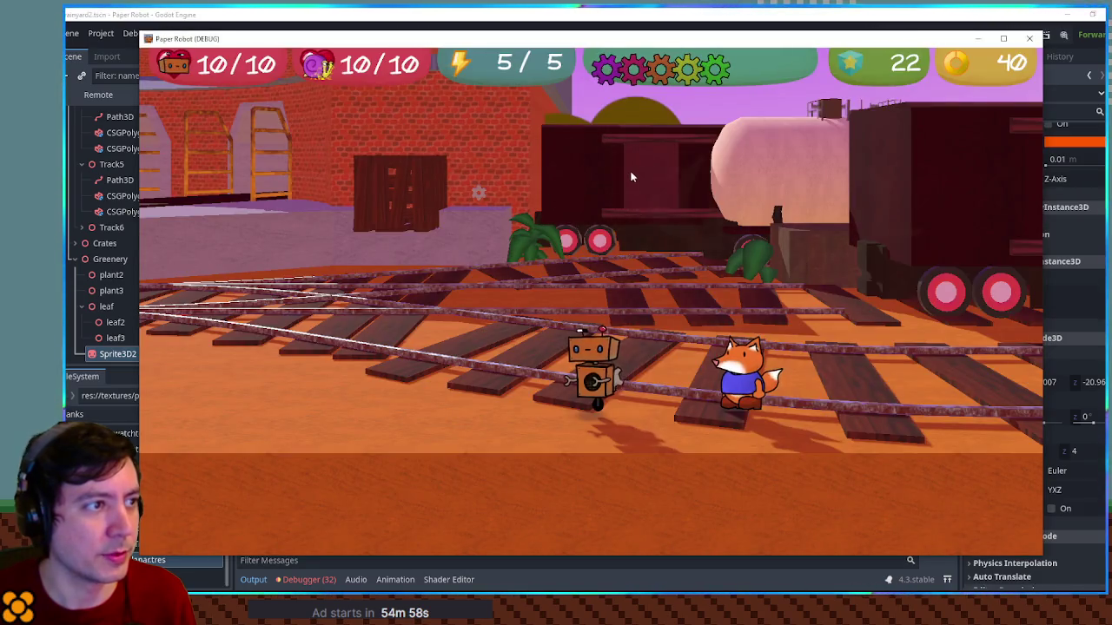
Walk the robot back and forth along the tracks and across the turntable platform
key("a")
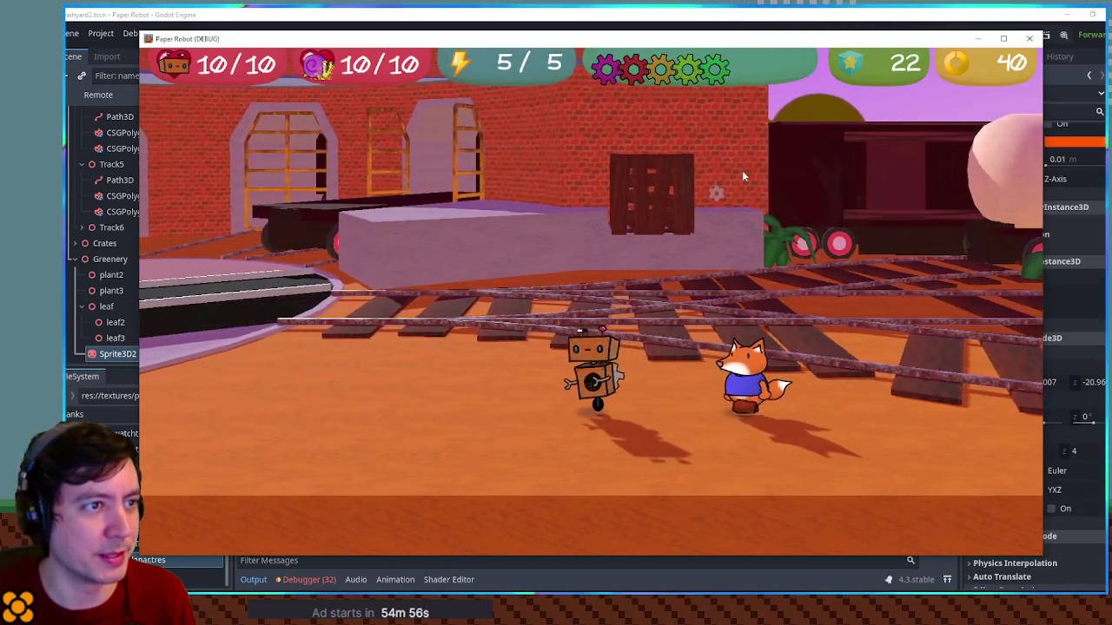
key("a")
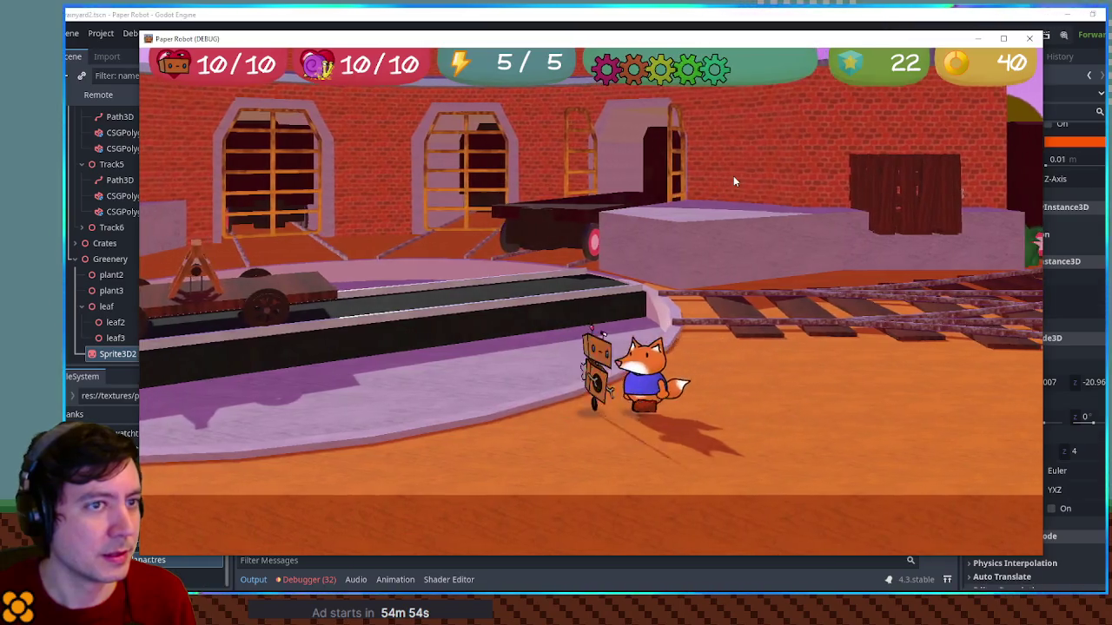
key("d")
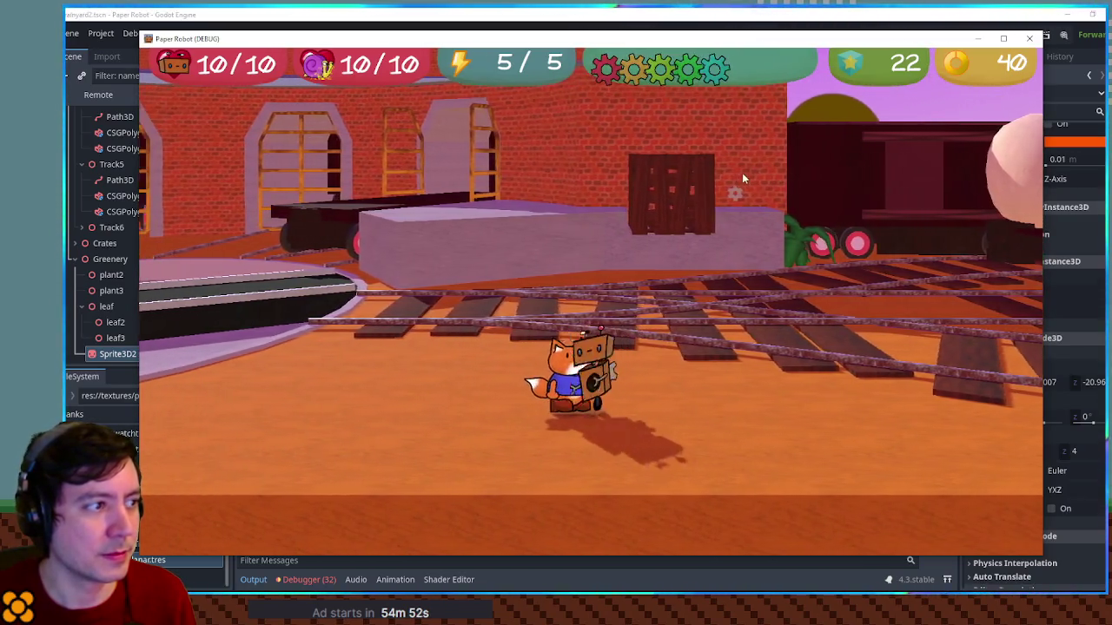
key("a")
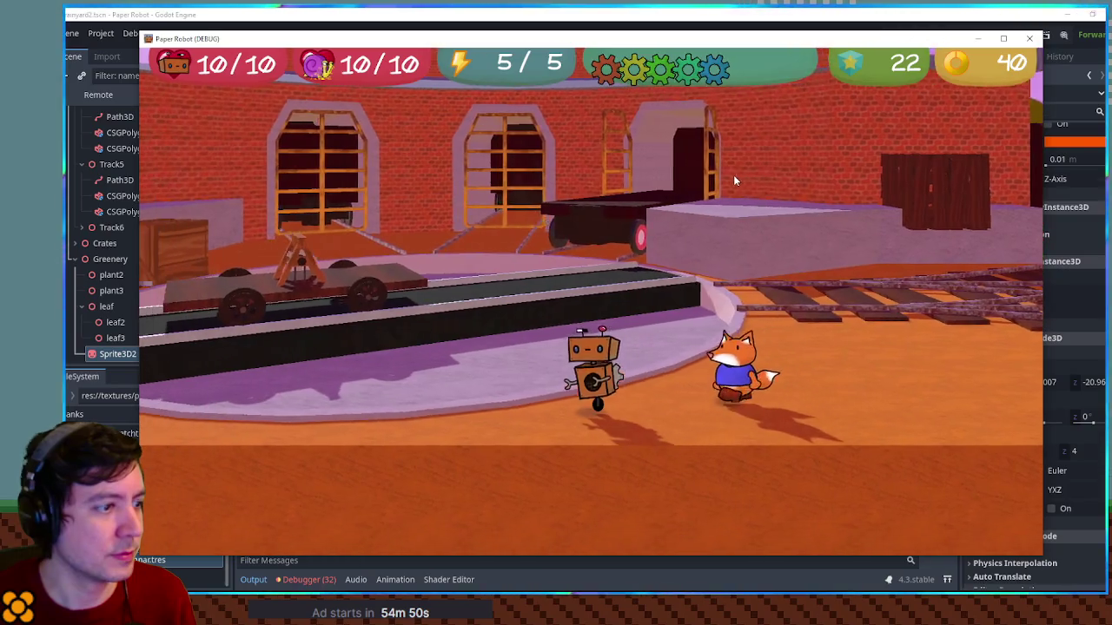
key("a")
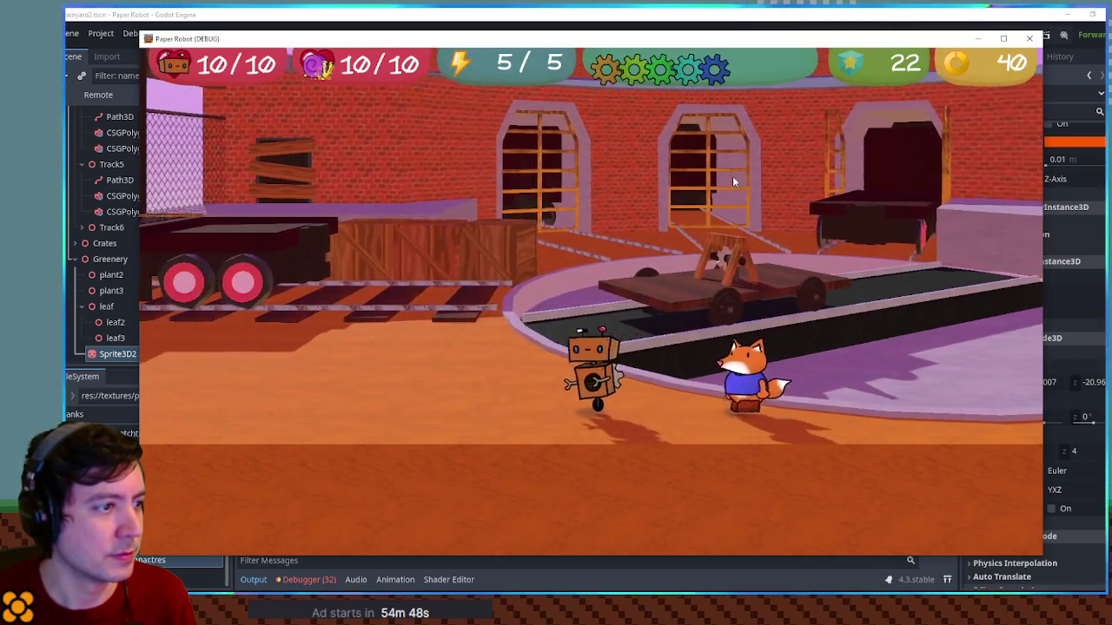
key("a")
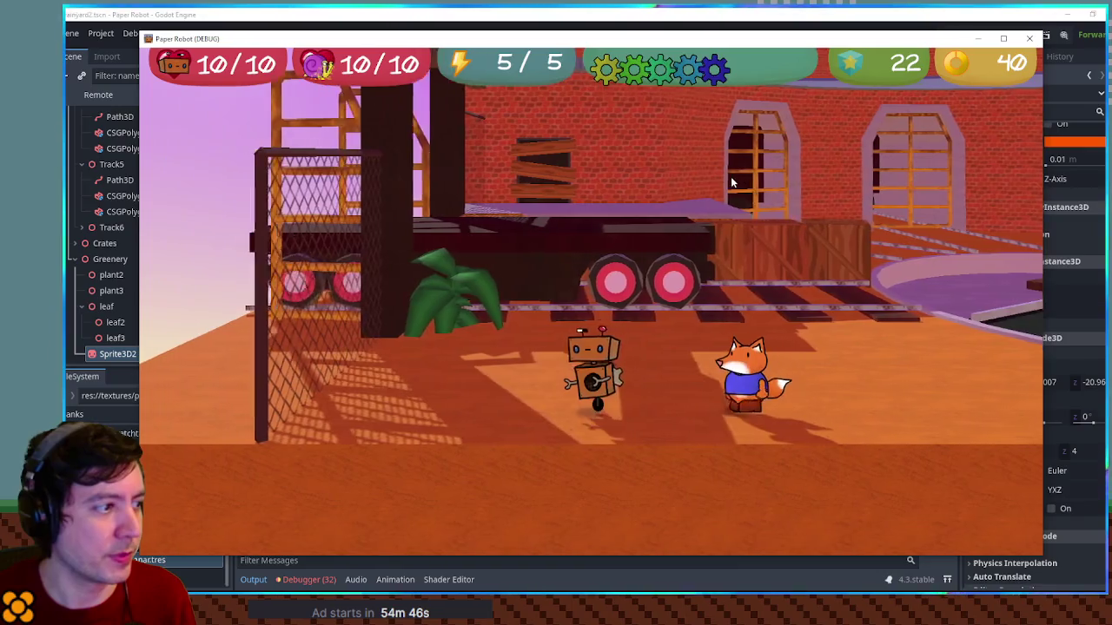
key("d")
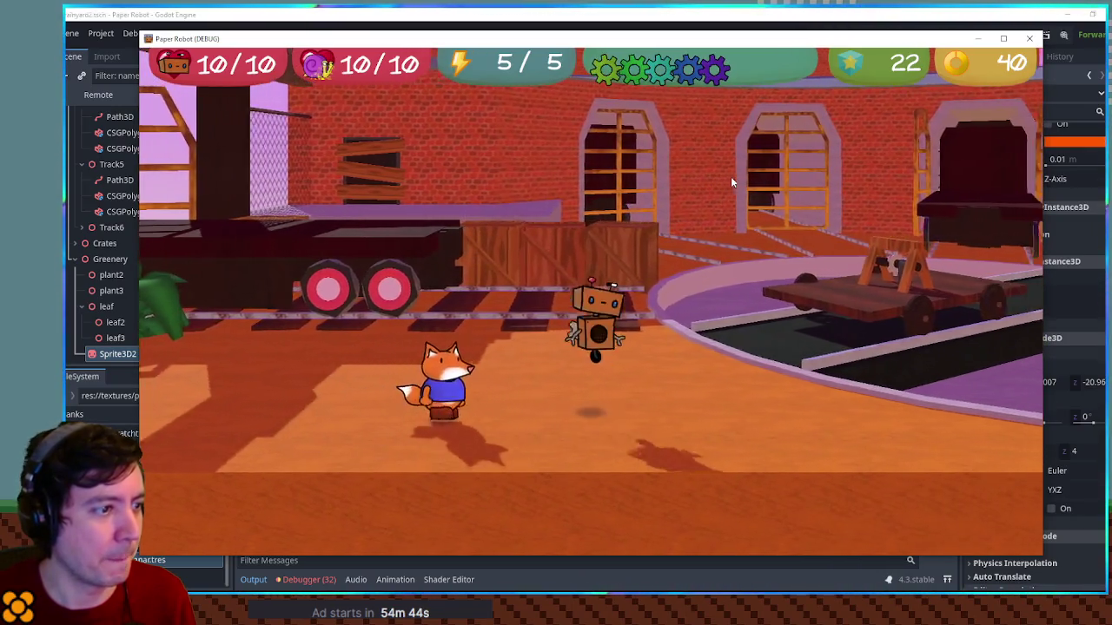
key("d")
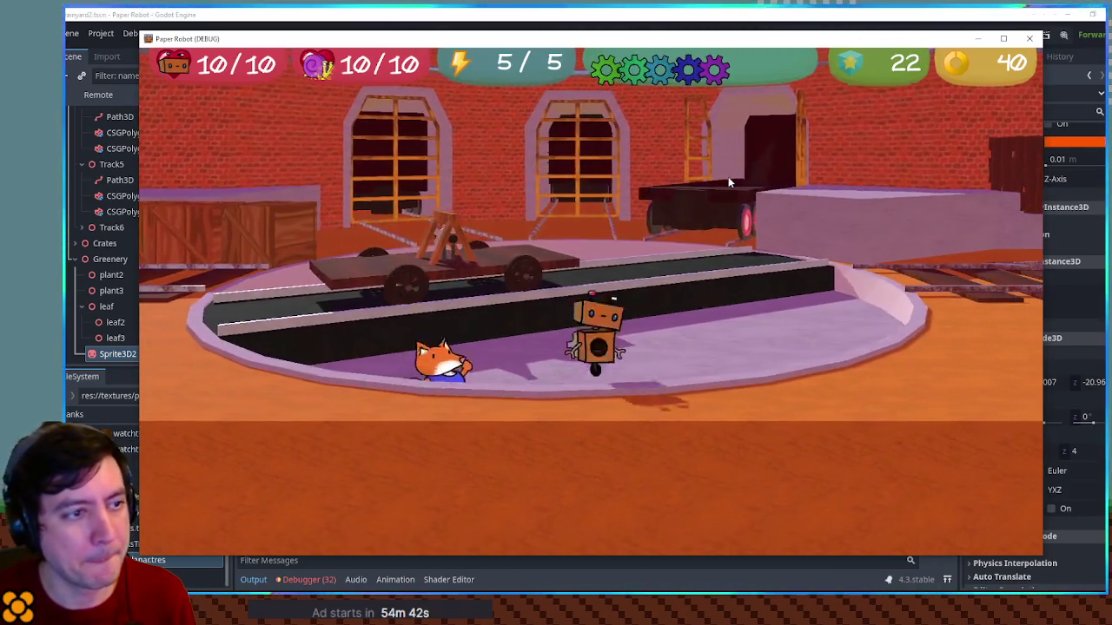
key("d")
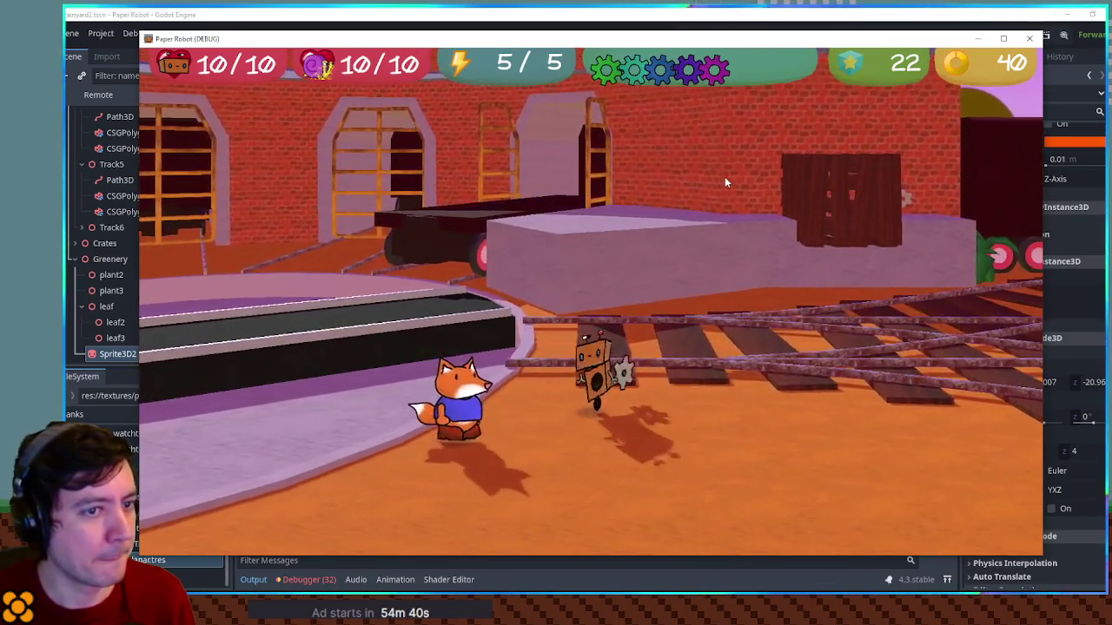
Walk the robot over the raised platform, jump it over the wooden cart, then close the game
key("w")
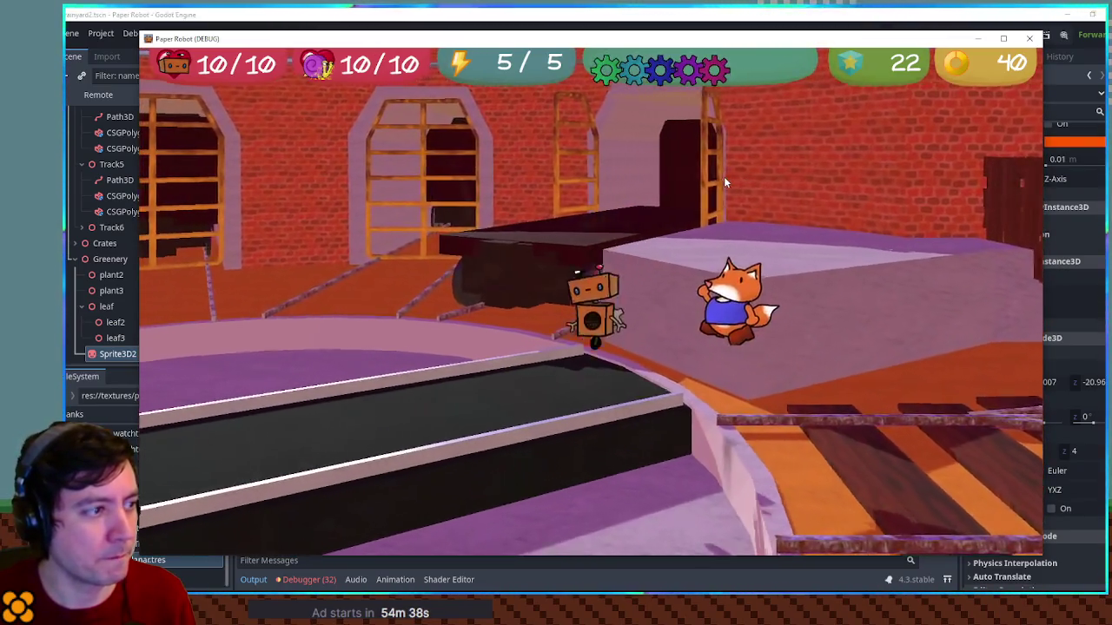
key("s")
key("space")
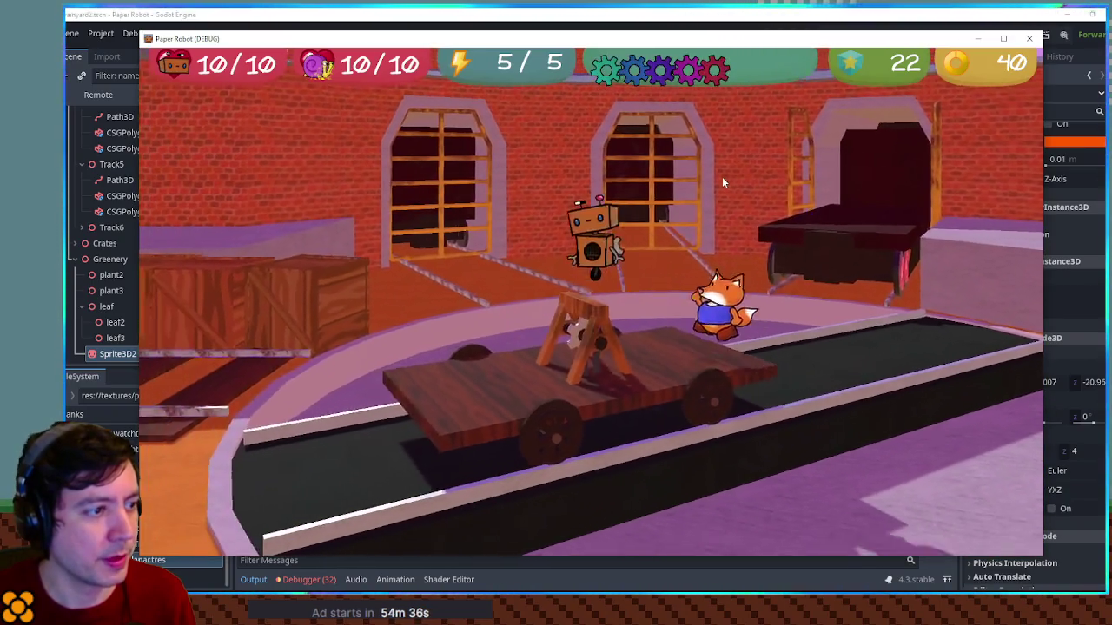
key("a")
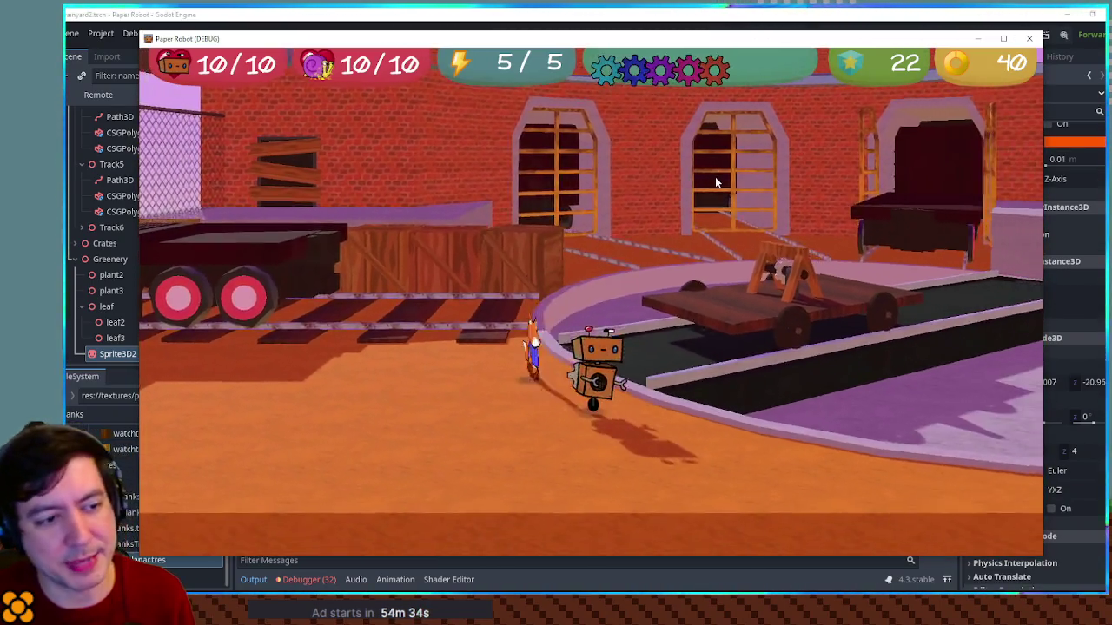
key("d")
key("space")
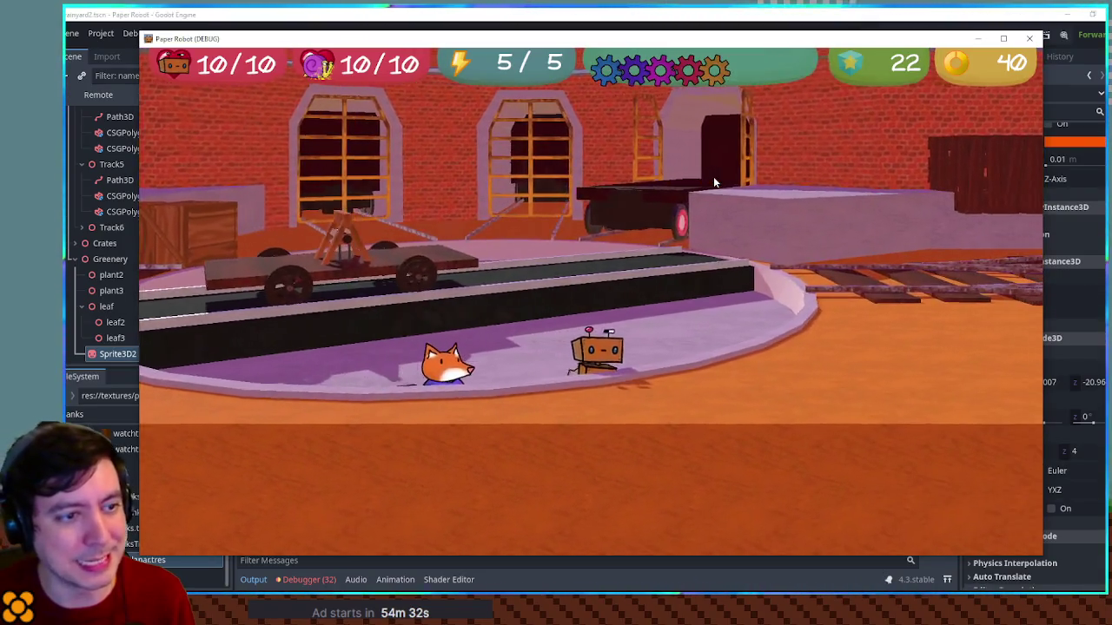
key("s")
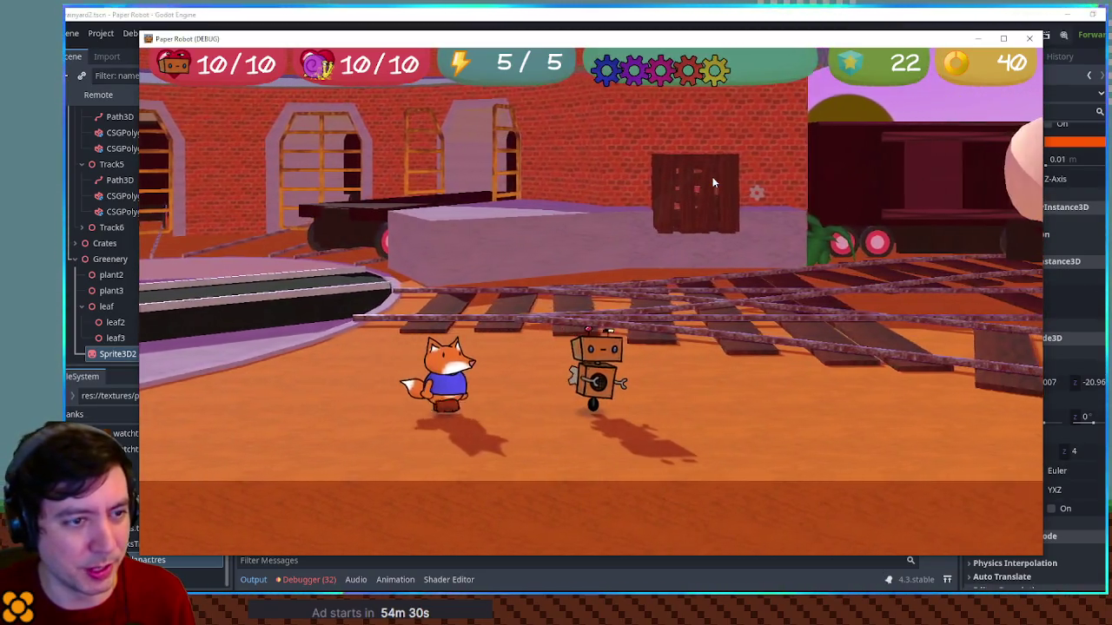
key("d")
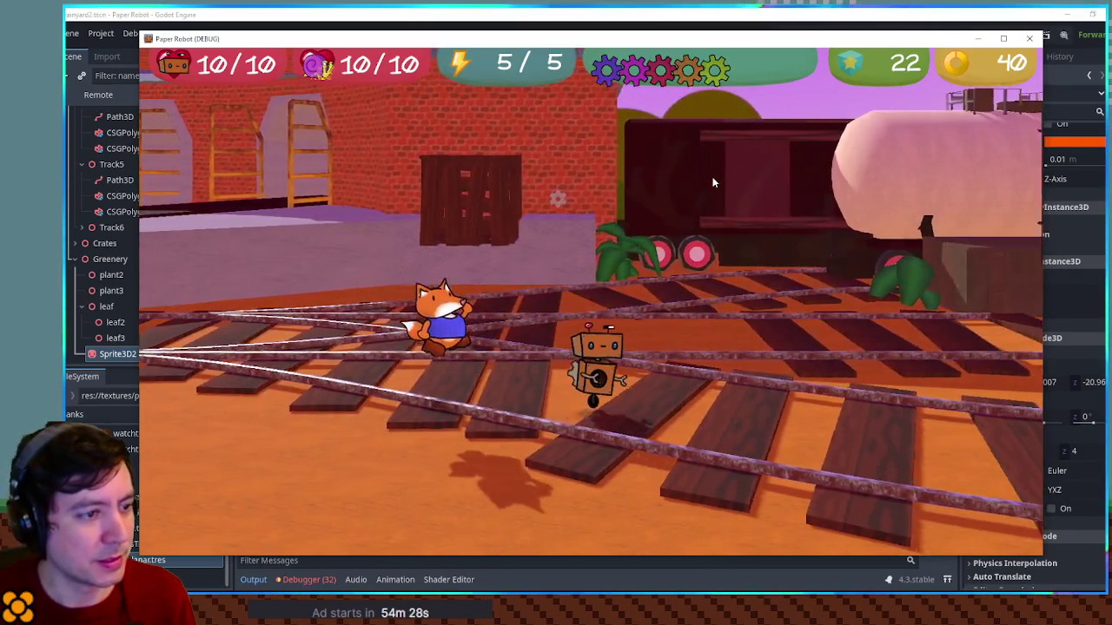
key("a")
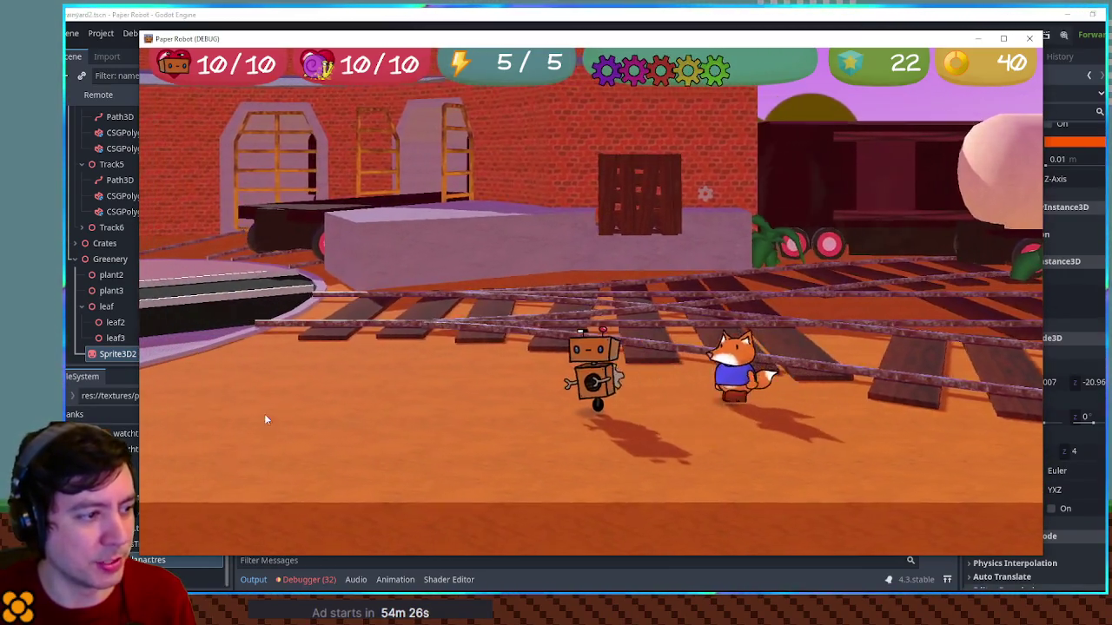
key("w")
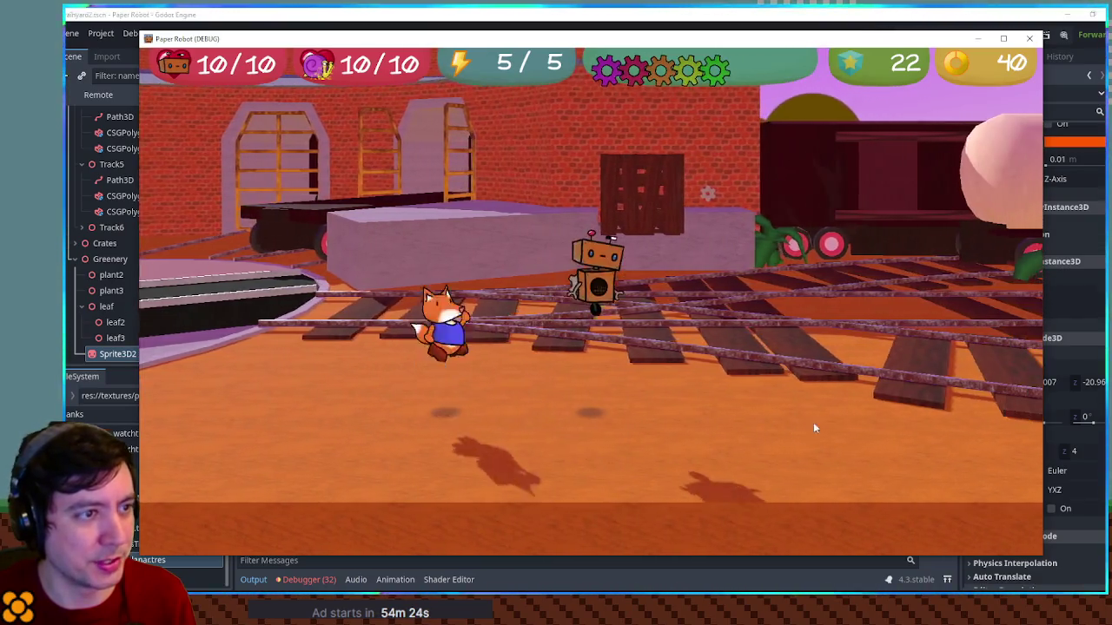
key("s")
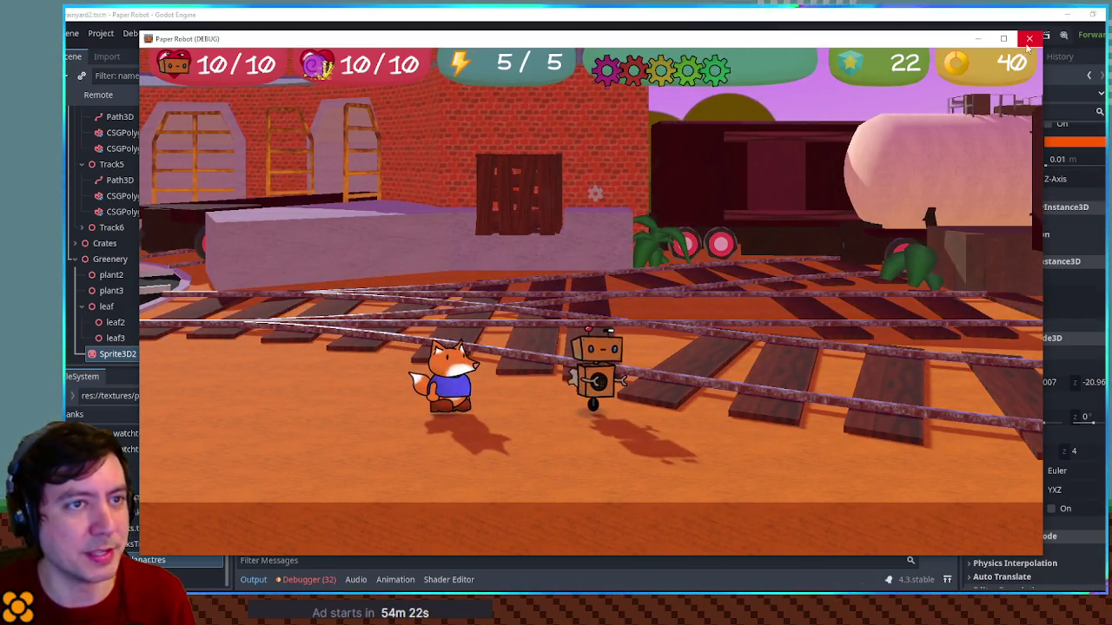
left_click(1028, 38)
Move BaseGearSpinner along Z above the purple block as a Copper gear, save, and test-run
mouse_move(670, 272)
left_mouse_down()
mouse_move(739, 273)
mouse_move(638, 300)
mouse_move(602, 330)
mouse_move(530, 321)
mouse_move(604, 327)
left_mouse_up()
left_click(656, 324)
scroll(674, 330, "up", 3)
mouse_move(674, 330)
left_mouse_down()
mouse_move(707, 335)
mouse_move(491, 343)
mouse_move(538, 331)
left_mouse_up()
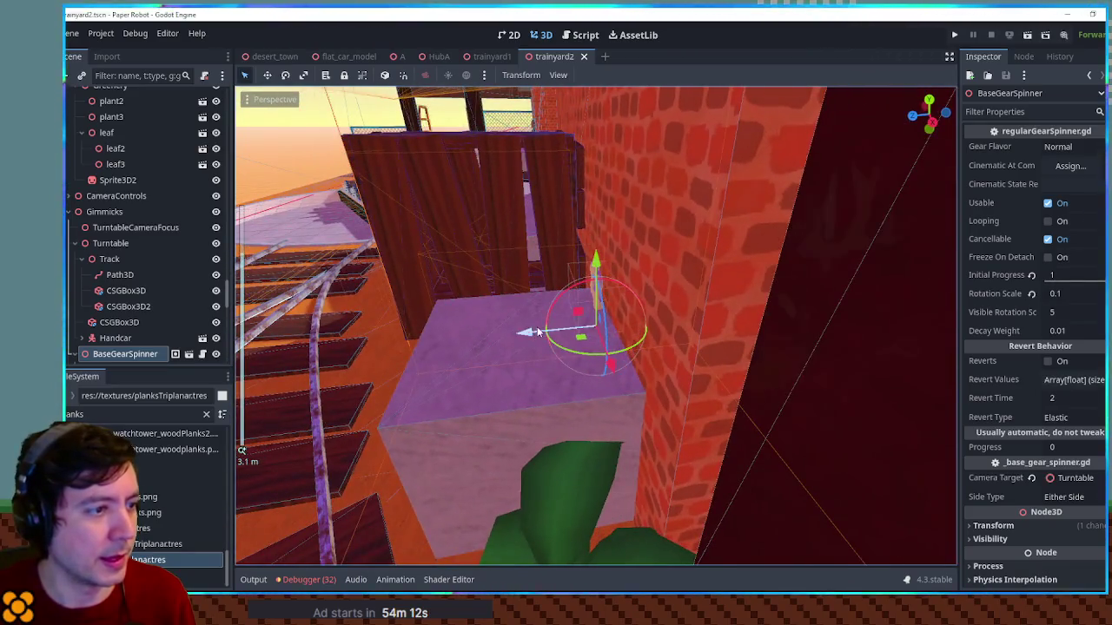
left_click(523, 338)
scroll(595, 326, "up", 3)
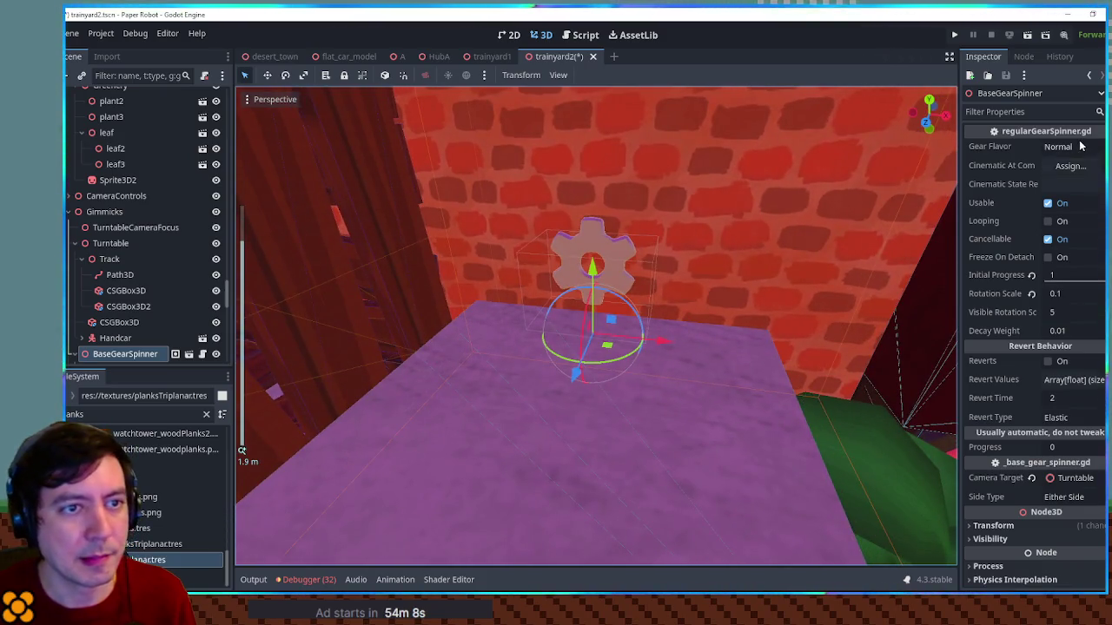
key("ctrl+s")
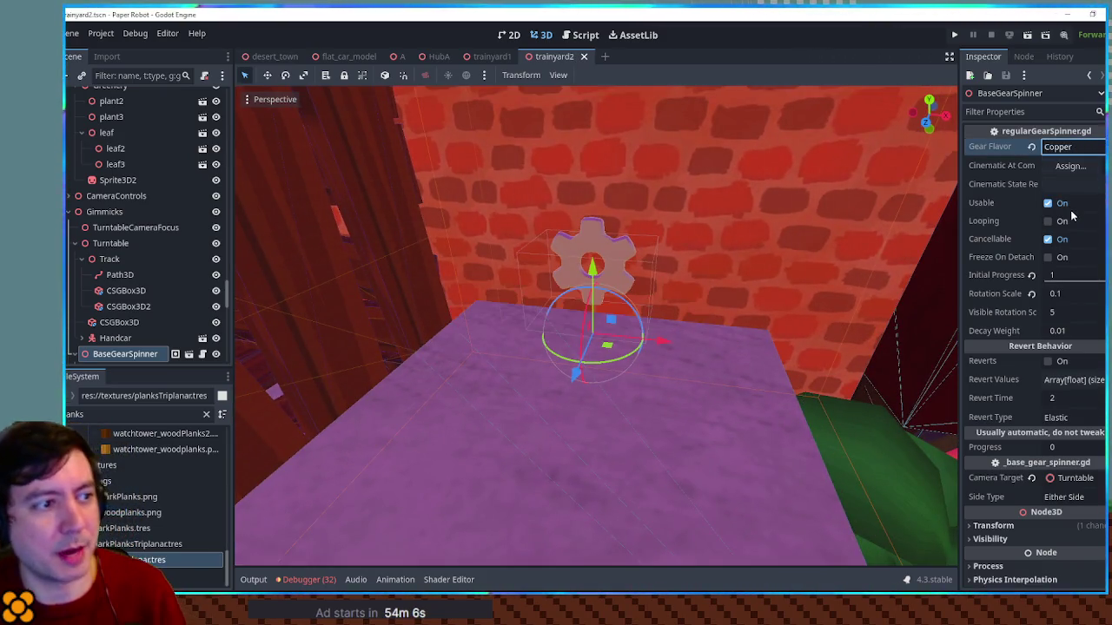
key("F6")
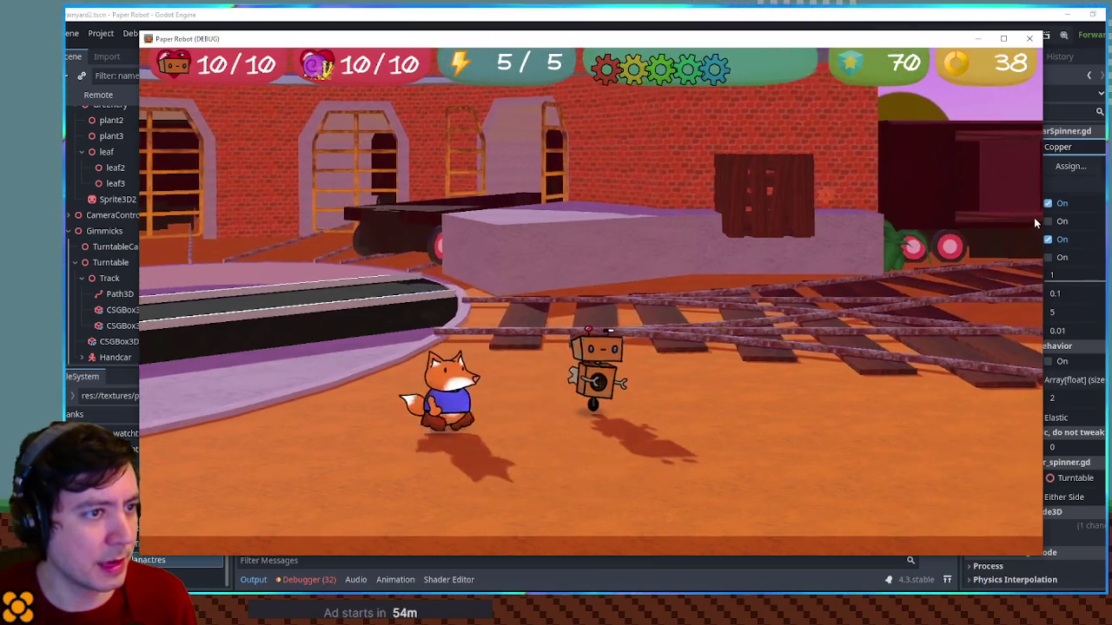
Stop the test run, return the gear spinner to Normal flavor, and open Create New Node
key("Up")
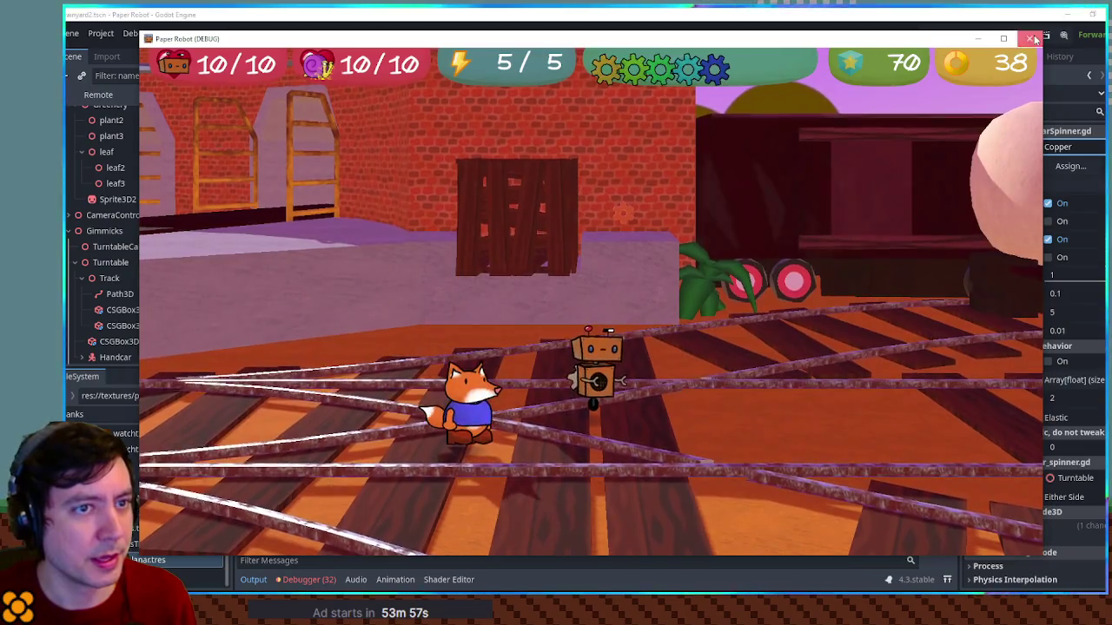
key("F8")
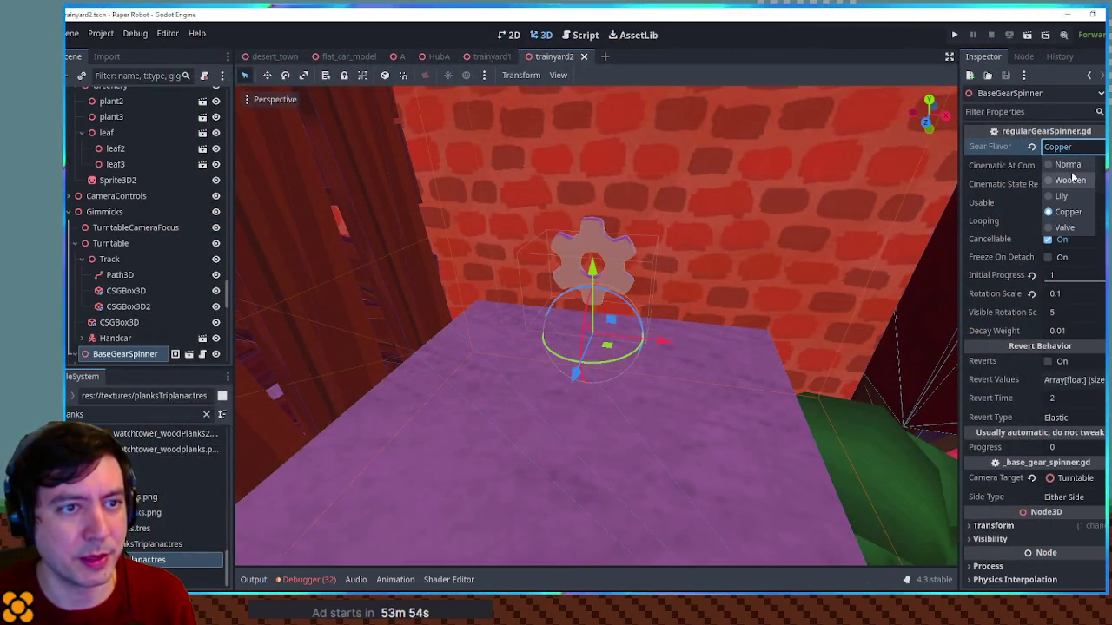
left_click_drag(827, 190, 702, 219)
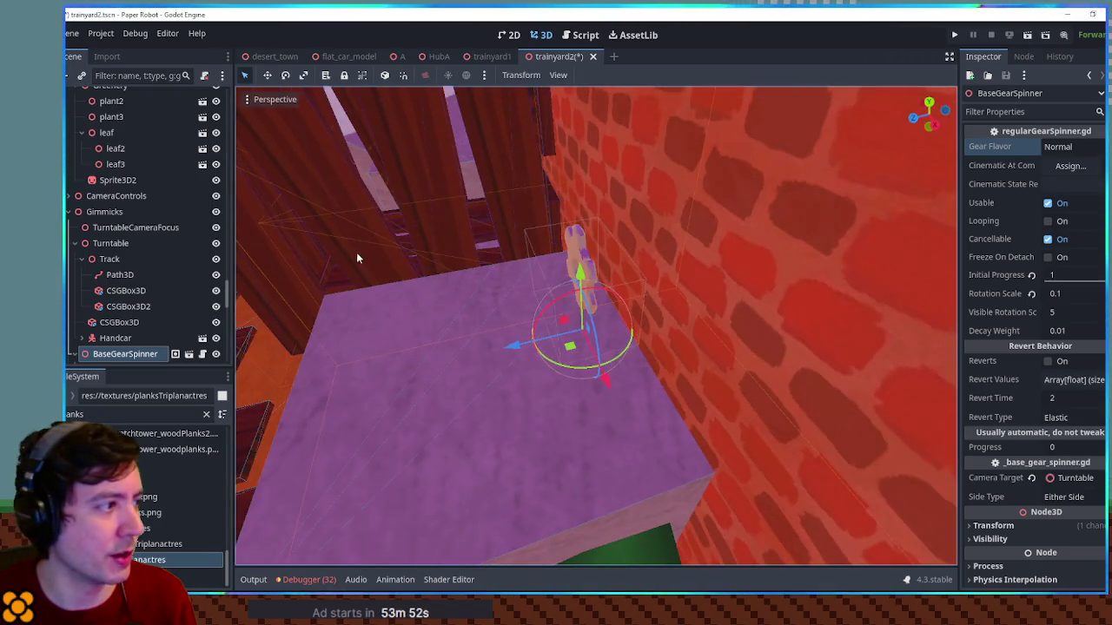
left_click_drag(354, 257, 510, 213)
key("ctrl+a")
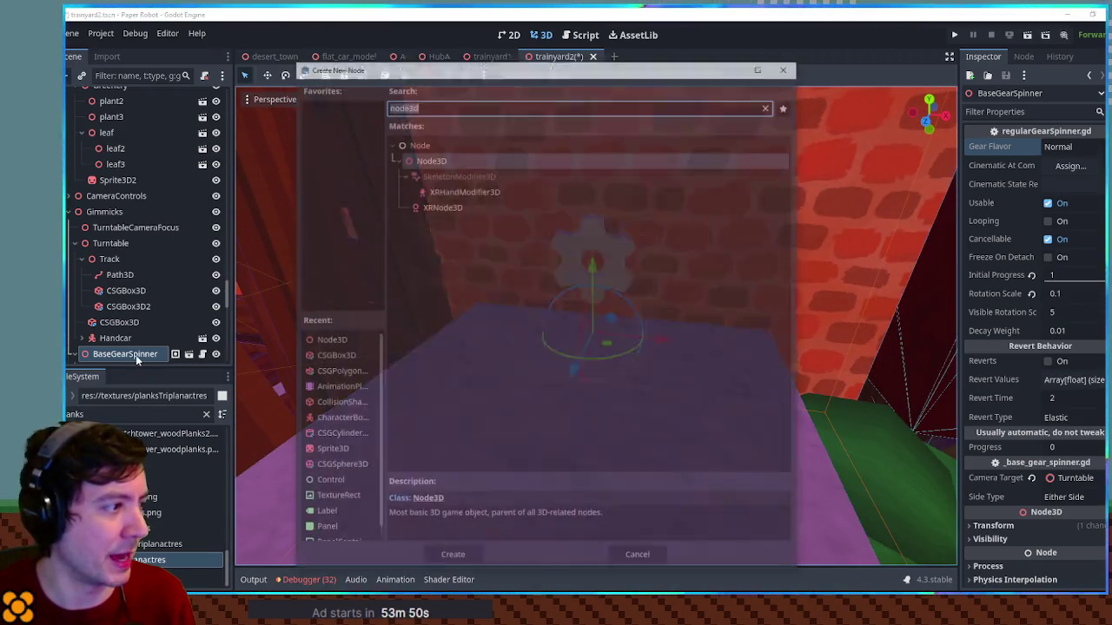
Create a CSGBox3D under BaseGearSpinner and size it into a 0.879 × 1.445 × 0.443 m plate
type("csgbox")
key("Return")
mouse_move(487, 261)
left_mouse_down()
mouse_move(580, 263)
mouse_move(591, 197)
left_mouse_up()
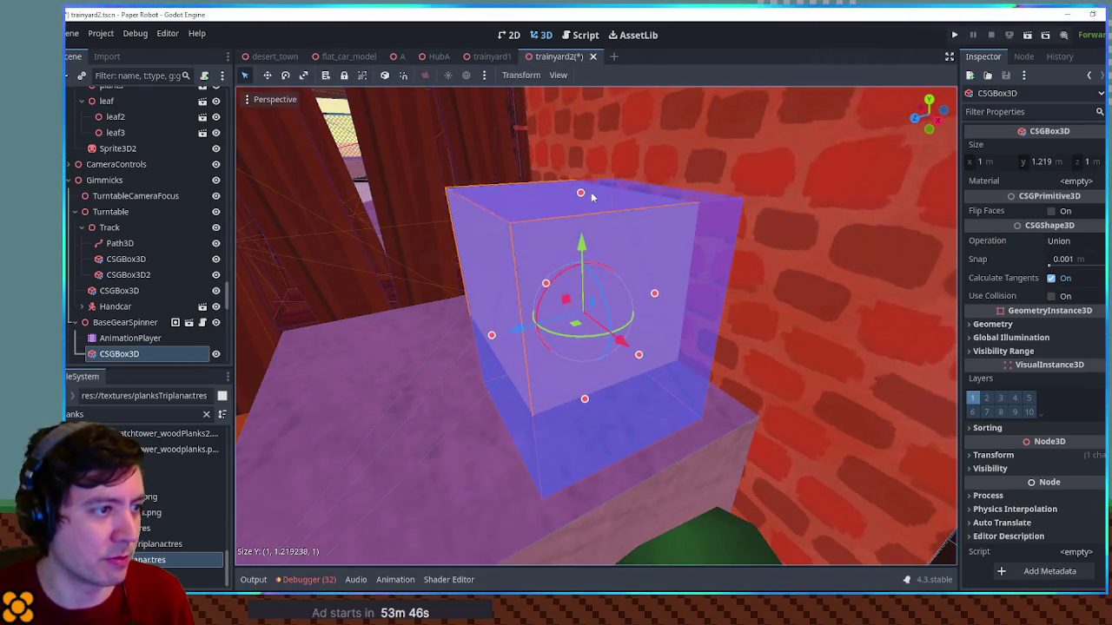
mouse_move(499, 276)
left_mouse_down()
mouse_move(556, 315)
mouse_move(660, 333)
left_mouse_up()
Apply the rust3.tres material to the new box plate
mouse_move(623, 300)
left_mouse_down()
mouse_move(730, 303)
mouse_move(695, 299)
mouse_move(642, 246)
mouse_move(606, 252)
left_mouse_up()
mouse_move(584, 295)
left_mouse_down()
mouse_move(650, 296)
mouse_move(740, 268)
mouse_move(608, 228)
left_mouse_up()
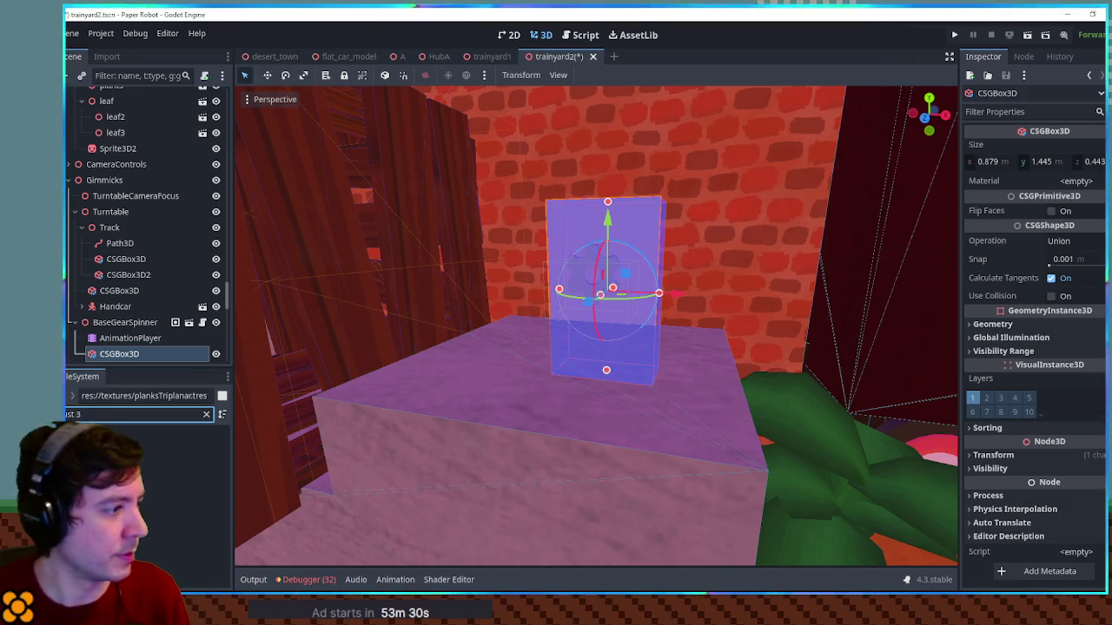
left_click_drag(1032, 214, 1092, 182)
scroll(756, 257, "down", 2)
mouse_move(753, 258)
left_mouse_down()
mouse_move(702, 255)
mouse_move(558, 287)
mouse_move(589, 270)
left_mouse_up()
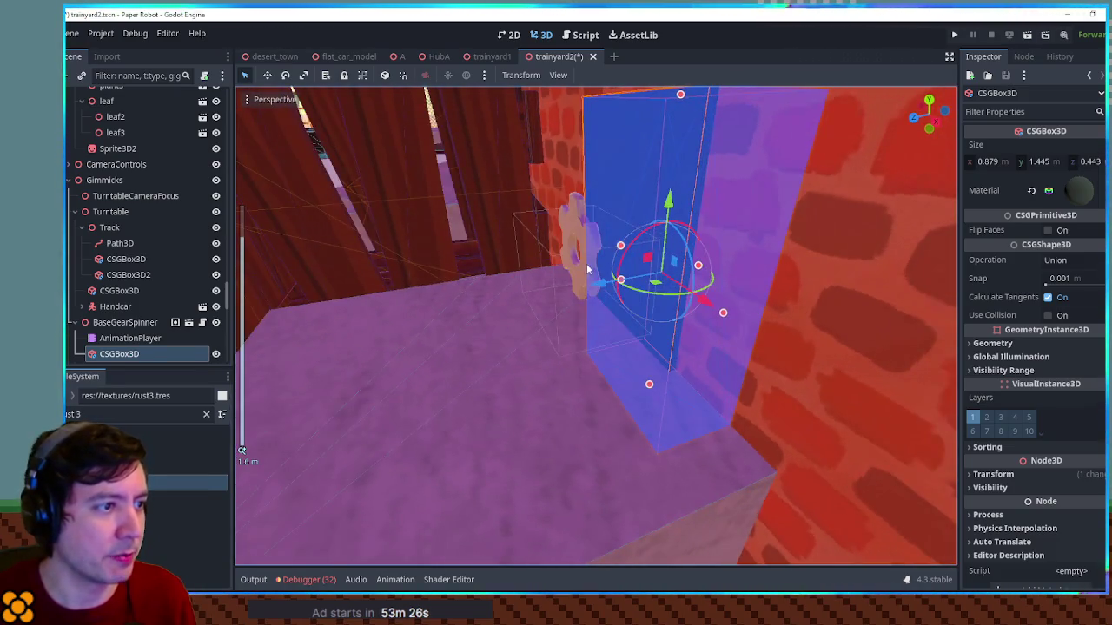
left_click(124, 324)
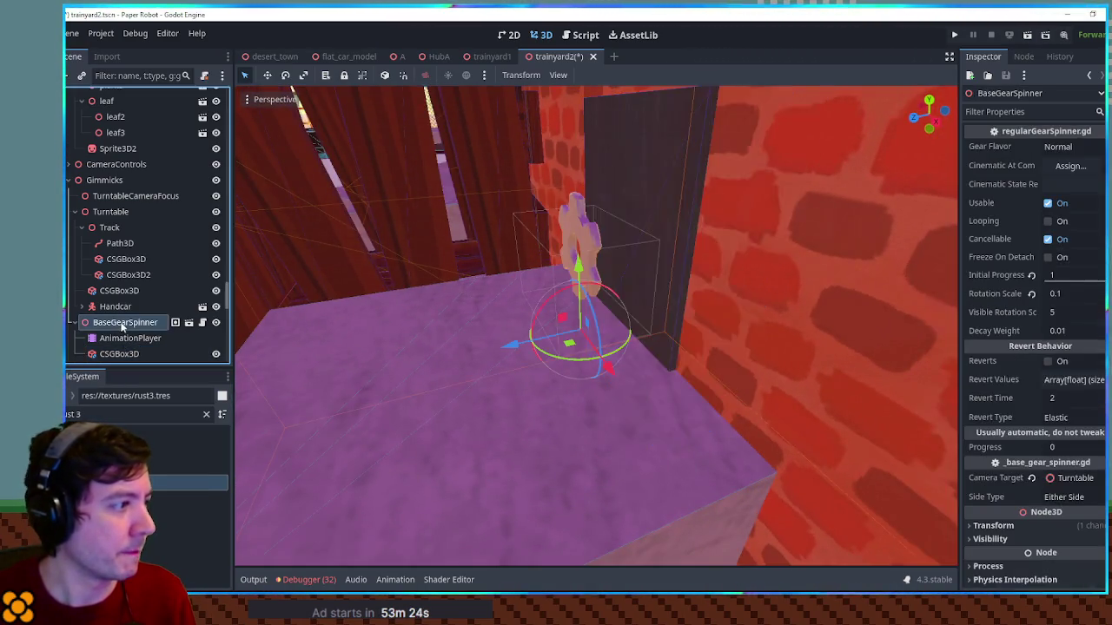
Add a CSGCylinder3D under BaseGearSpinner and tip it horizontal
key("ctrl+a")
type("csgxcy")
key("BackSpace")
key("BackSpace")
key("BackSpace")
type("cy")
key("Return")
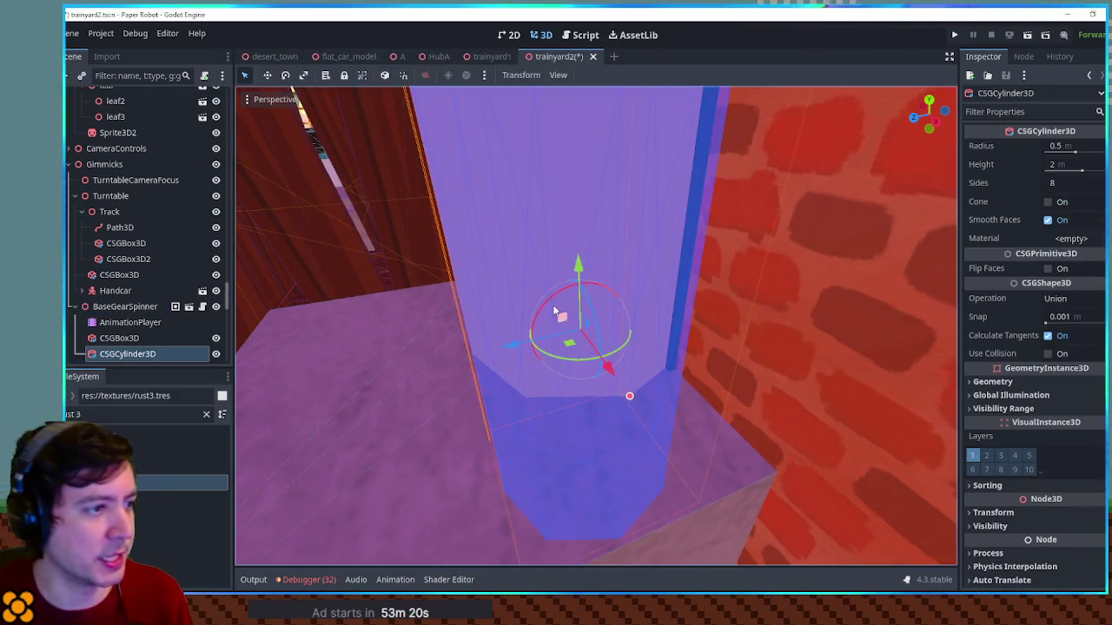
left_click_drag(535, 310, 485, 396)
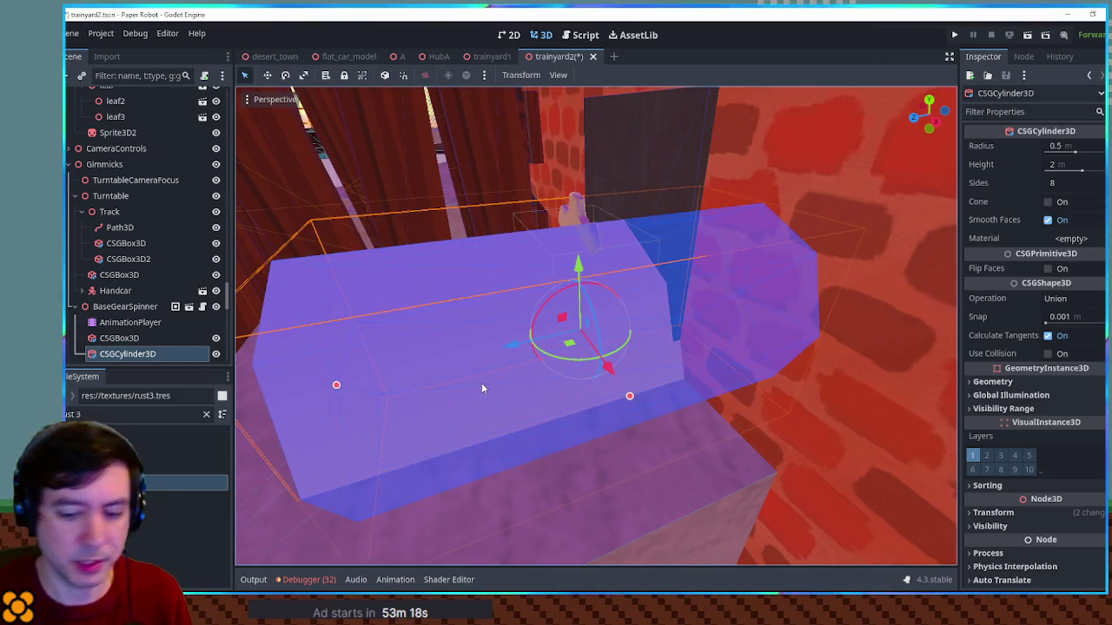
key("KP_1")
Size the cylinder to radius 0.072 m and height 0.487 m through the gear's centre
left_click_drag(699, 326, 686, 323)
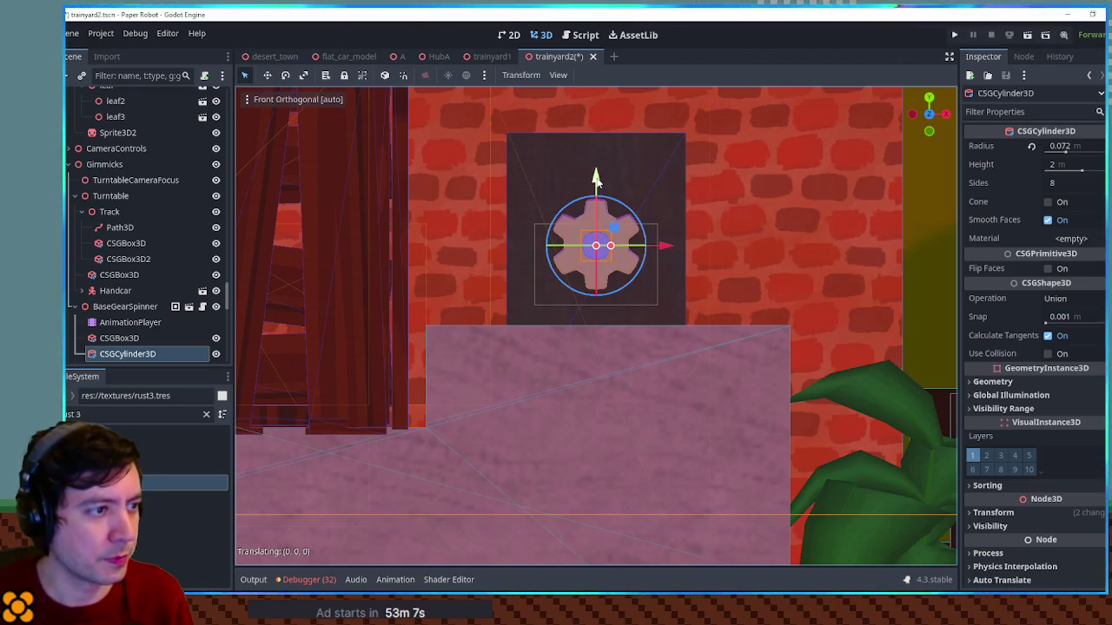
left_click_drag(679, 220, 439, 354)
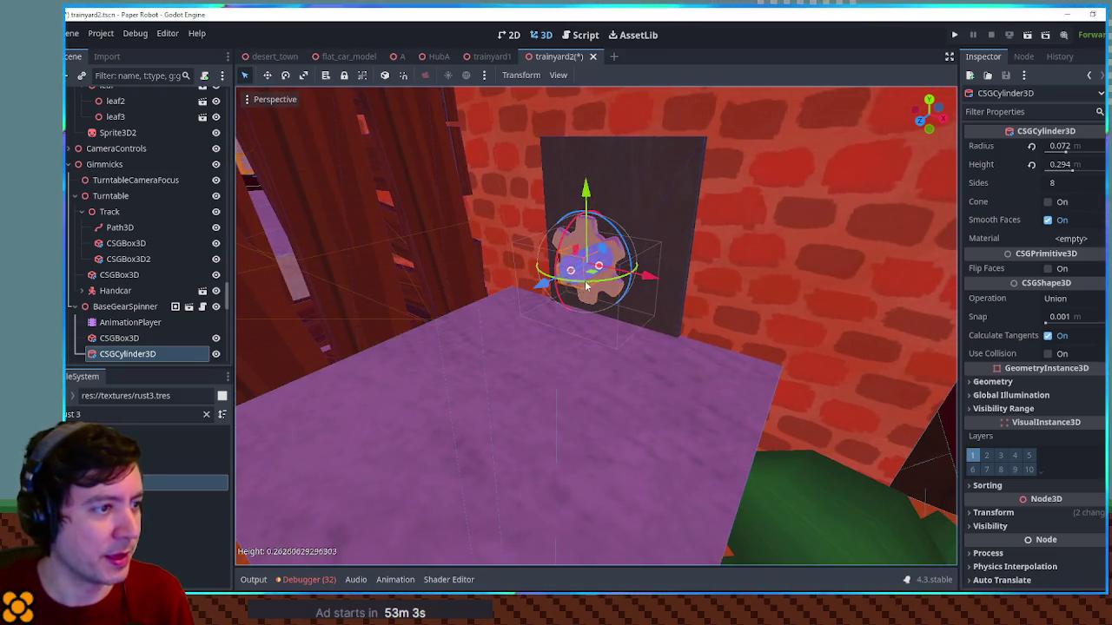
scroll(579, 287, "up", 2)
left_click_drag(579, 287, 513, 292)
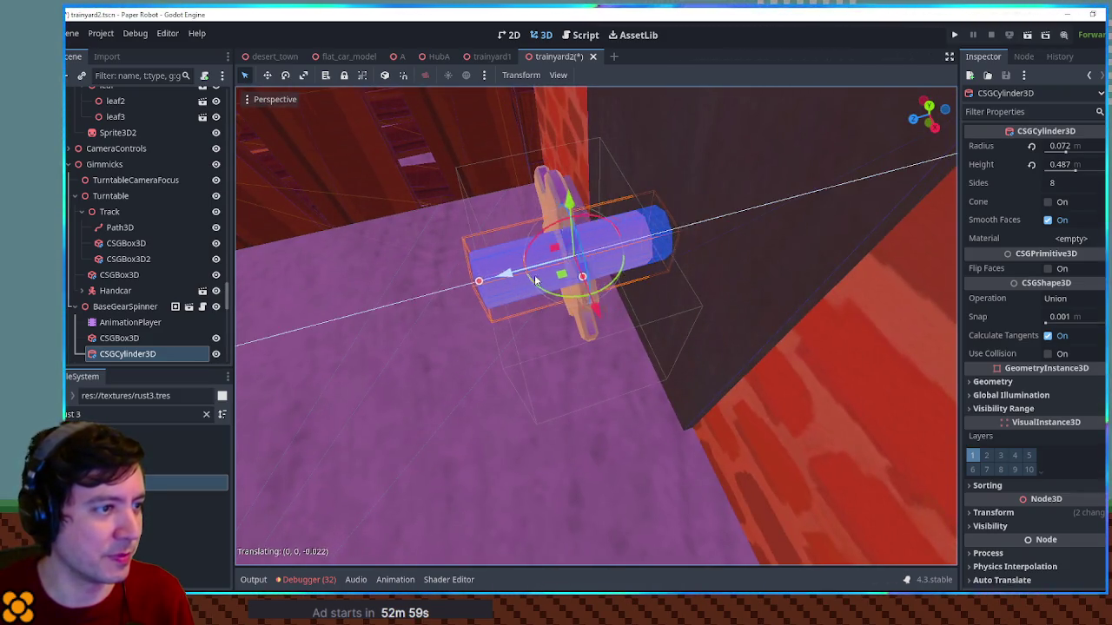
left_click_drag(582, 275, 725, 211)
scroll(586, 248, "down", 2)
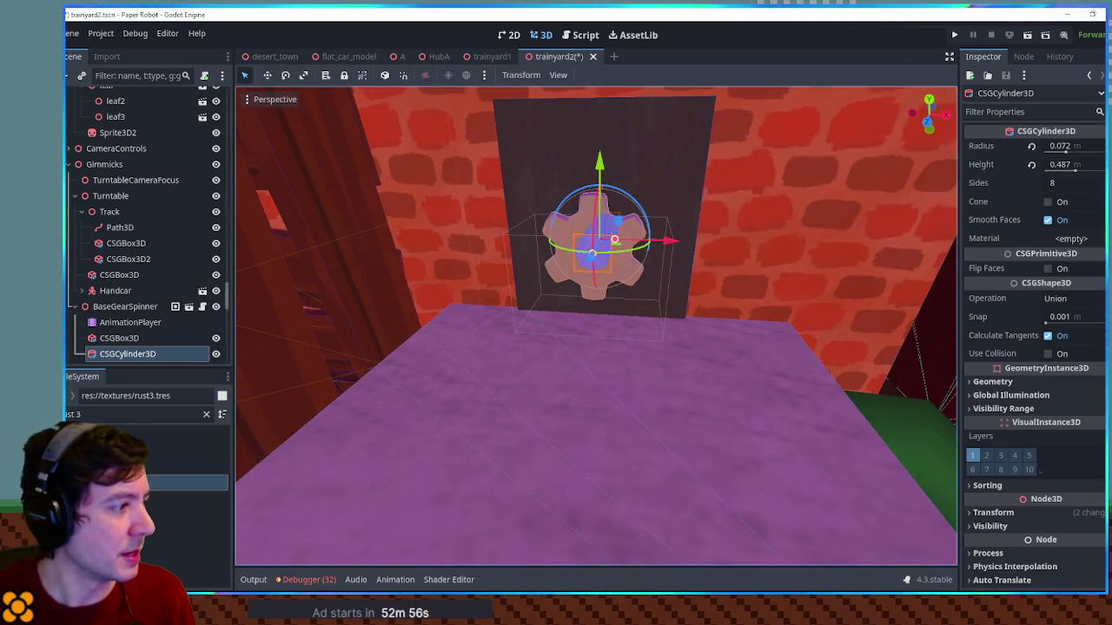
key("BackSpace")
key("BackSpace")
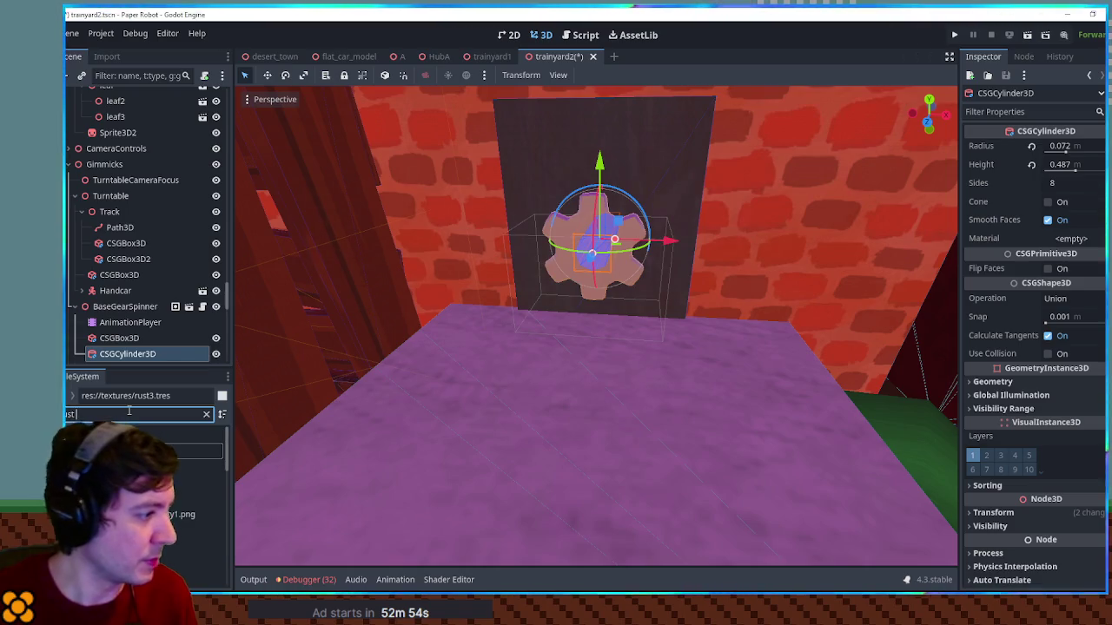
Apply the rust2 material to the axle cylinder
scroll(187, 519, "down", 3)
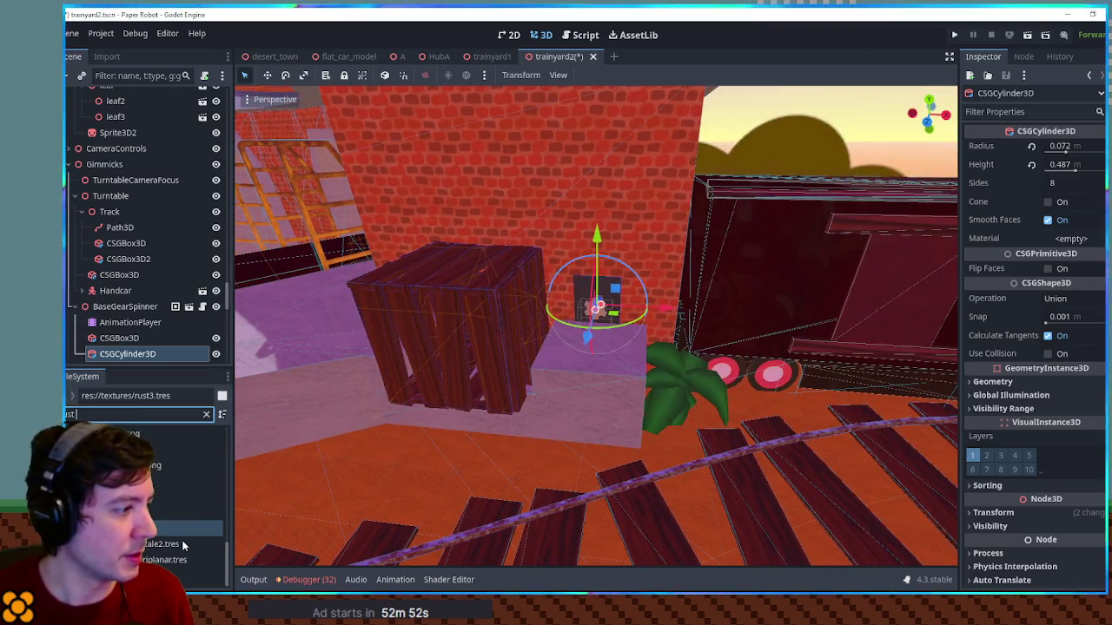
scroll(366, 488, "up", 5)
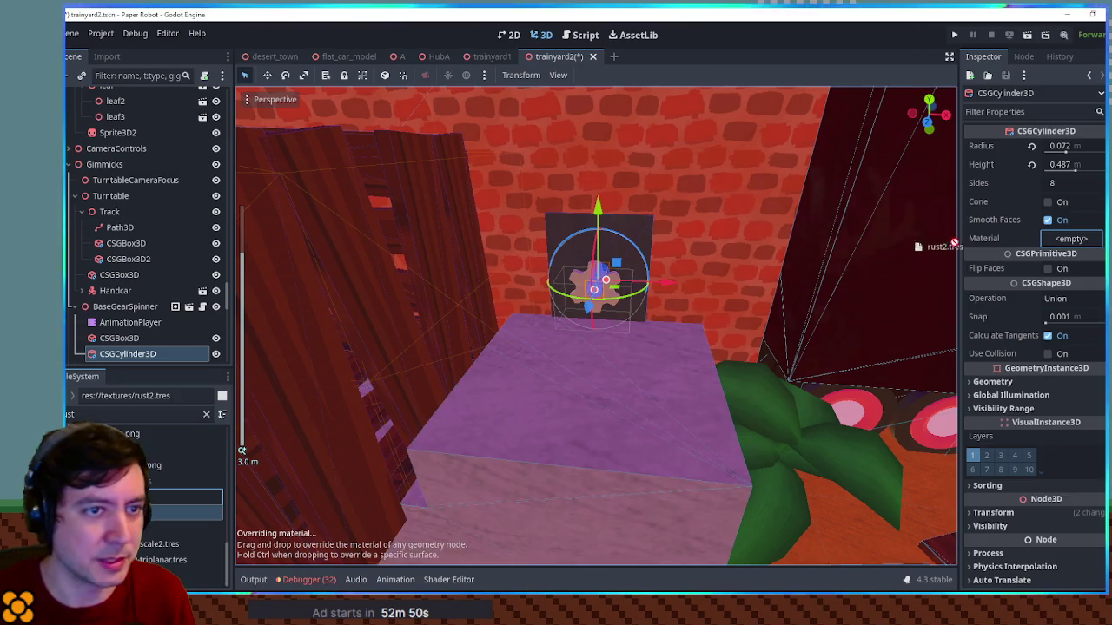
left_click_drag(1086, 249, 1086, 249)
scroll(675, 284, "up", 5)
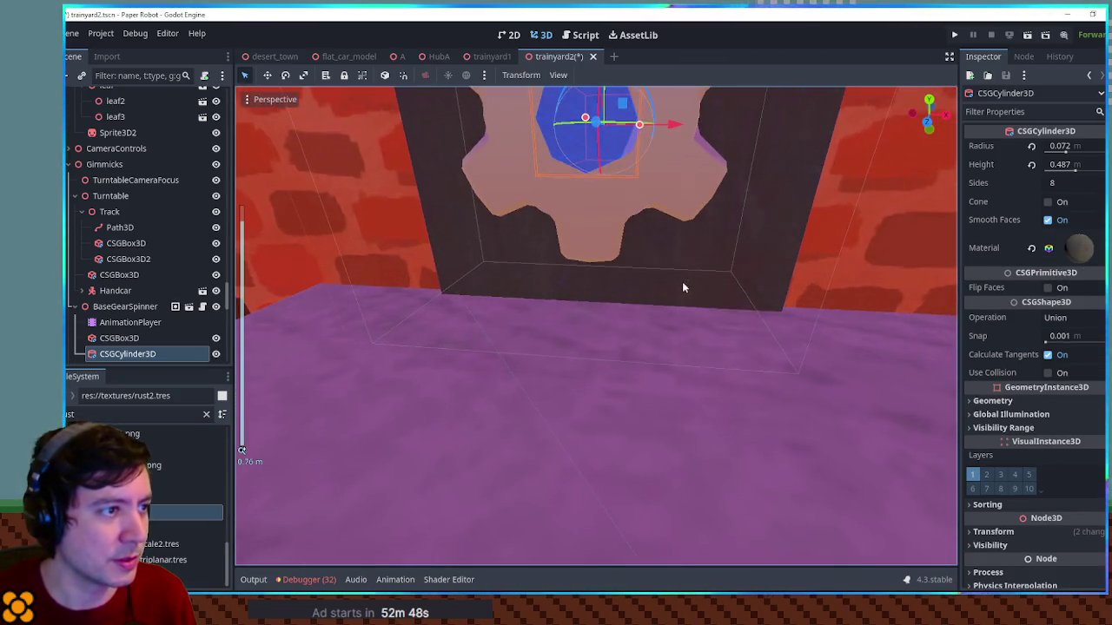
Give the CSGBox3D4 platform box the shingles-brown.tres material
left_click(835, 468)
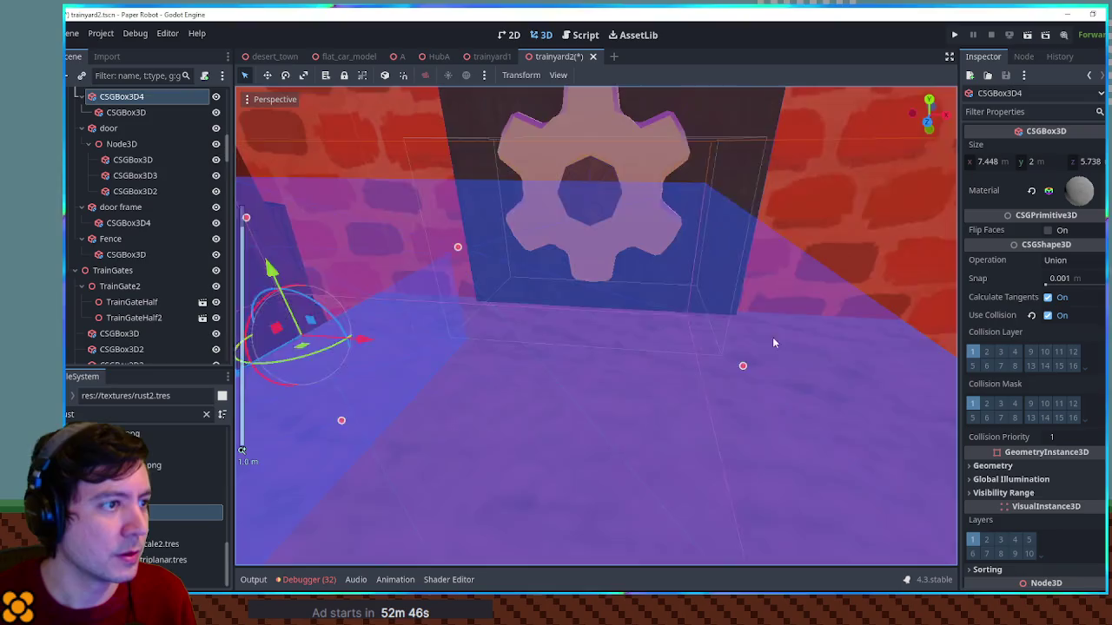
scroll(808, 308, "down", 2)
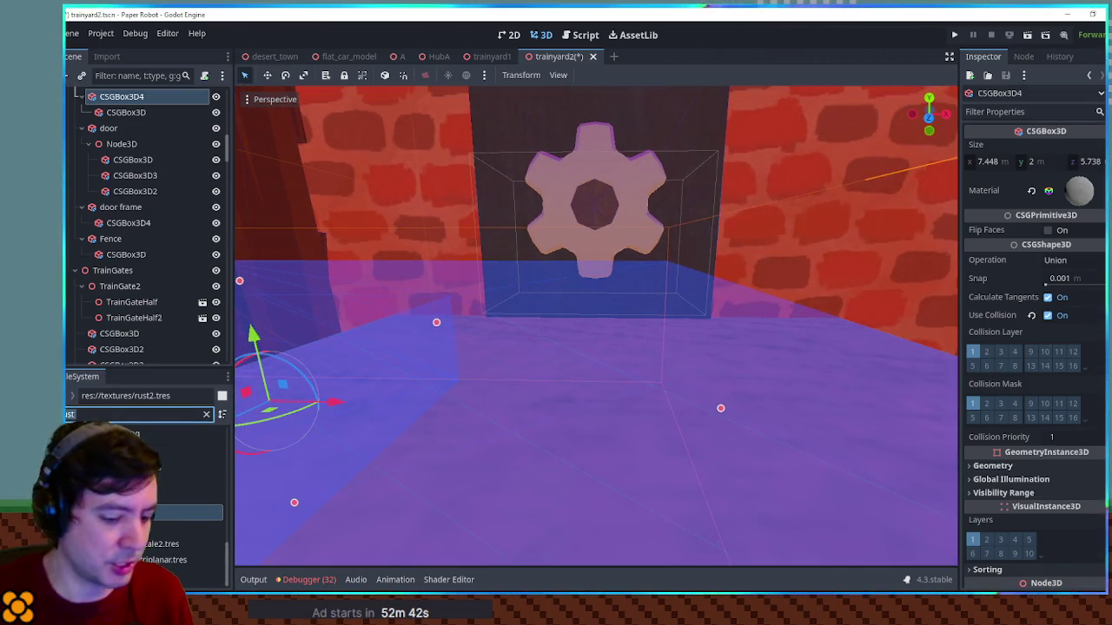
type("ing")
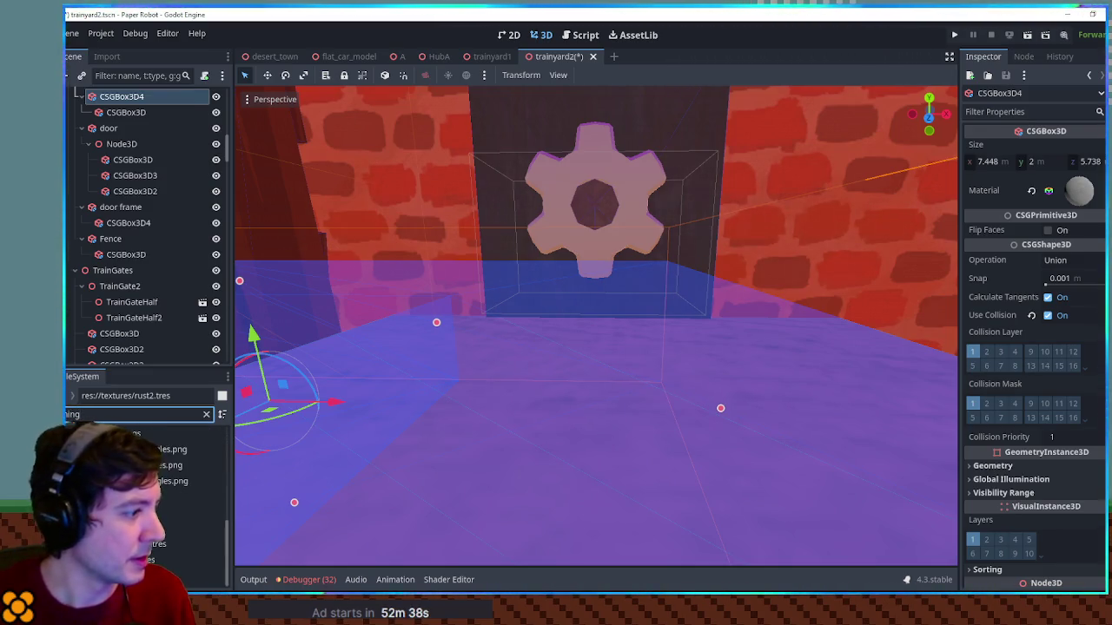
left_click_drag(1034, 202, 1042, 196)
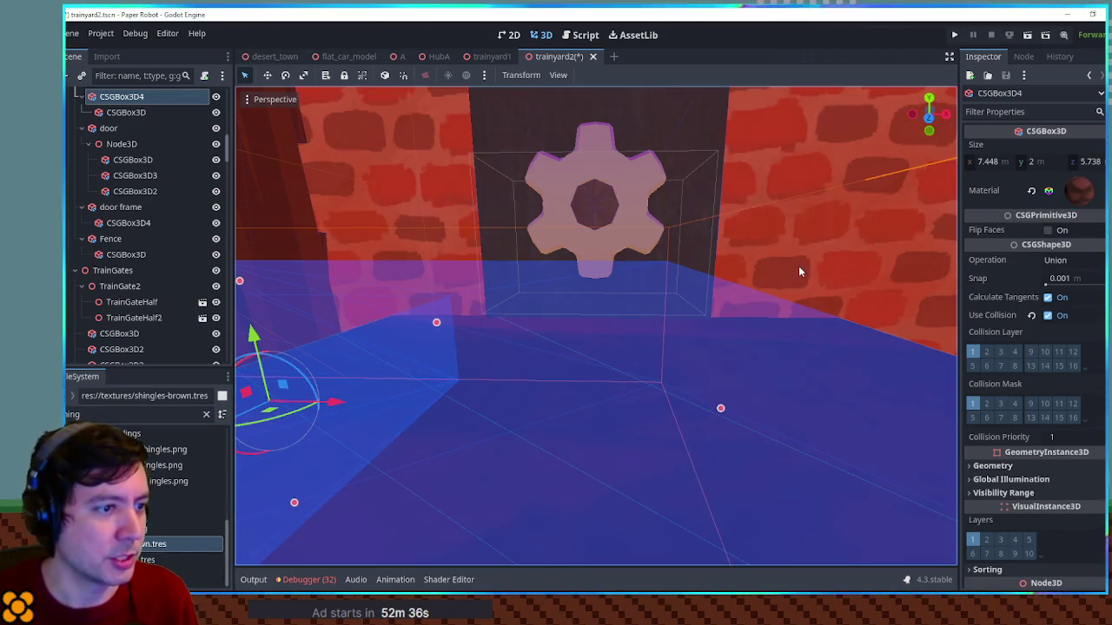
left_click(594, 201)
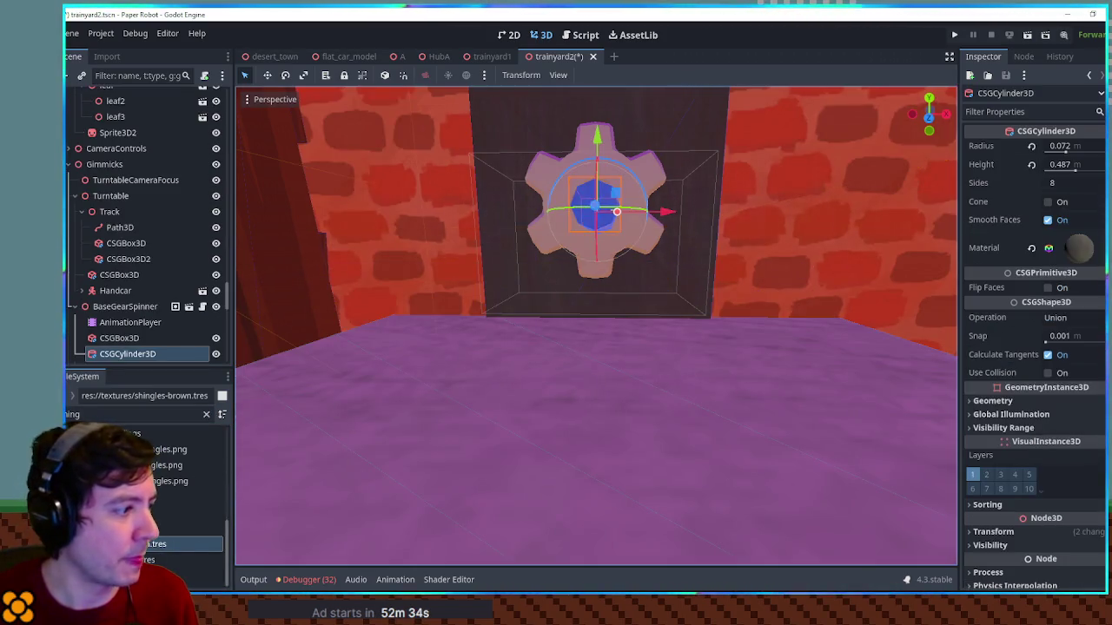
left_click(806, 296)
scroll(750, 382, "down", 3)
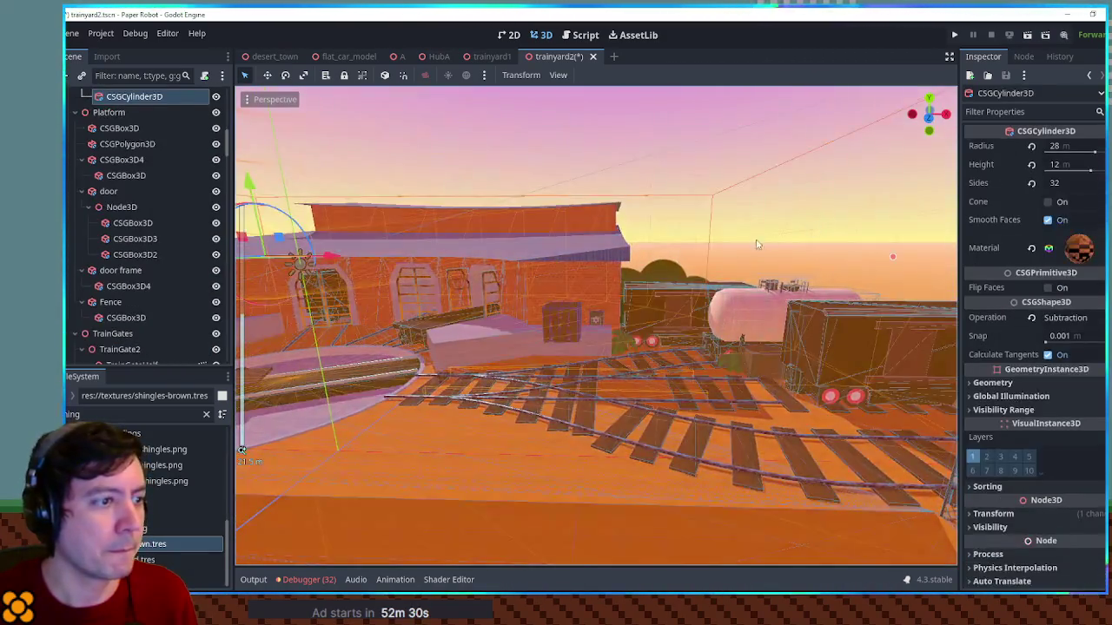
scroll(782, 261, "down", 5)
left_click(725, 269)
scroll(725, 265, "up", 8)
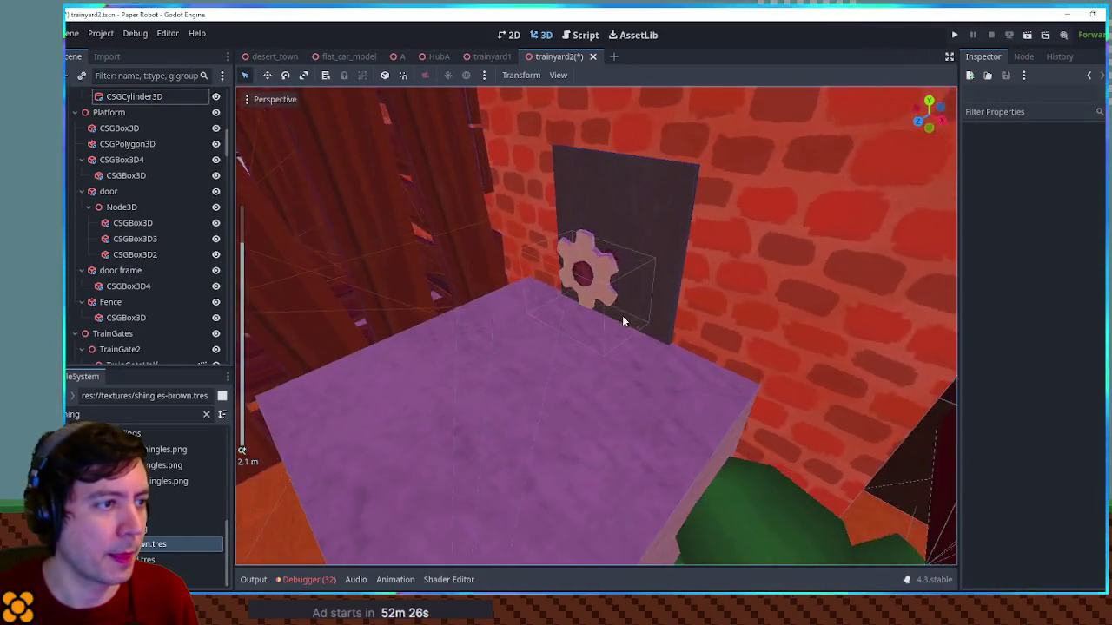
Duplicate the gear's backing box as CSGBox3D2, parent it under CSGBox3D, and set it to Subtraction
left_click(669, 251)
left_click_drag(777, 211, 678, 210)
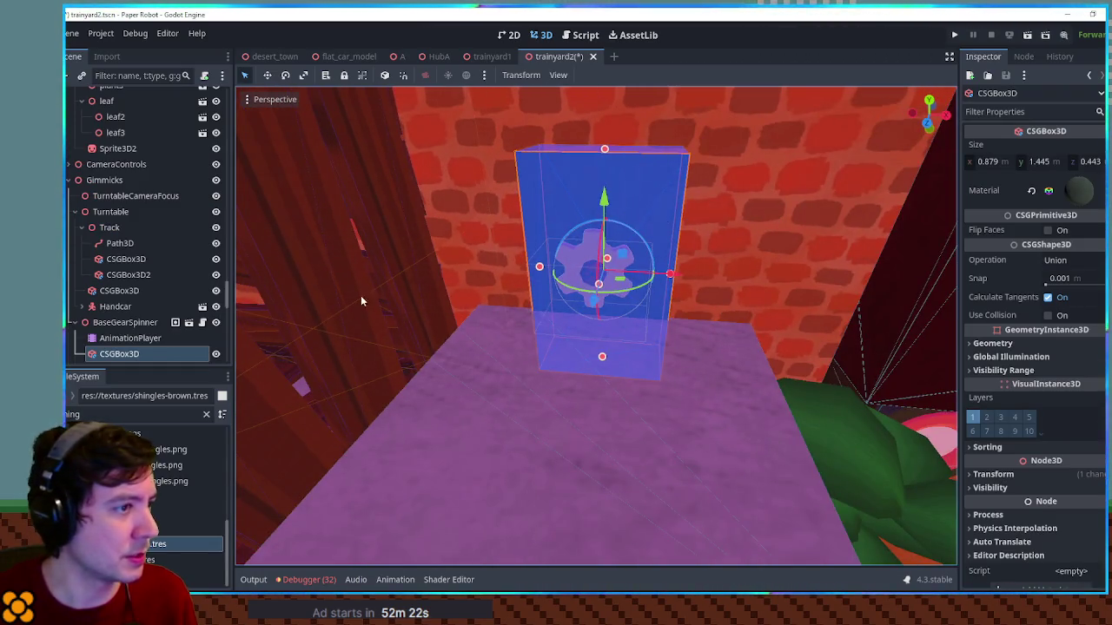
key("ctrl+d")
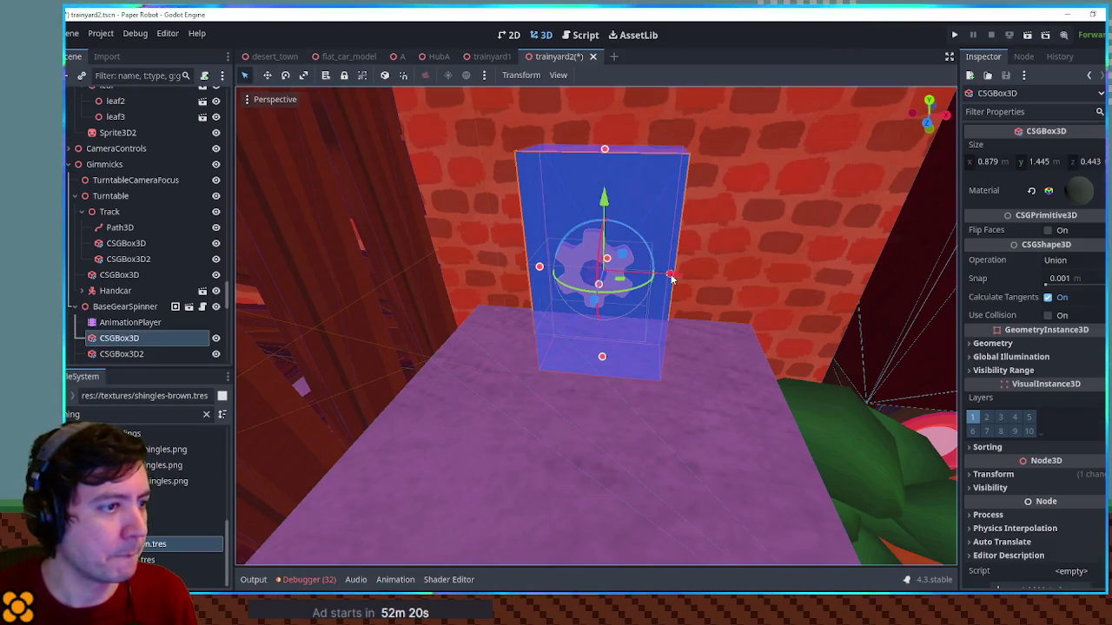
mouse_move(606, 151)
left_mouse_down()
mouse_move(662, 298)
mouse_move(588, 301)
left_mouse_up()
left_click_drag(115, 351, 122, 348)
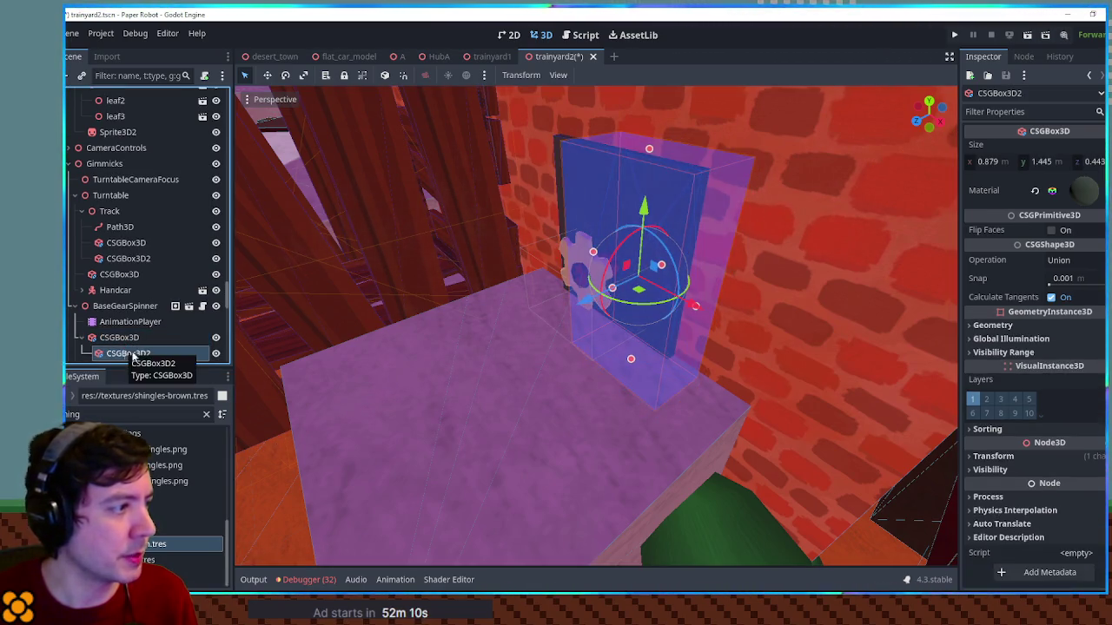
left_click(1067, 260)
left_click(1070, 314)
Apply the oxide-dark material from the FileSystem to the parent CSGBox3D
left_click(139, 414)
type("xide")
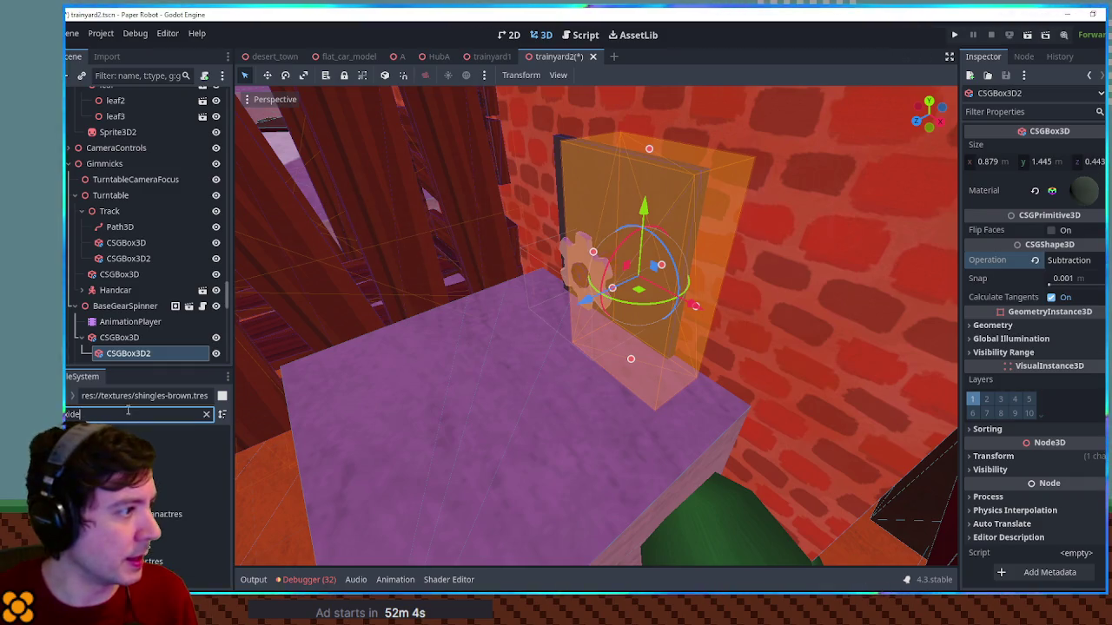
left_click(126, 339)
mouse_move(168, 514)
left_mouse_down()
mouse_move(390, 504)
mouse_move(1062, 192)
left_mouse_up()
Inspect the hollowed gear wall from several angles and save the trainyard2 scene
left_click(829, 406)
left_click(695, 462)
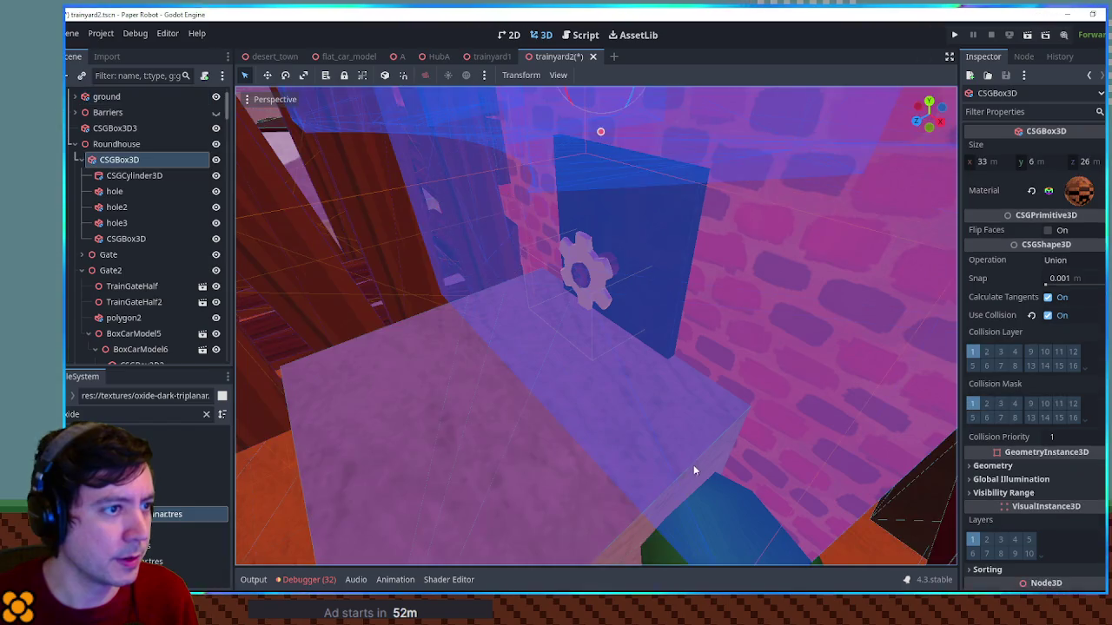
left_click(373, 490)
mouse_move(370, 492)
left_mouse_down()
mouse_move(641, 411)
mouse_move(698, 325)
mouse_move(660, 371)
mouse_move(596, 393)
mouse_move(486, 383)
left_mouse_up()
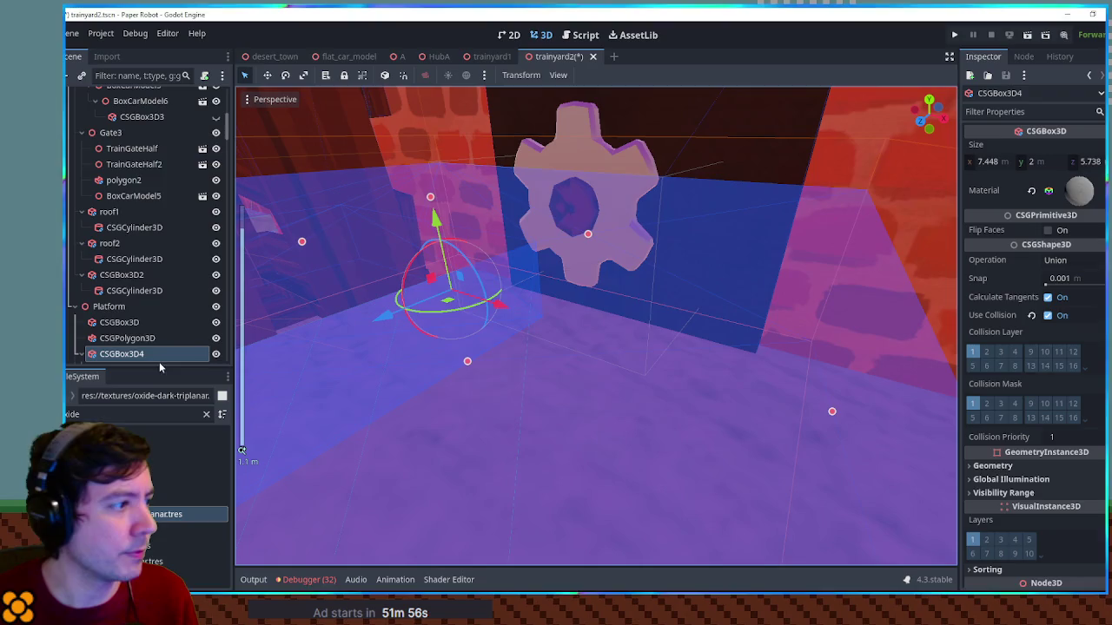
scroll(139, 351, "down", 3)
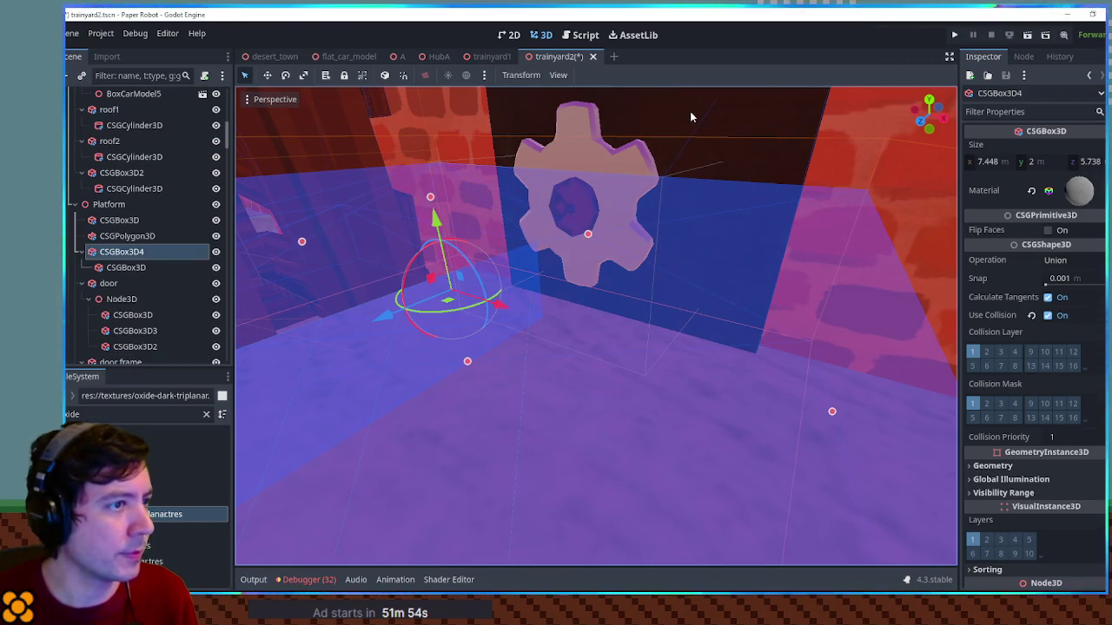
left_click(692, 116)
left_click(127, 303)
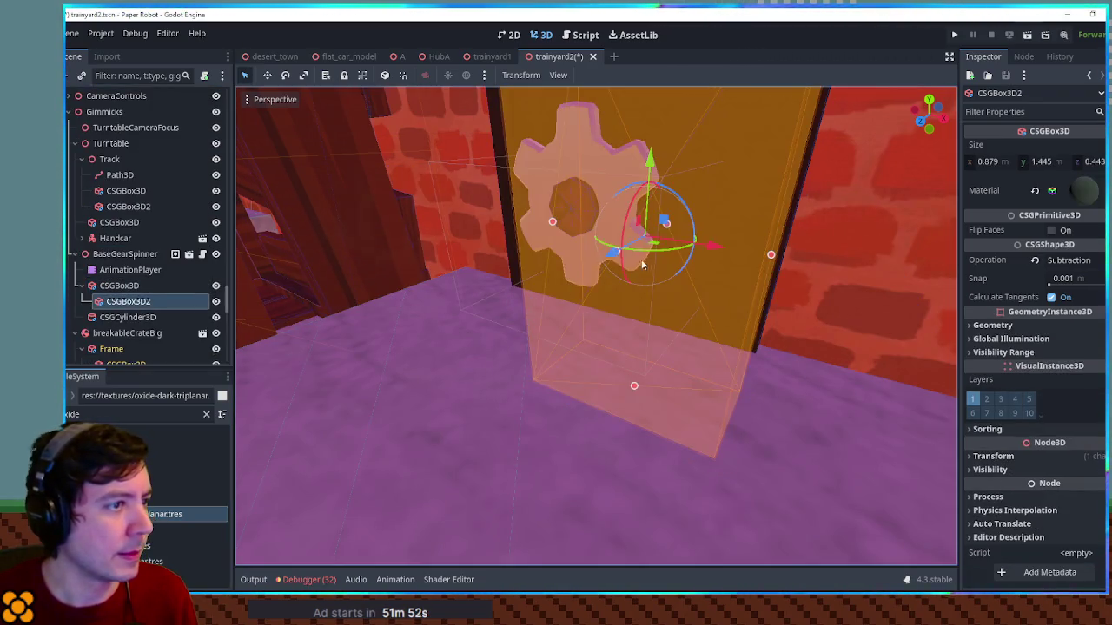
mouse_move(594, 243)
left_mouse_down()
mouse_move(615, 230)
mouse_move(619, 262)
mouse_move(472, 276)
mouse_move(431, 300)
mouse_move(612, 278)
left_mouse_up()
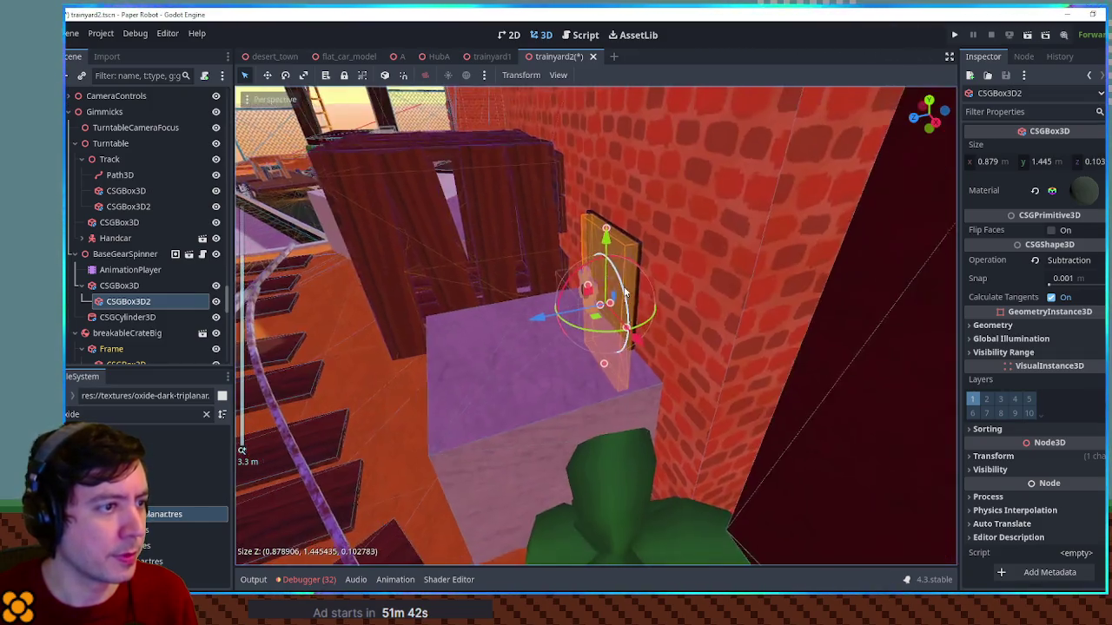
left_click(884, 200)
scroll(866, 233, "up", 4)
mouse_move(839, 242)
left_mouse_down()
mouse_move(849, 270)
mouse_move(911, 289)
mouse_move(802, 275)
left_mouse_up()
scroll(801, 275, "down", 3)
key("ctrl+s")
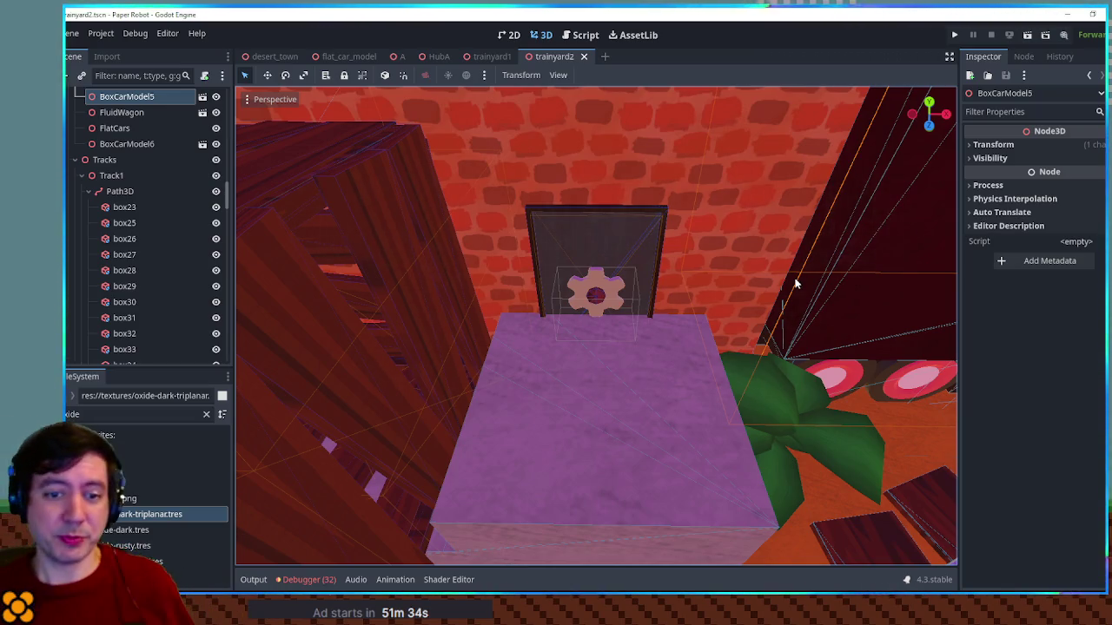
Compare the trainyard1 scene's rail yard with trainyard2, then return to trainyard2
mouse_move(817, 272)
left_mouse_down()
mouse_move(729, 286)
mouse_move(671, 279)
mouse_move(671, 300)
mouse_move(754, 282)
mouse_move(739, 287)
left_mouse_up()
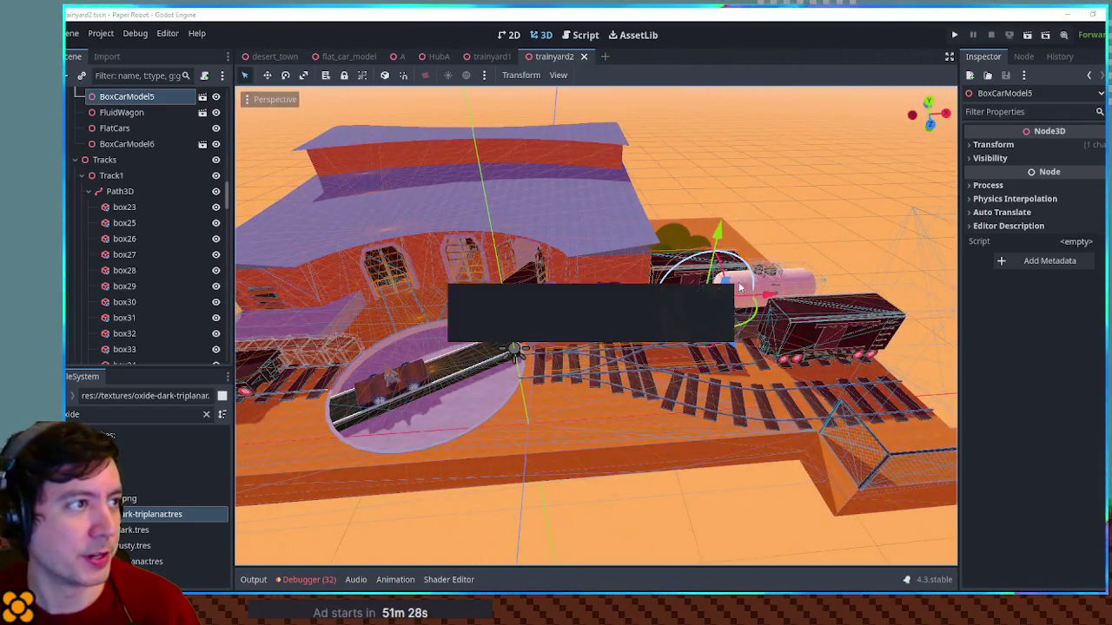
left_click(485, 56)
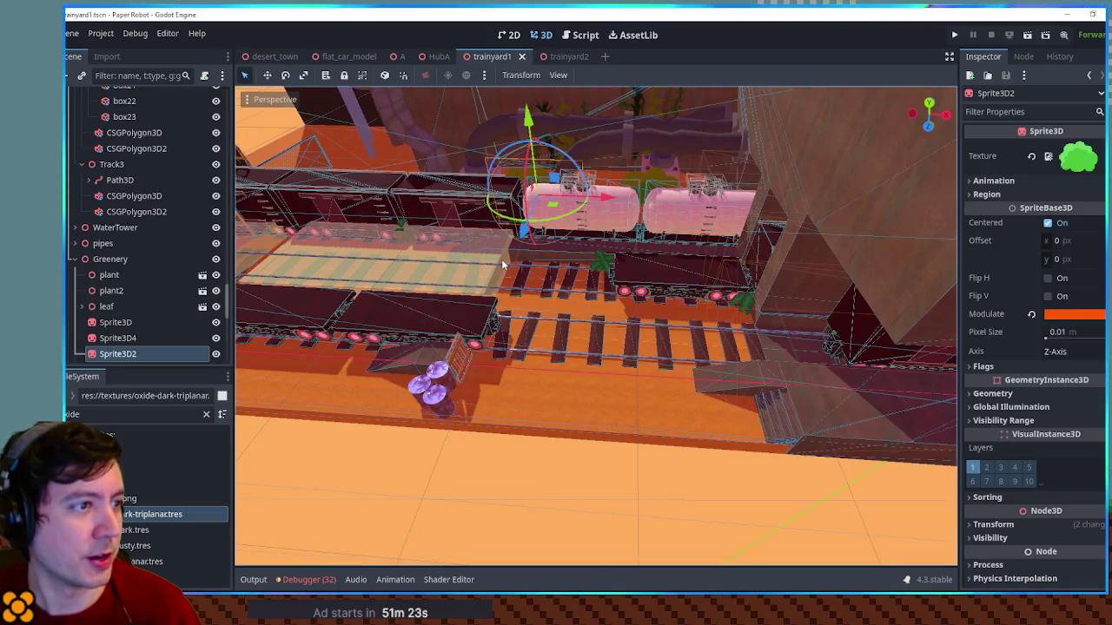
mouse_move(502, 258)
left_mouse_down()
mouse_move(770, 299)
mouse_move(745, 315)
mouse_move(509, 281)
mouse_move(570, 304)
left_mouse_up()
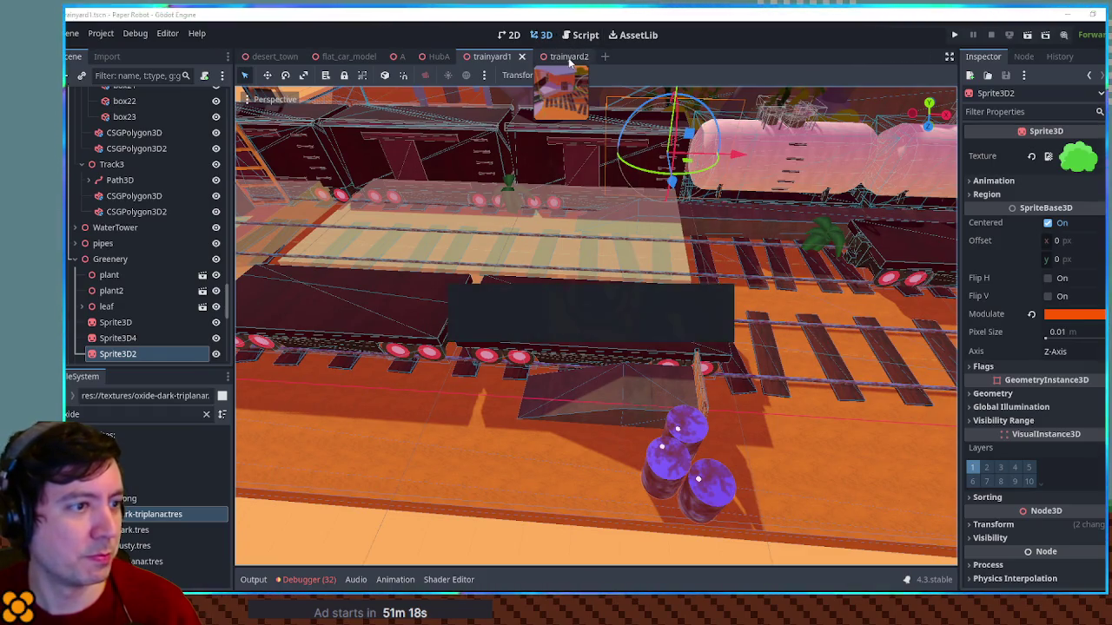
left_click(569, 58)
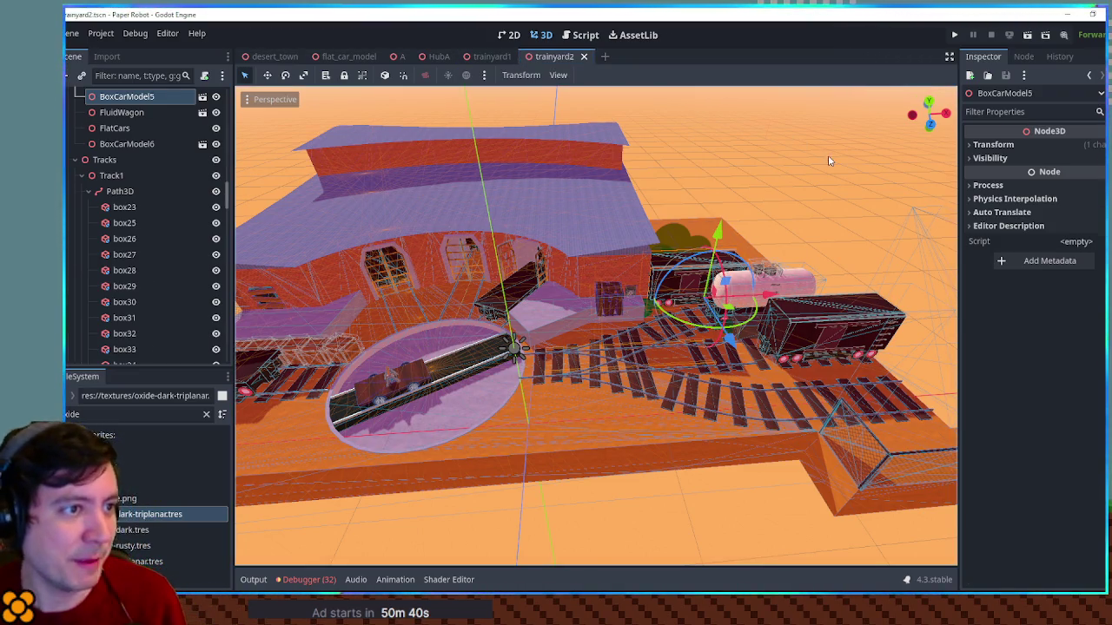
Frame the roundhouse cylinders and orbit to a side view of the platform
left_click(693, 207)
key("f")
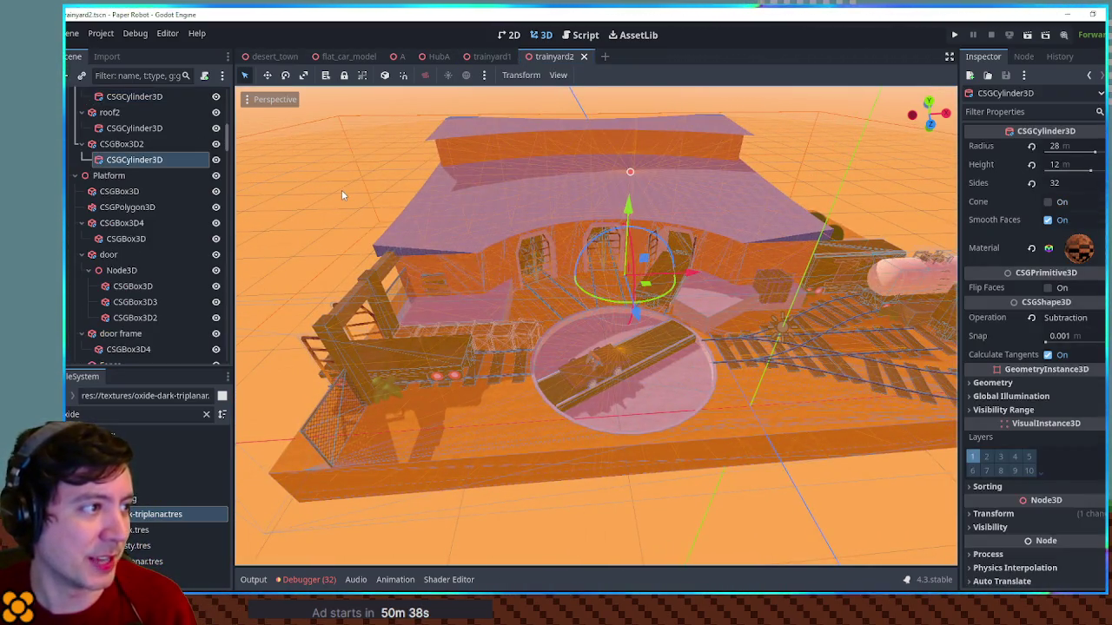
left_click(640, 186)
key("f")
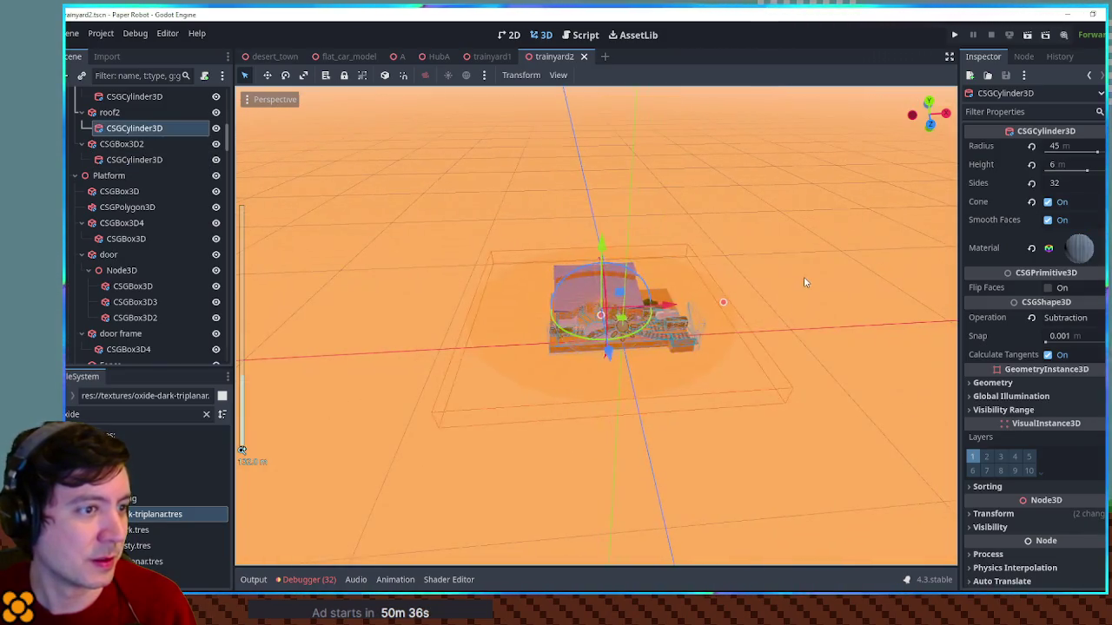
left_click(588, 321)
scroll(586, 311, "up", 6)
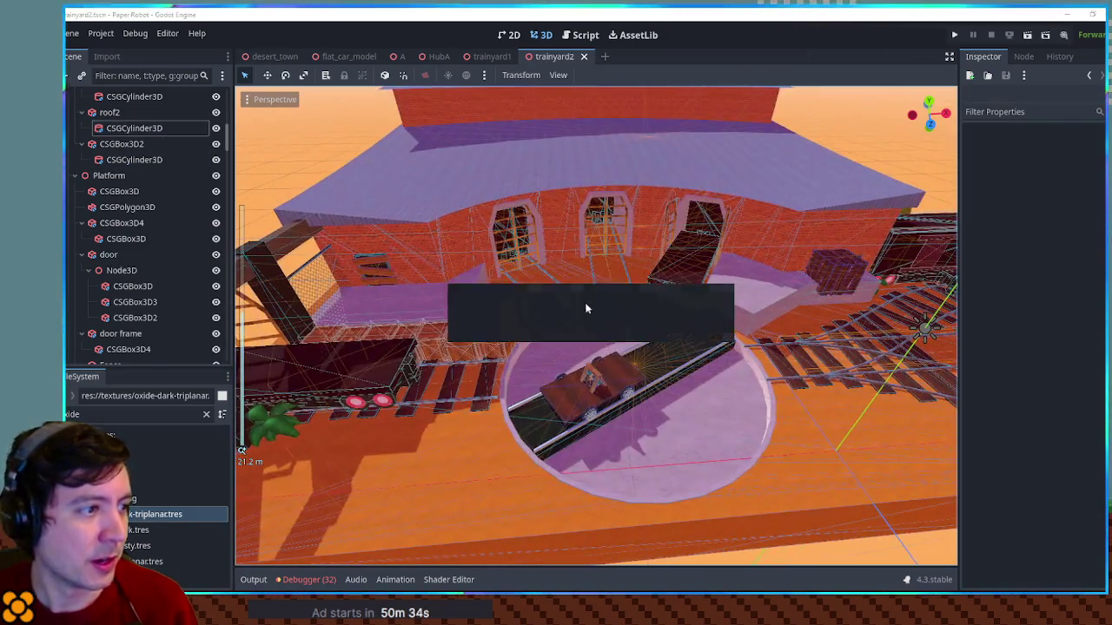
mouse_move(586, 308)
left_mouse_down()
mouse_move(743, 275)
mouse_move(725, 277)
left_mouse_up()
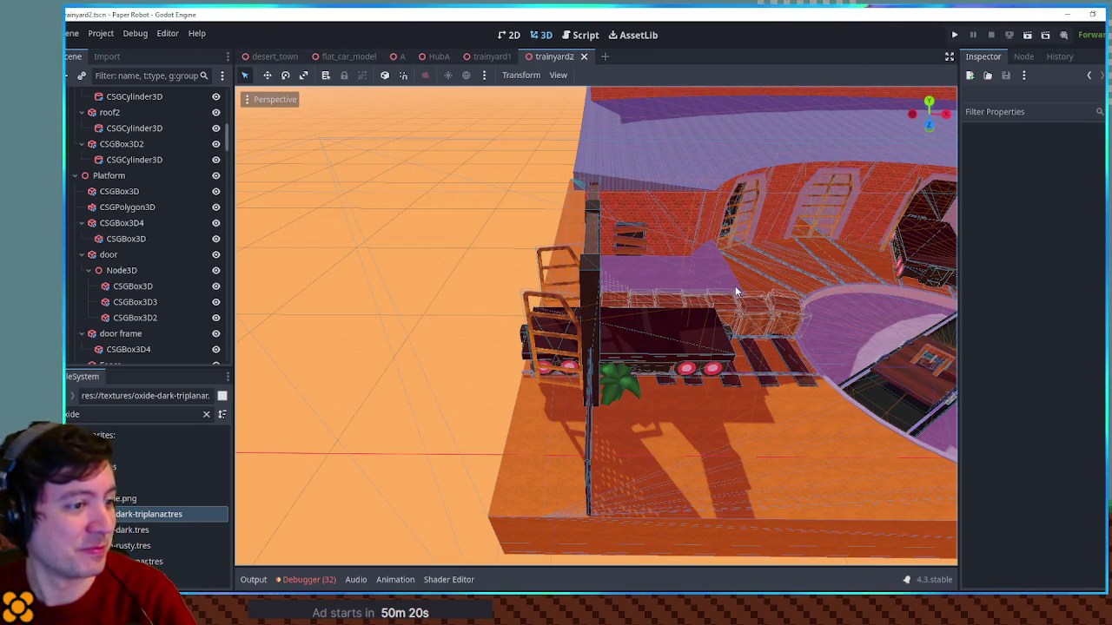
mouse_move(745, 304)
left_mouse_down()
mouse_move(535, 306)
mouse_move(803, 303)
mouse_move(785, 189)
mouse_move(909, 317)
mouse_move(674, 284)
mouse_move(889, 330)
mouse_move(590, 328)
mouse_move(685, 401)
mouse_move(728, 348)
mouse_move(666, 358)
mouse_move(754, 376)
mouse_move(743, 371)
left_mouse_up()
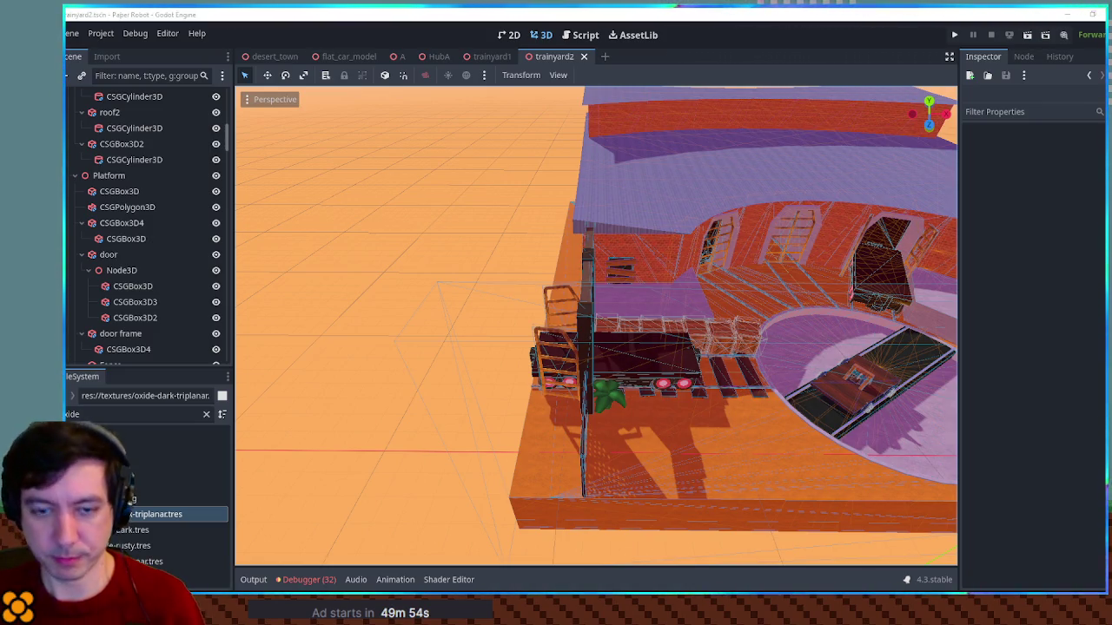
Filter the FileSystem for 'expa' and open hexExpanse.tscn
left_click(559, 215)
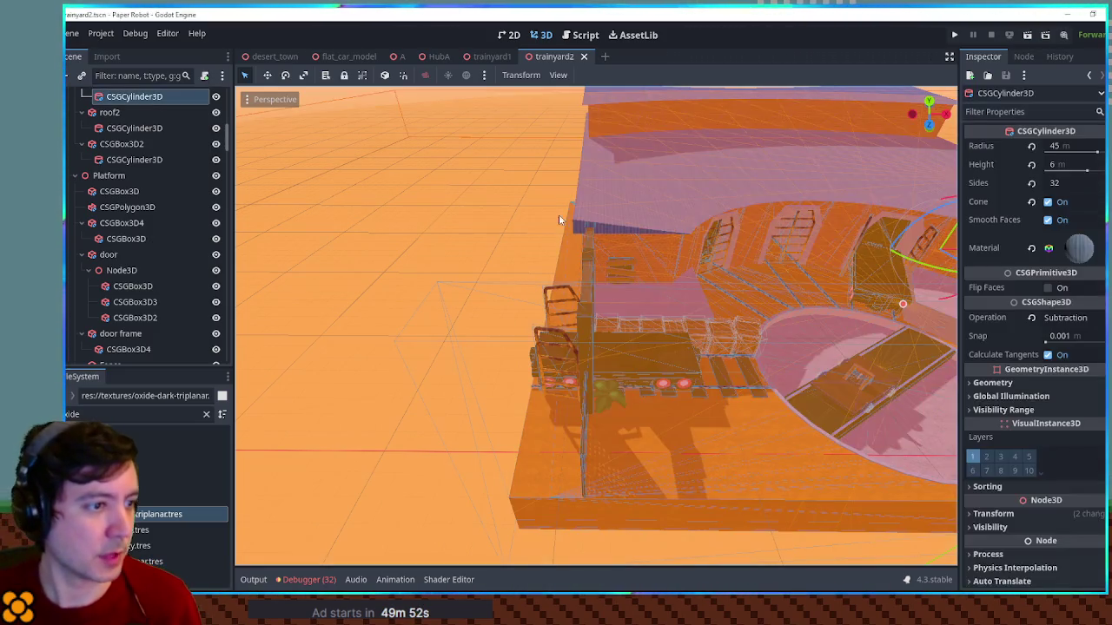
left_click(139, 414)
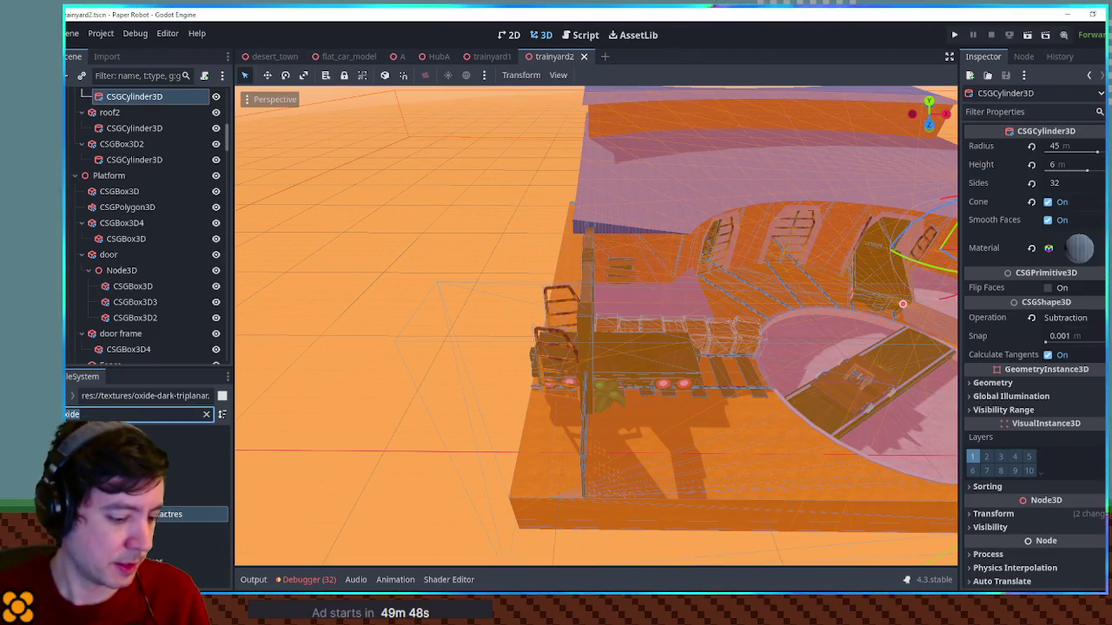
type("expa")
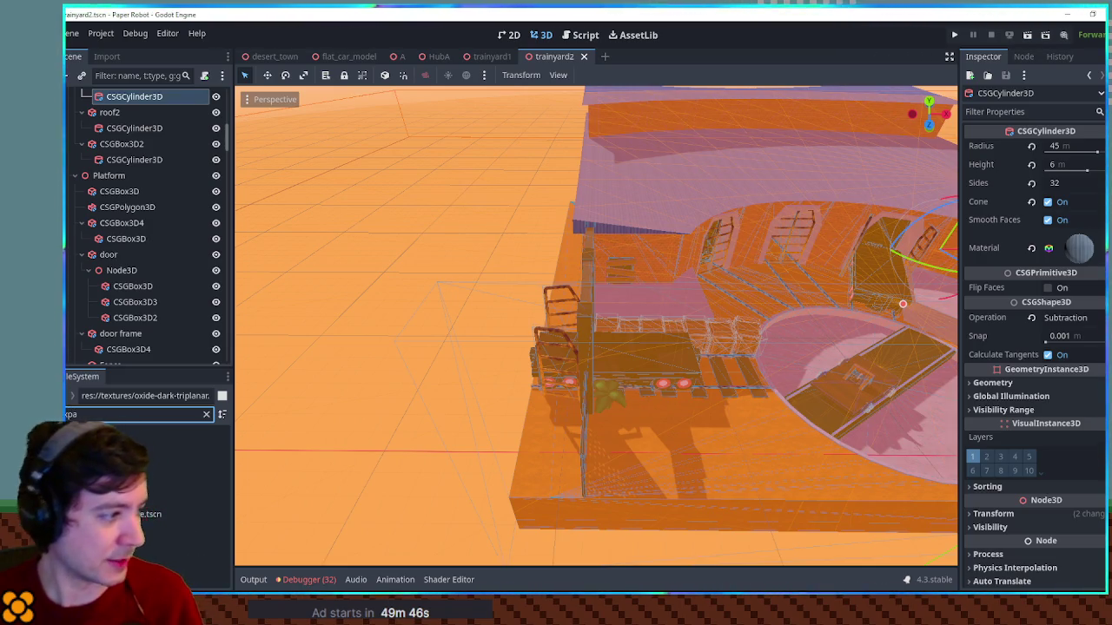
left_click(147, 514)
double_click(178, 520)
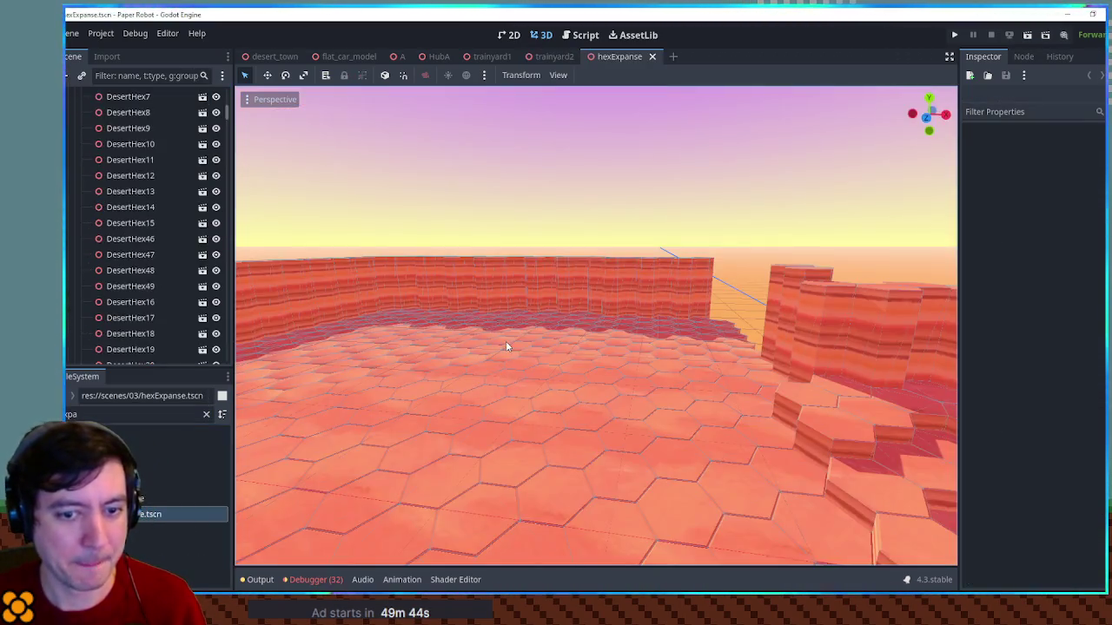
Zoom over the hex canyon and select the CanyonBridge instance spanning it
mouse_move(641, 310)
left_mouse_down()
mouse_move(575, 332)
mouse_move(576, 378)
left_mouse_up()
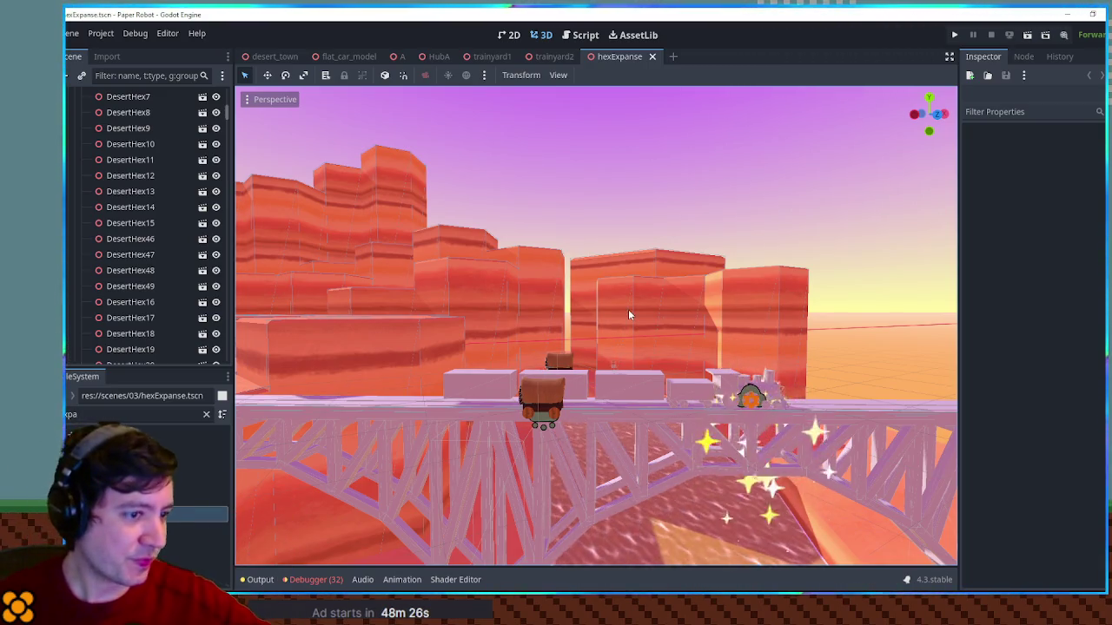
scroll(628, 309, "up", 5)
scroll(677, 314, "up", 5)
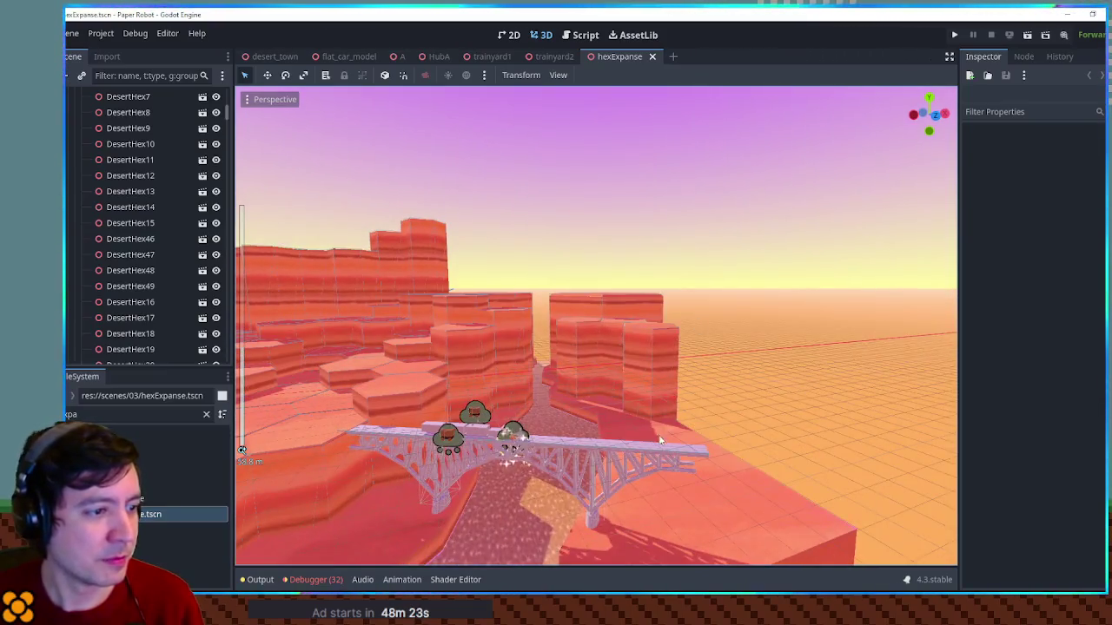
left_click(654, 448)
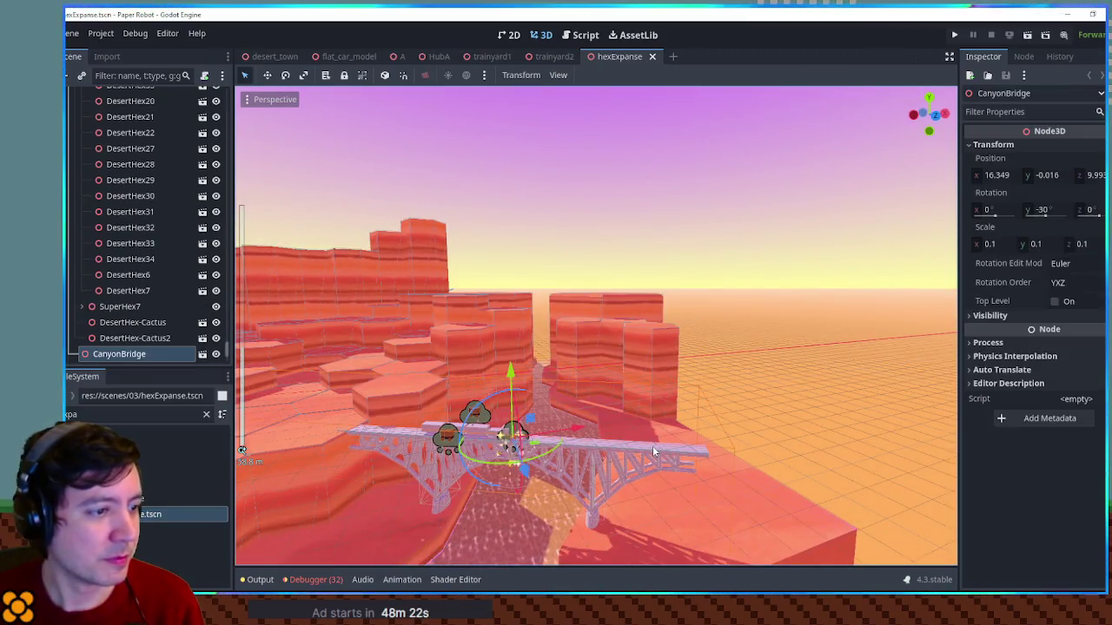
Open the CanyonBridge instance as its own scene and look over the bridge and placeholder train
left_click(204, 354)
scroll(638, 304, "down", 5)
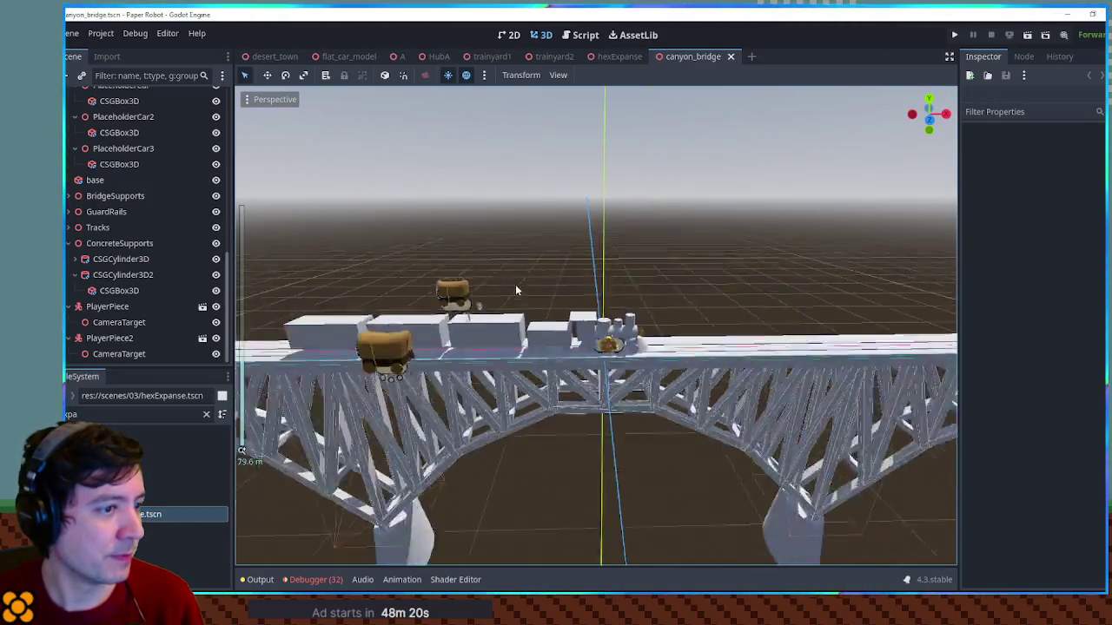
scroll(644, 369, "up", 3)
mouse_move(646, 374)
left_mouse_down()
mouse_move(653, 282)
mouse_move(559, 271)
mouse_move(596, 263)
mouse_move(513, 261)
mouse_move(826, 319)
mouse_move(794, 284)
mouse_move(629, 301)
mouse_move(642, 123)
left_mouse_up()
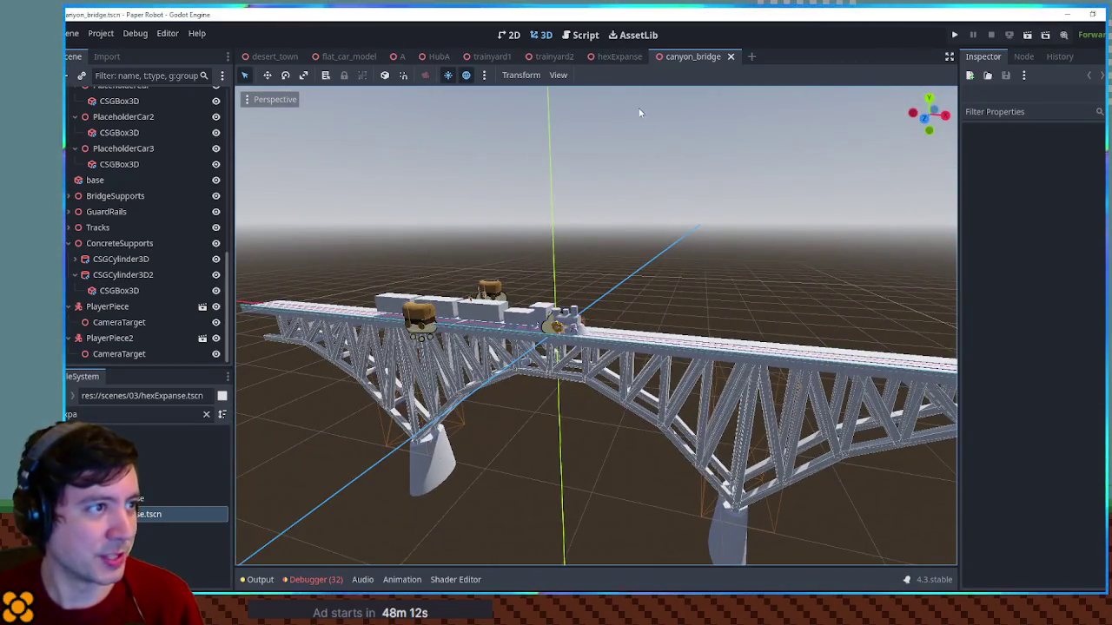
mouse_move(512, 312)
left_mouse_down()
mouse_move(499, 308)
mouse_move(572, 295)
mouse_move(725, 301)
mouse_move(747, 284)
mouse_move(526, 375)
mouse_move(622, 333)
mouse_move(517, 290)
mouse_move(409, 290)
mouse_move(605, 303)
mouse_move(655, 292)
mouse_move(382, 284)
mouse_move(926, 268)
mouse_move(582, 319)
mouse_move(781, 312)
mouse_move(476, 319)
mouse_move(638, 306)
mouse_move(656, 322)
left_mouse_up()
scroll(655, 292, "up", 5)
scroll(655, 321, "down", 3)
scroll(698, 332, "up", 5)
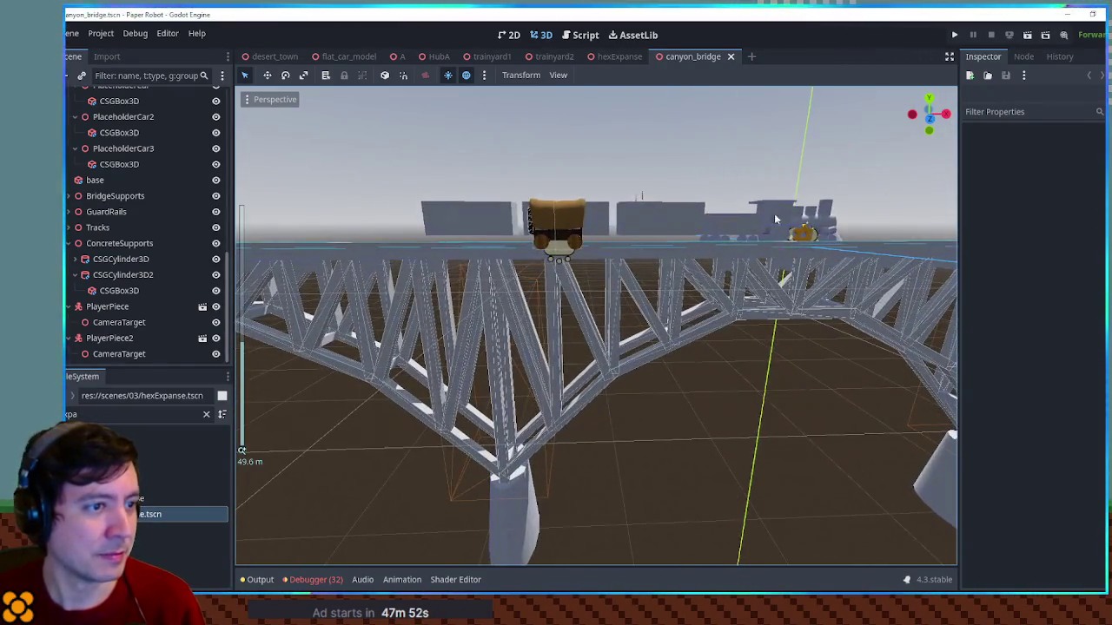
left_click(793, 208)
left_click_drag(790, 224, 817, 268)
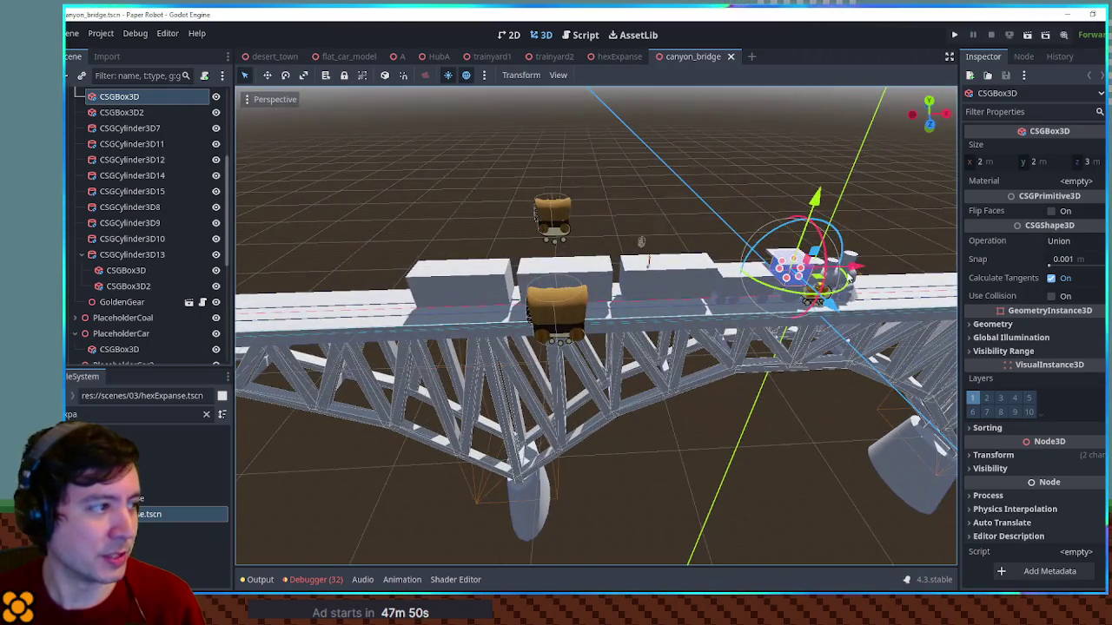
scroll(87, 172, "up", 5)
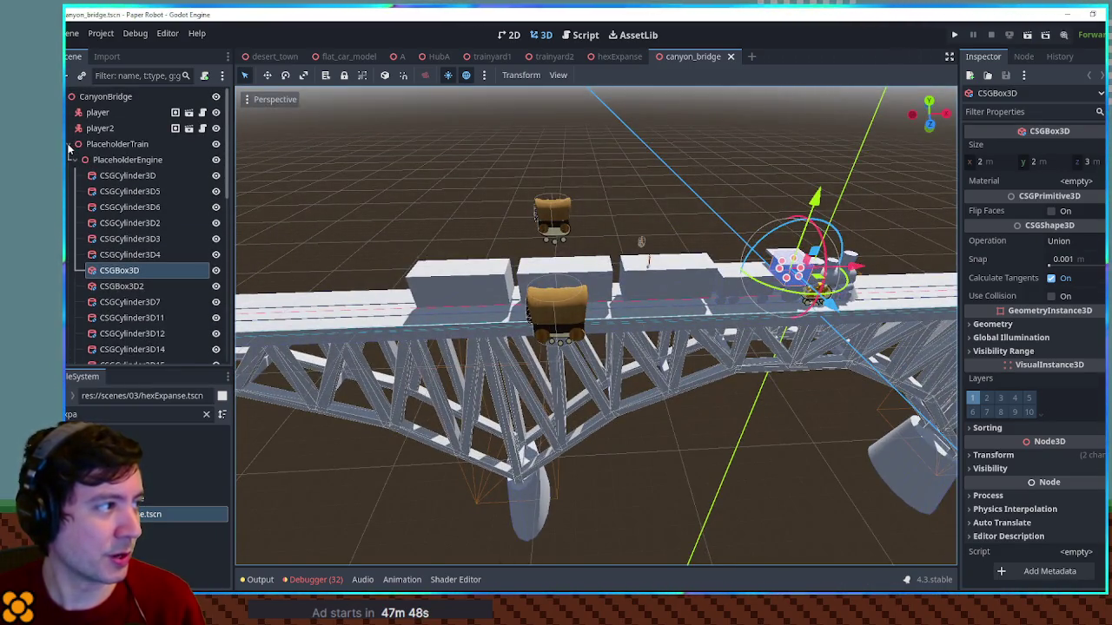
Delete the player, player2 and PlaceholderTrain nodes
left_click(76, 145)
key("f")
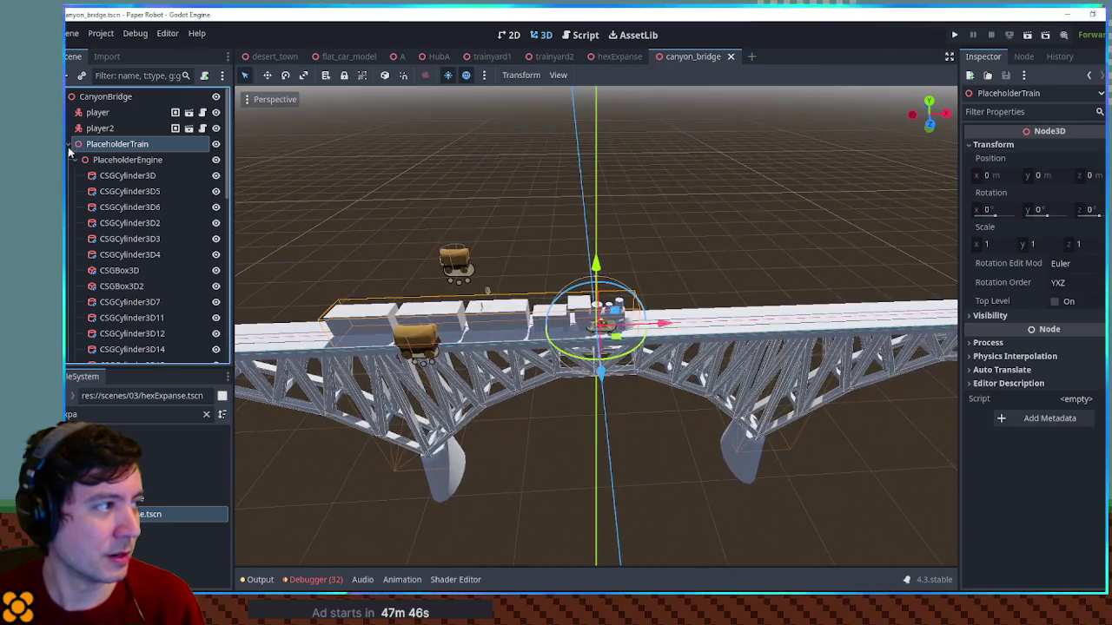
left_click(72, 145)
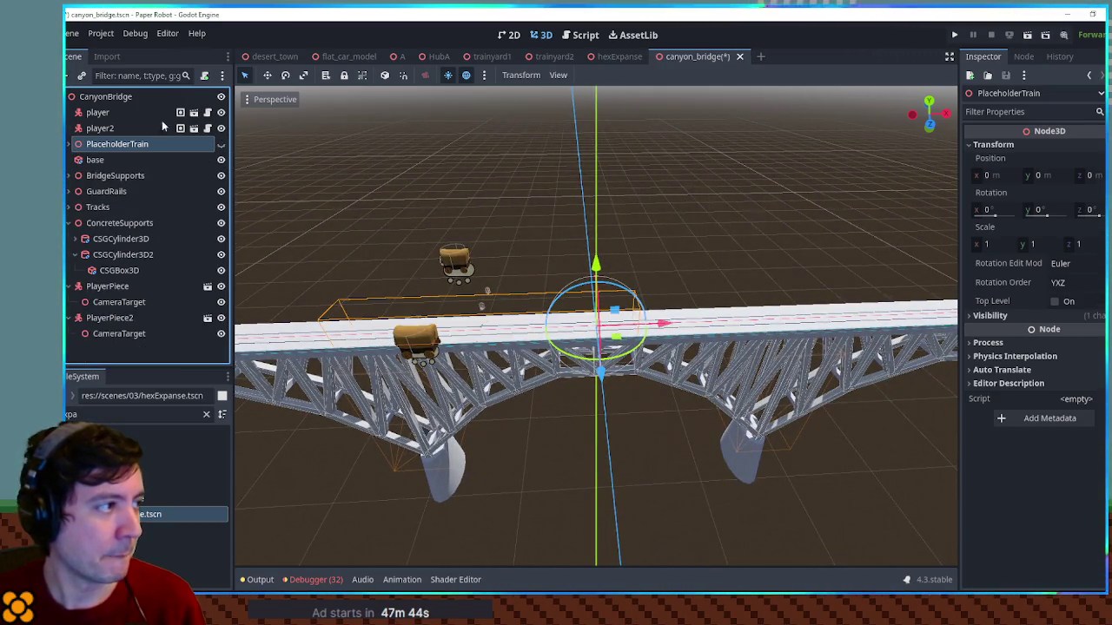
left_click(97, 113)
left_click(102, 145, "shift")
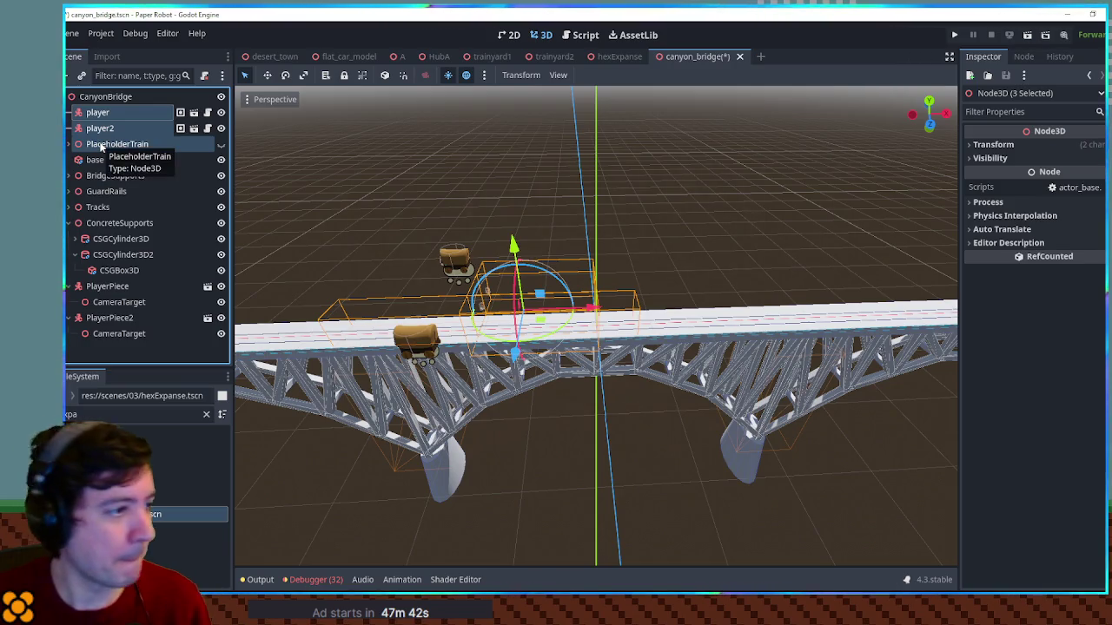
key("Delete")
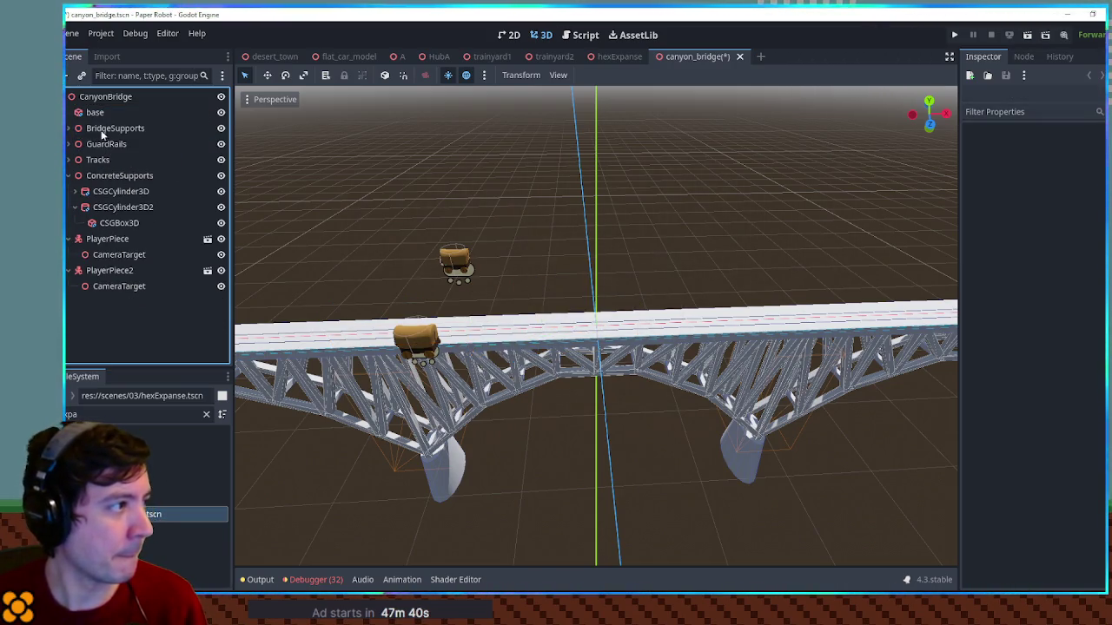
Delete PlayerPiece and PlayerPiece2, confirming the removal
left_click(103, 271)
left_click(102, 239, "shift")
key("Delete")
key("Return")
mouse_move(396, 313)
left_mouse_down()
mouse_move(552, 299)
mouse_move(533, 255)
mouse_move(515, 302)
mouse_move(539, 312)
mouse_move(586, 293)
mouse_move(727, 349)
left_mouse_up()
scroll(727, 348, "up", 10)
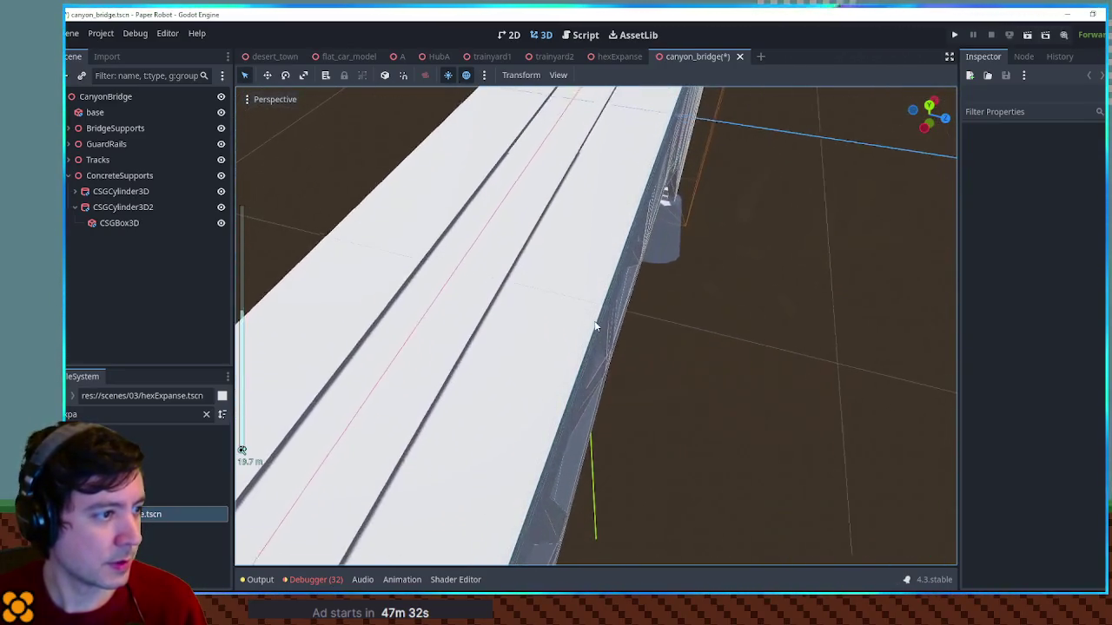
scroll(643, 286, "down", 5)
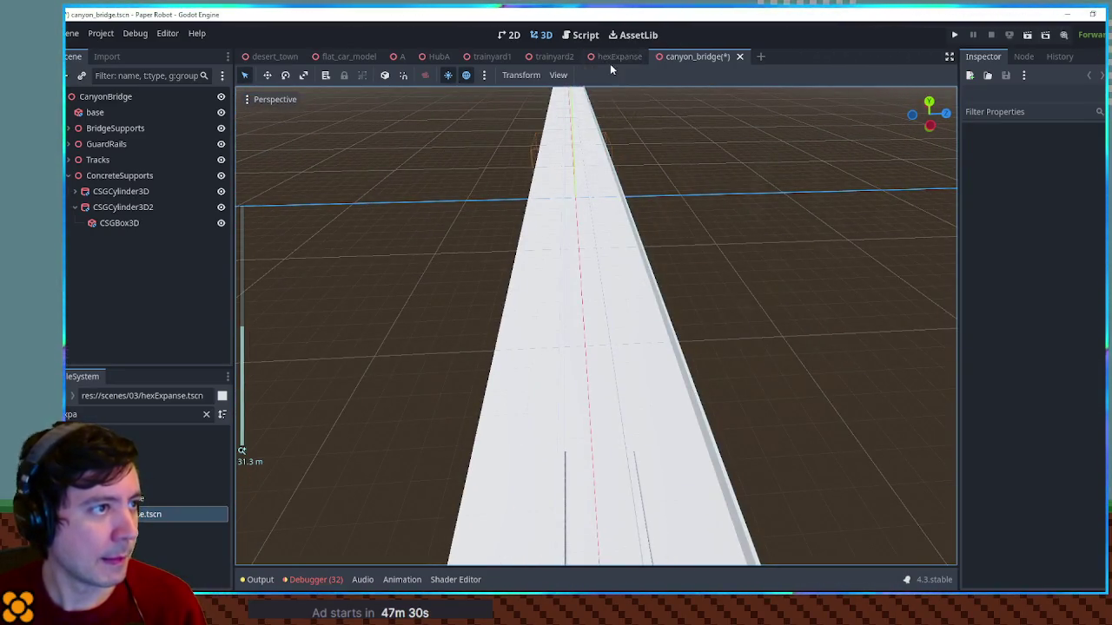
Copy the material of the CSGPolygon3D2 rail in trainyard2
left_click(554, 56)
scroll(755, 340, "up", 8)
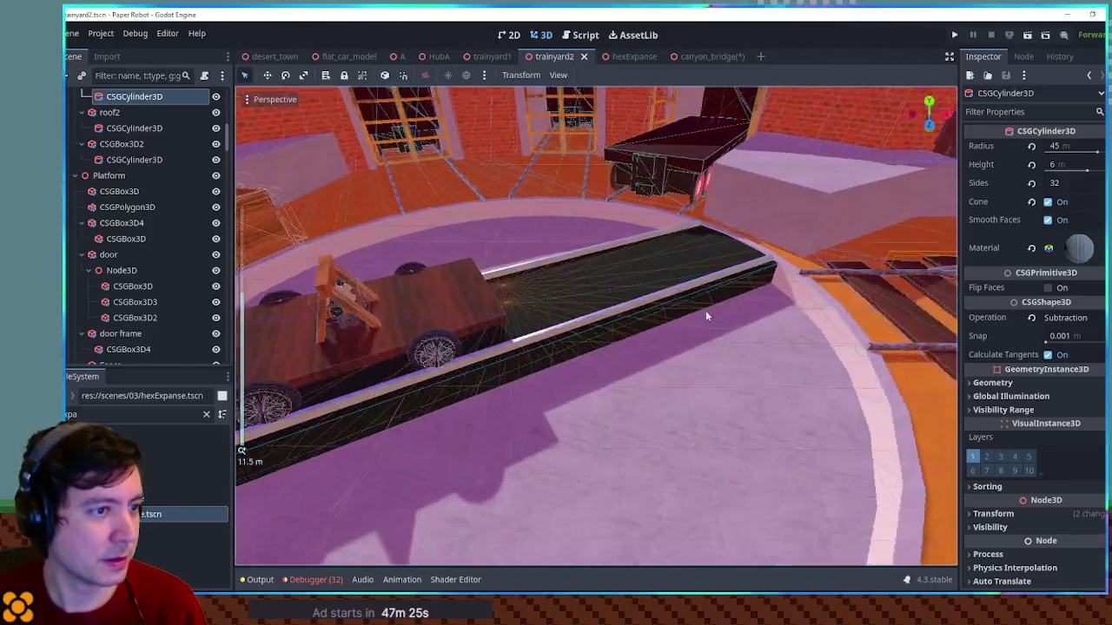
mouse_move(705, 316)
left_mouse_down()
mouse_move(614, 305)
mouse_move(618, 322)
left_mouse_up()
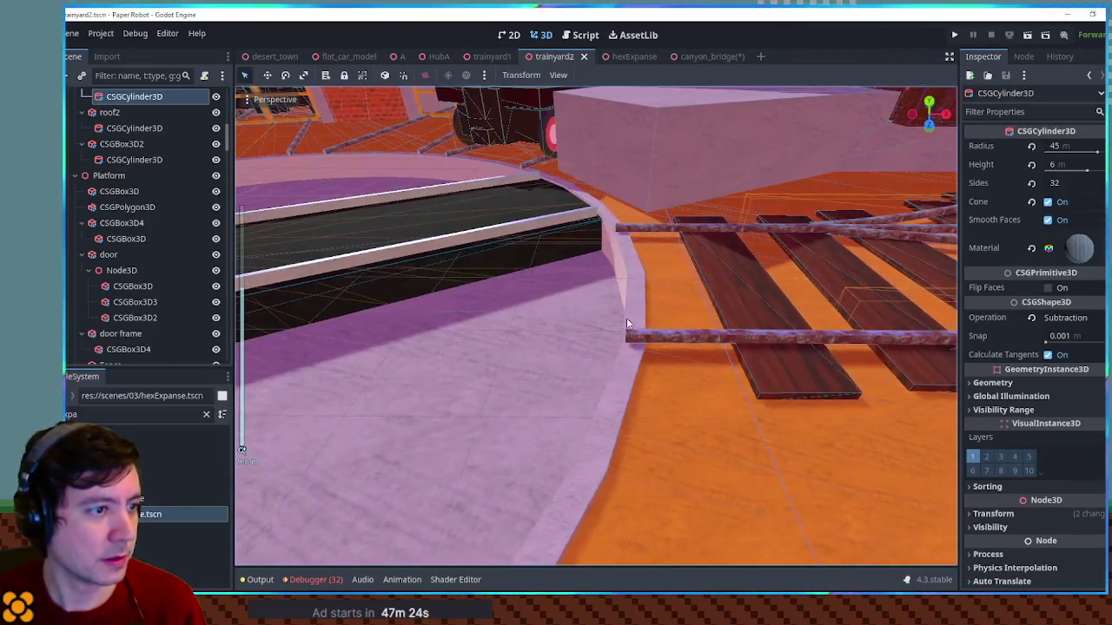
left_click(668, 338)
left_click(1048, 379)
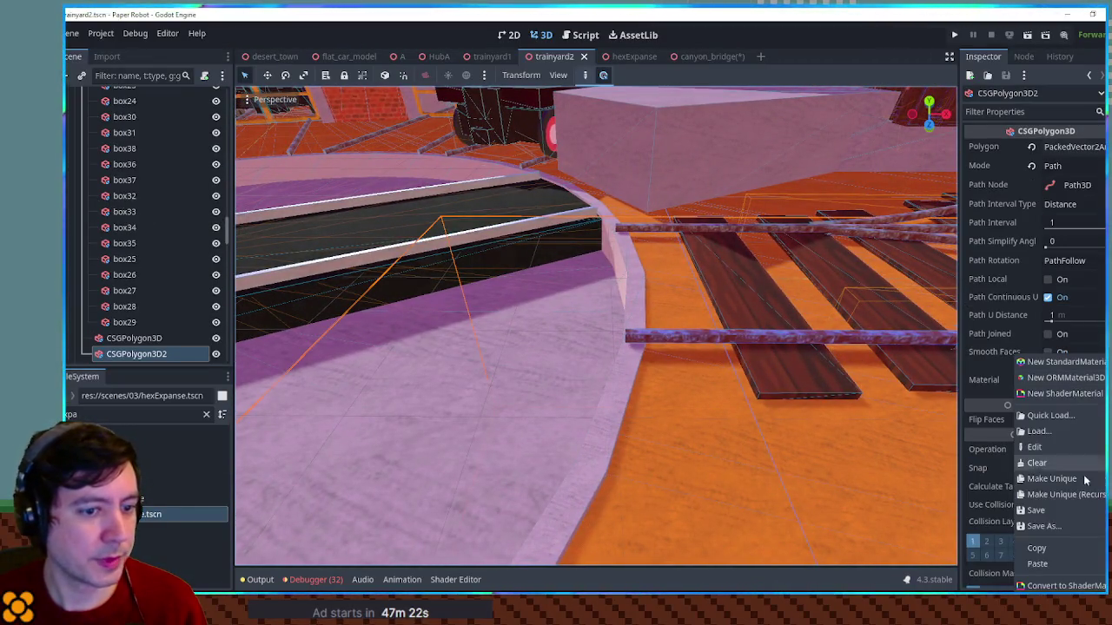
left_click(1077, 564)
Paste the copied material onto Rail and Rail2 in canyon_bridge's Tracks group
left_click(709, 58)
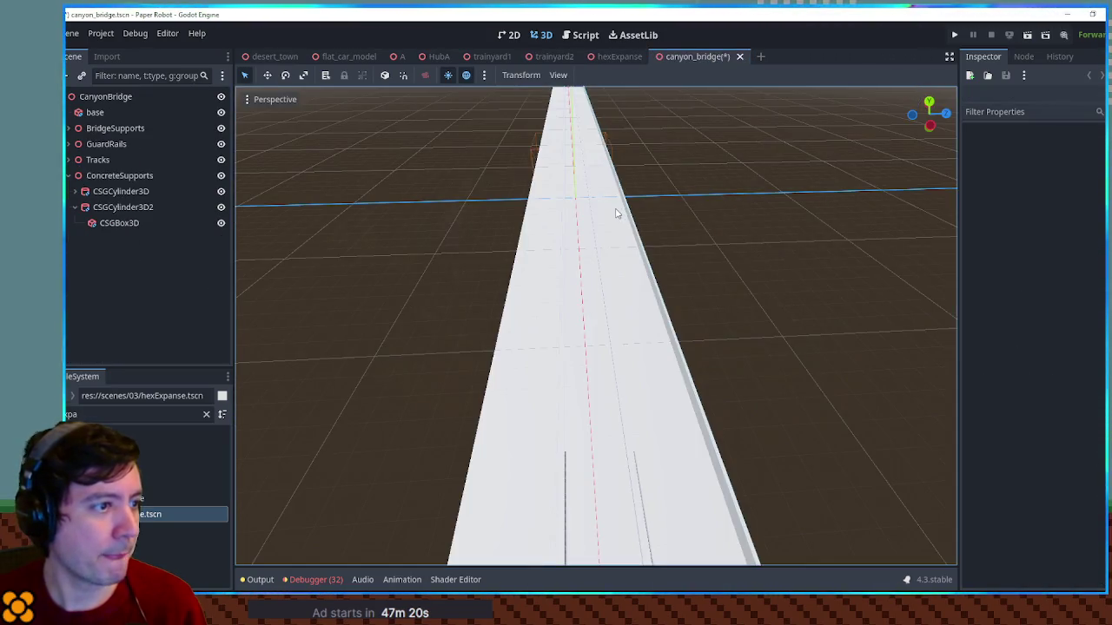
left_click(109, 159)
left_click(70, 160)
left_click(99, 175)
left_click(106, 192, "shift")
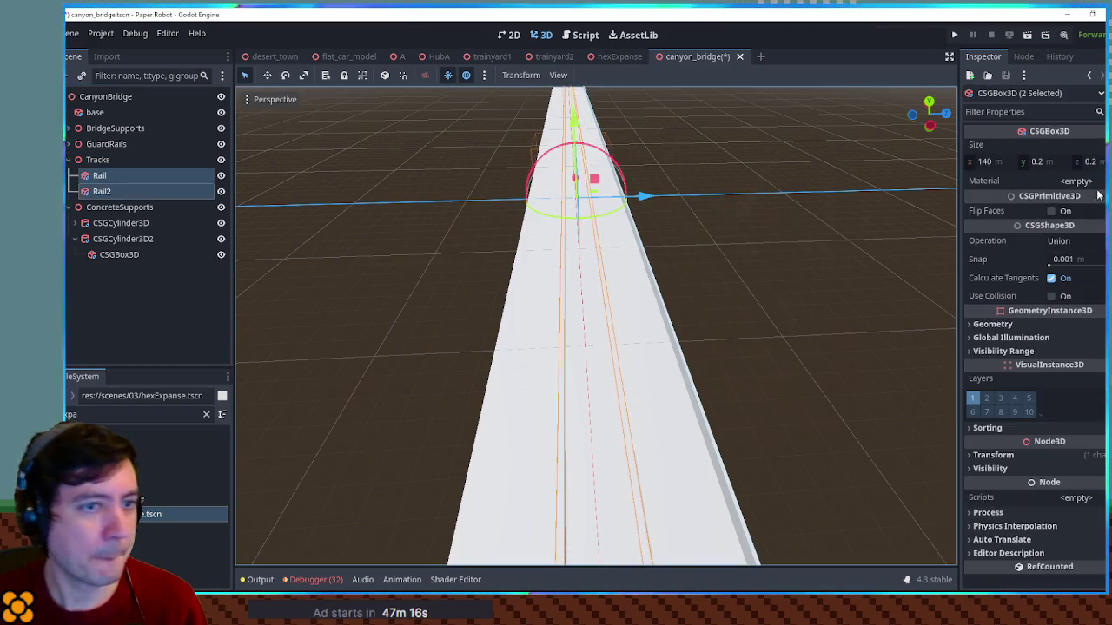
left_click(1075, 182)
left_click(1041, 283)
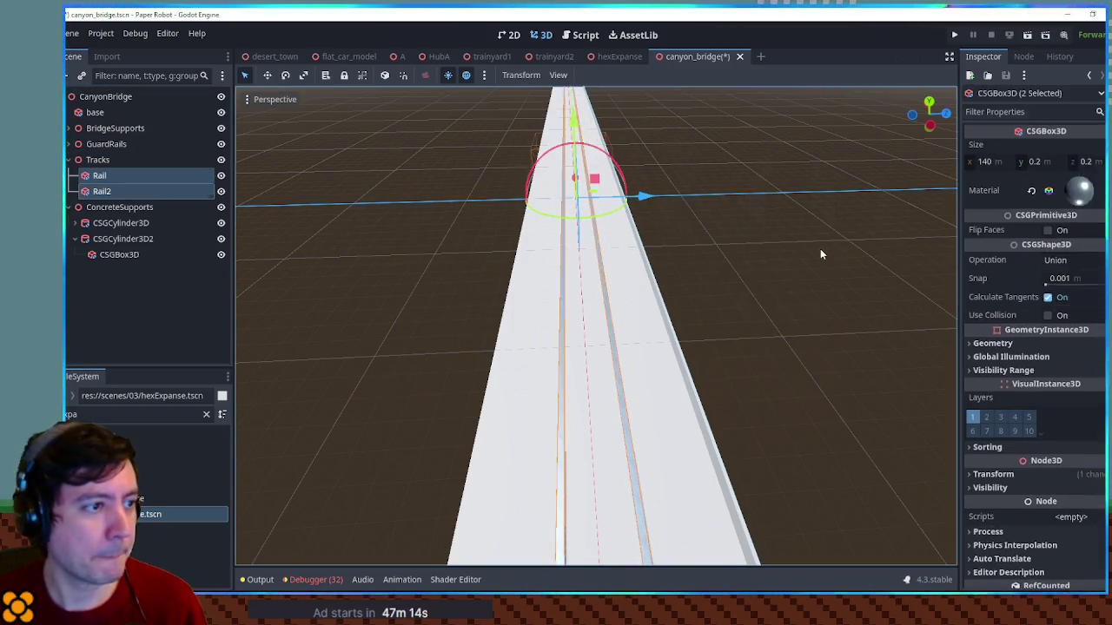
left_click(820, 248)
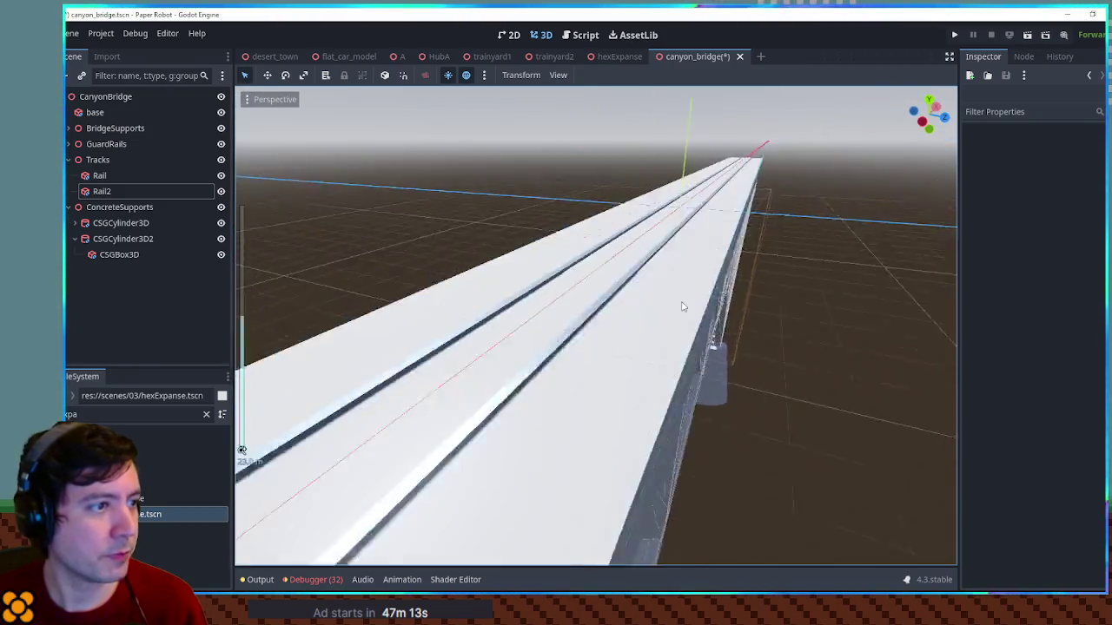
mouse_move(682, 305)
left_mouse_down()
mouse_move(795, 289)
mouse_move(732, 276)
mouse_move(652, 315)
mouse_move(692, 92)
left_mouse_up()
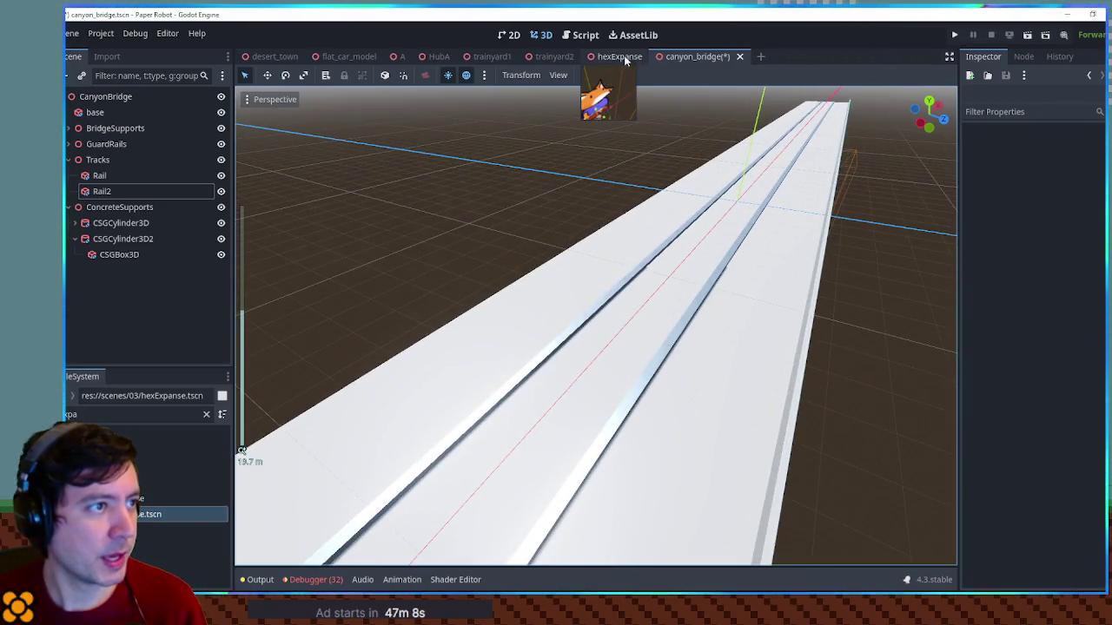
Copy another trainyard2 material and paste it onto the canyon_bridge base deck
left_click(552, 57)
left_click(1075, 231)
left_click(701, 59)
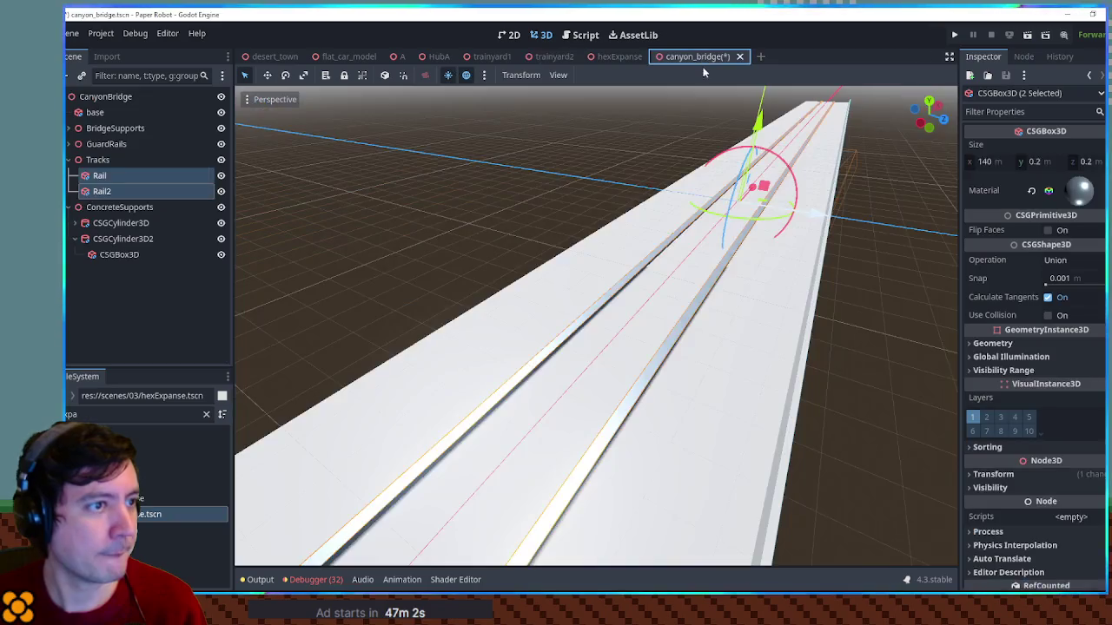
left_click(632, 238)
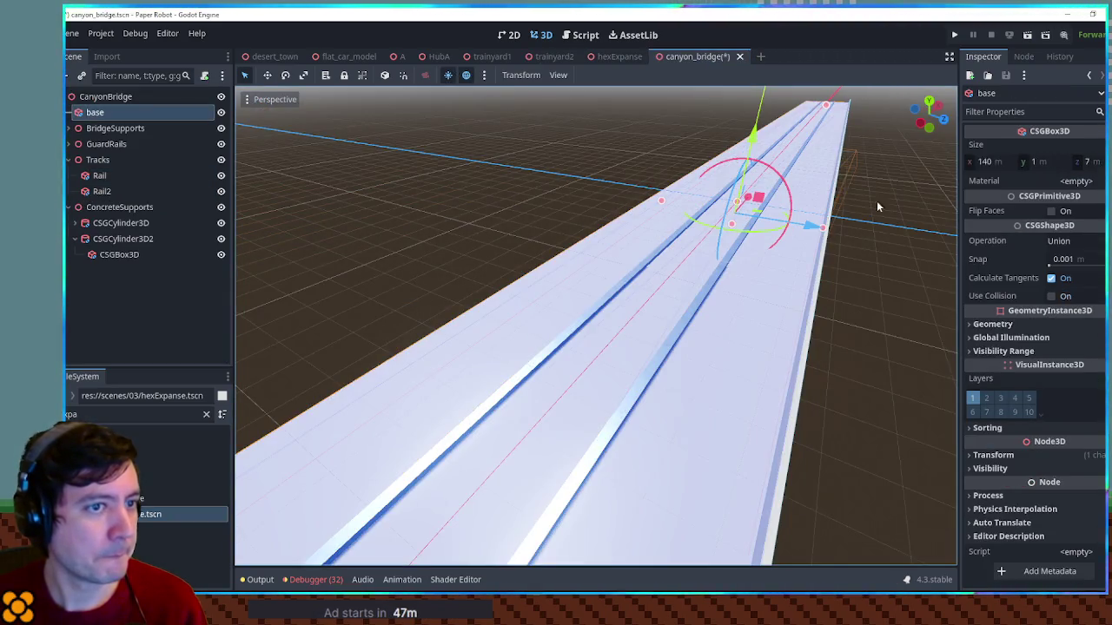
left_click(1091, 184)
left_click(1034, 282)
left_click(917, 301)
mouse_move(918, 302)
left_mouse_down()
mouse_move(791, 267)
mouse_move(822, 281)
mouse_move(898, 285)
mouse_move(923, 276)
mouse_move(918, 261)
mouse_move(296, 298)
mouse_move(309, 284)
mouse_move(946, 280)
mouse_move(525, 261)
mouse_move(640, 287)
mouse_move(699, 286)
mouse_move(320, 205)
left_mouse_up()
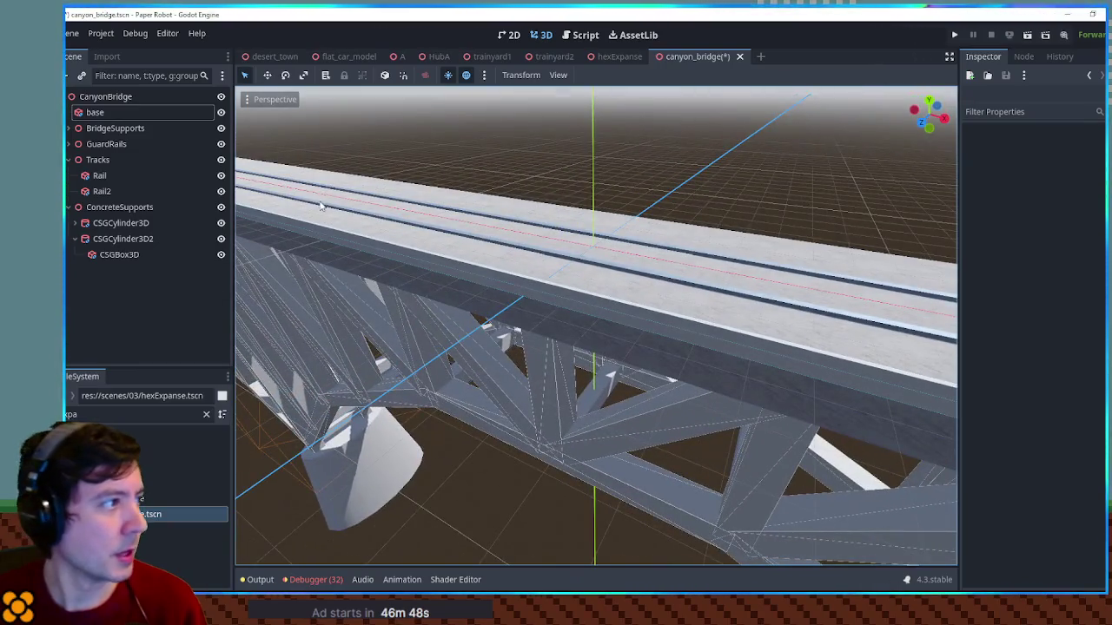
left_click(617, 56)
Paste hexExpanse's Environment_Desert_1 into canyon_bridge as a direct child of CanyonBridge
scroll(170, 141, "down", 8)
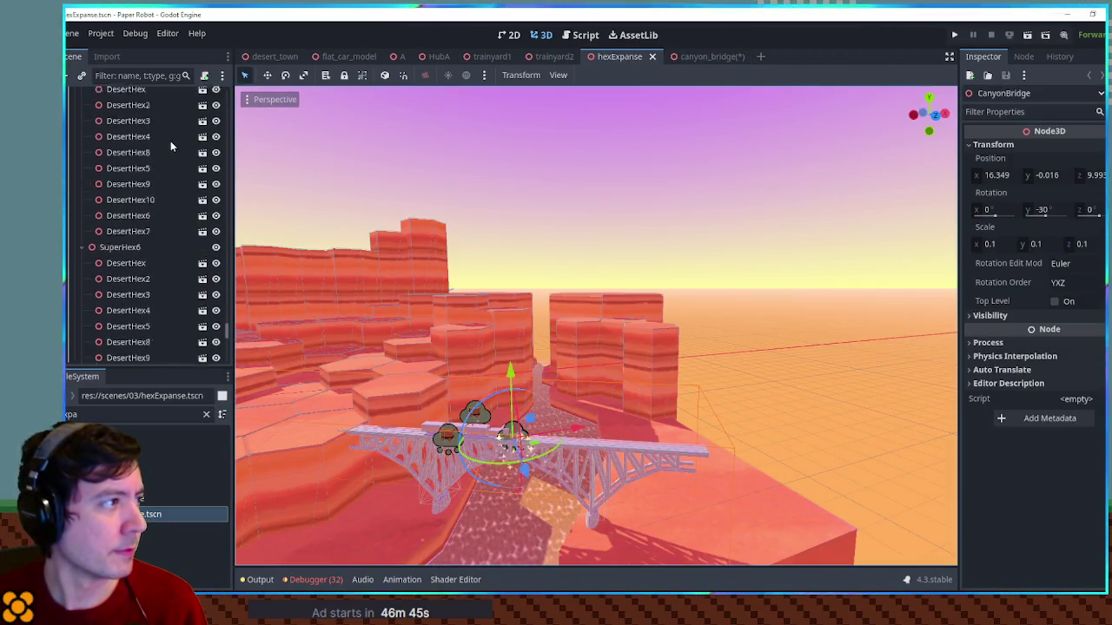
mouse_move(229, 304)
left_mouse_down()
mouse_move(200, 200)
mouse_move(110, 122)
left_mouse_up()
left_click(68, 113)
left_click(113, 129)
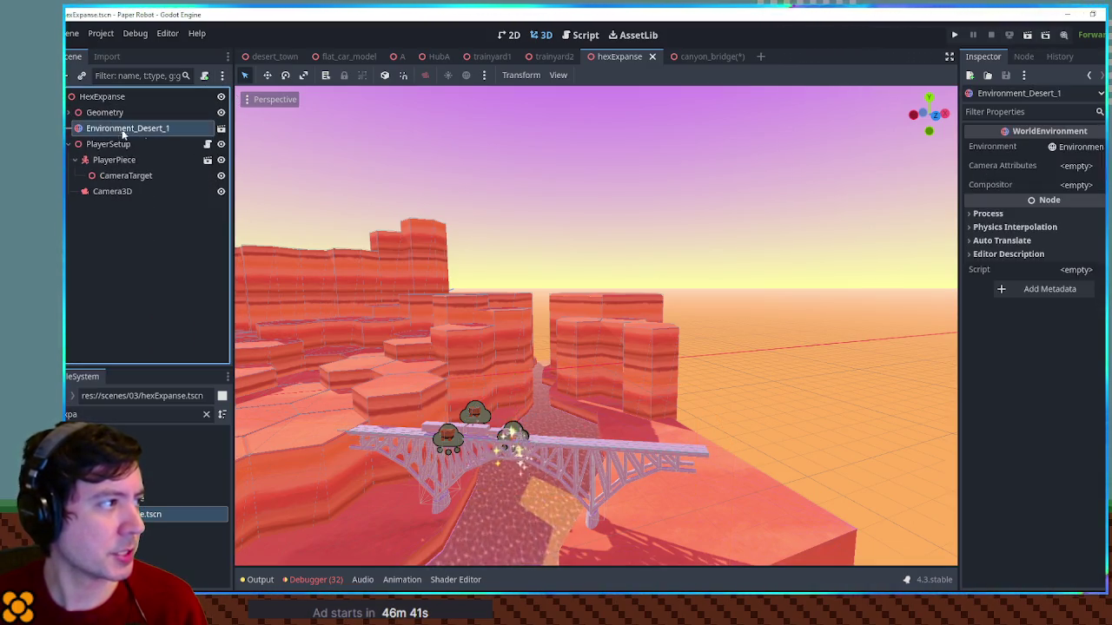
left_click(700, 57)
left_click(108, 98)
key("ctrl+v")
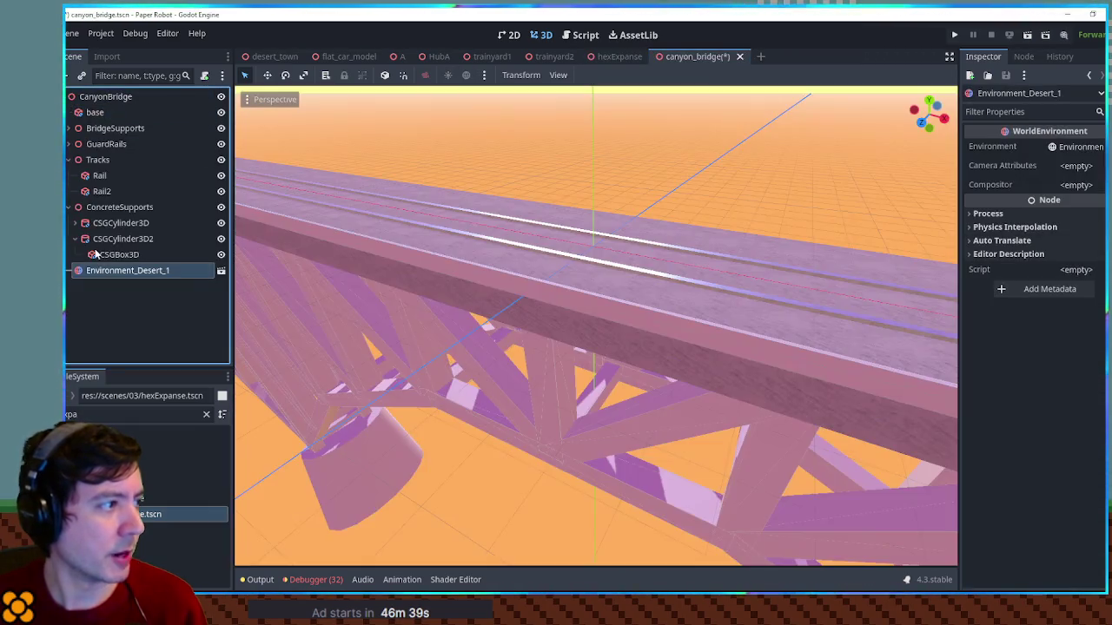
left_click_drag(103, 114, 102, 110)
left_click(588, 175)
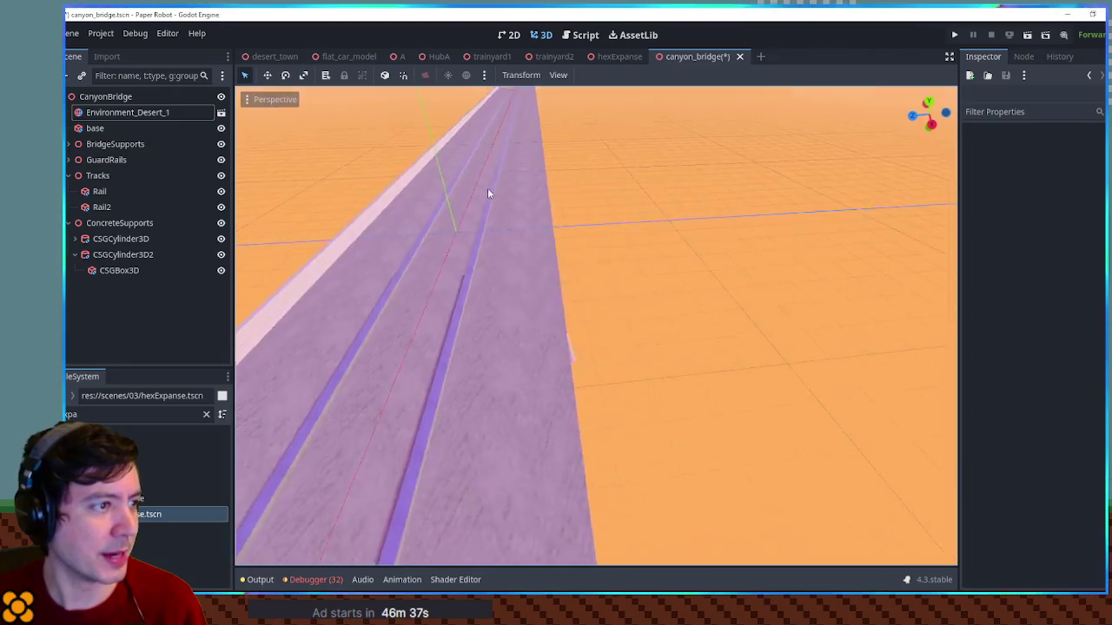
mouse_move(487, 188)
left_mouse_down()
mouse_move(558, 170)
mouse_move(464, 170)
mouse_move(574, 169)
mouse_move(537, 239)
mouse_move(536, 221)
left_mouse_up()
left_click(536, 239)
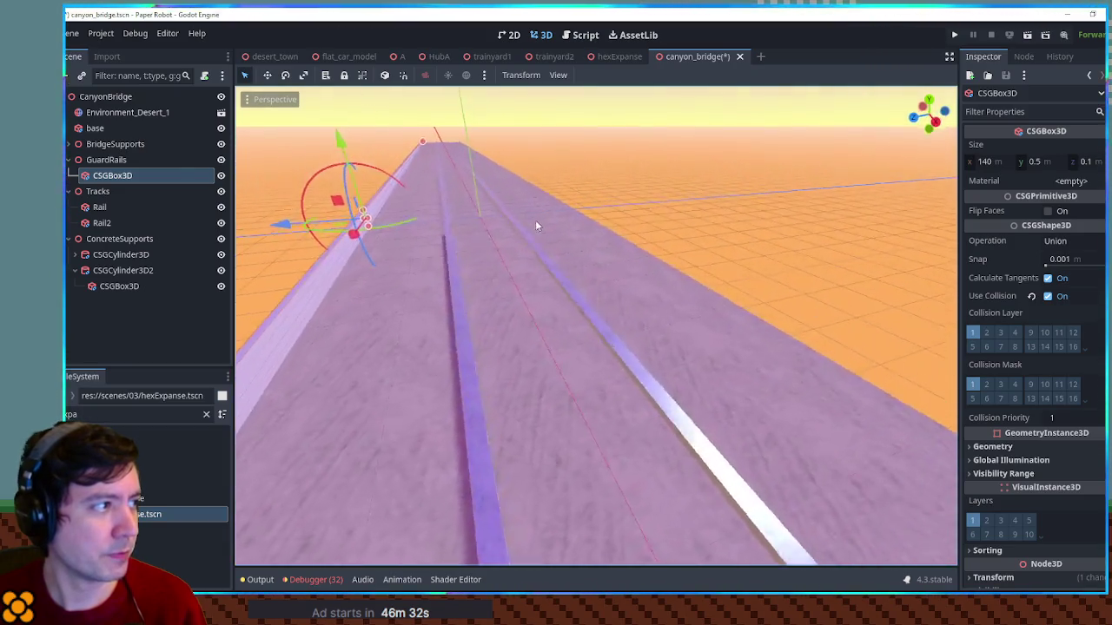
Filter the FileSystem for 'rust' and apply rust3.tres to the guard rail's material
mouse_move(348, 199)
left_mouse_down()
mouse_move(368, 185)
mouse_move(319, 194)
mouse_move(366, 192)
mouse_move(446, 217)
mouse_move(422, 239)
mouse_move(409, 223)
left_mouse_up()
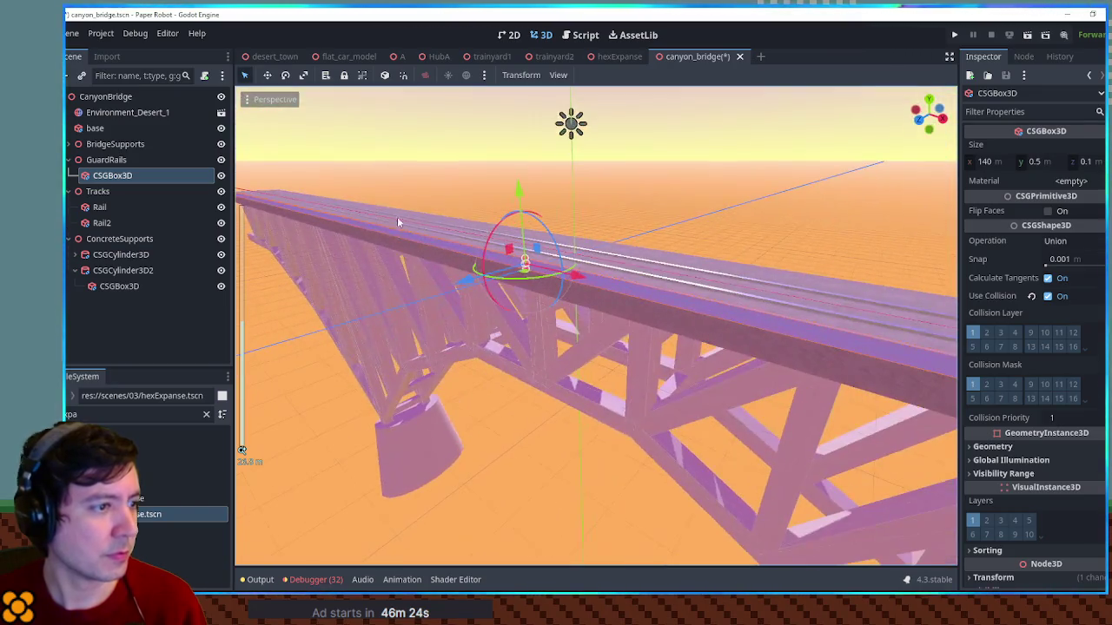
scroll(243, 347, "up", 3)
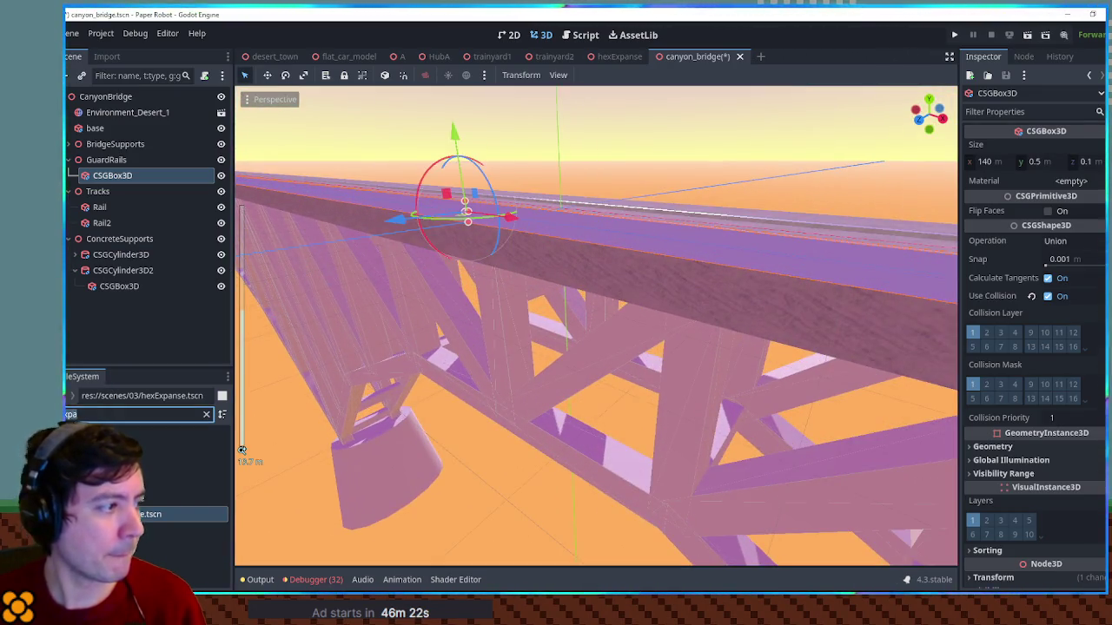
type("rust")
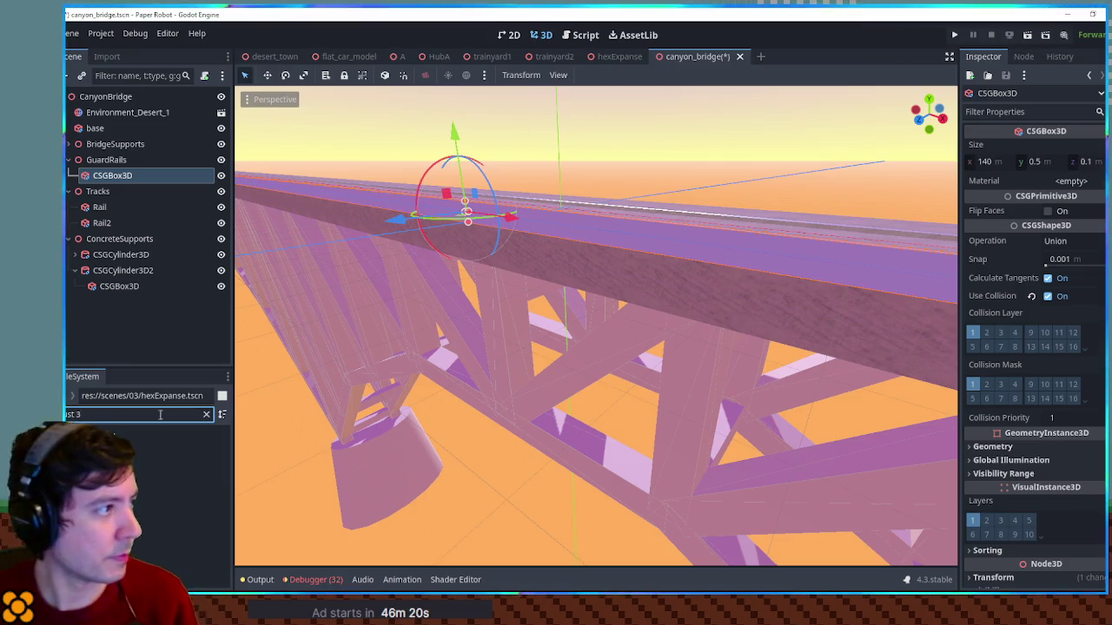
mouse_move(126, 396)
left_mouse_down()
mouse_move(1068, 209)
mouse_move(1096, 189)
left_mouse_up()
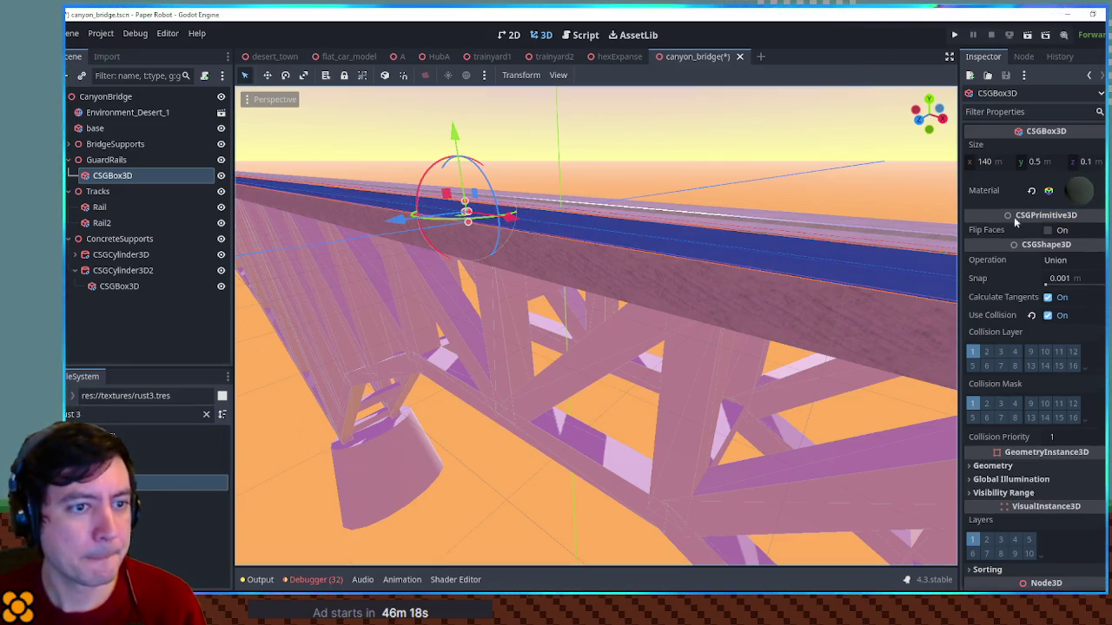
left_click(756, 145)
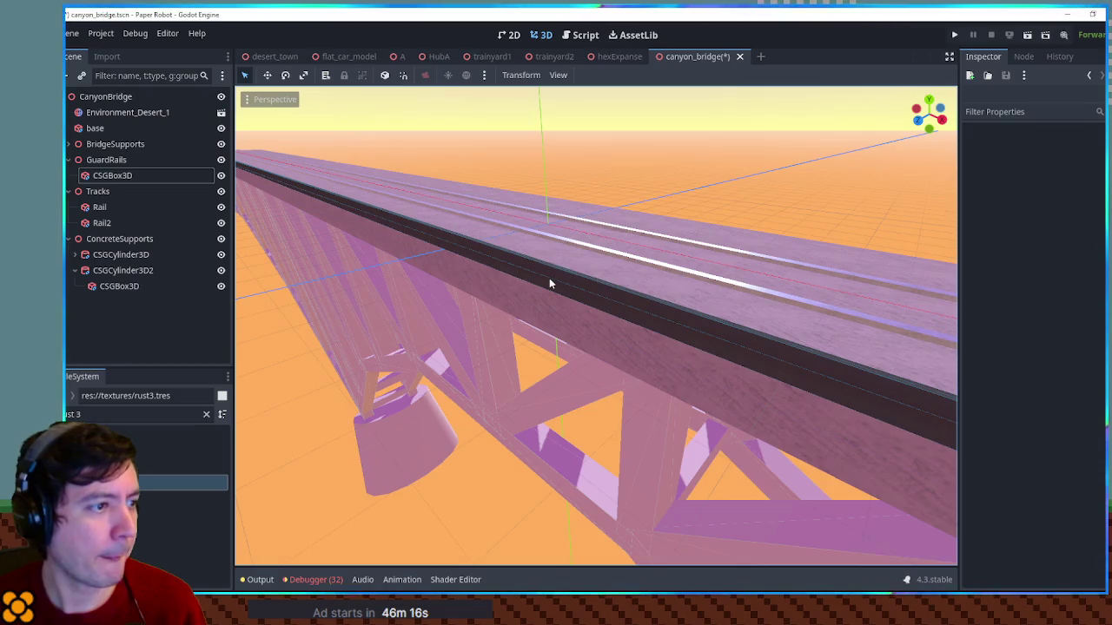
Duplicate the guard rail and shift the copy's Z position to the deck's opposite edge
left_click(549, 278)
key("ctrl+d")
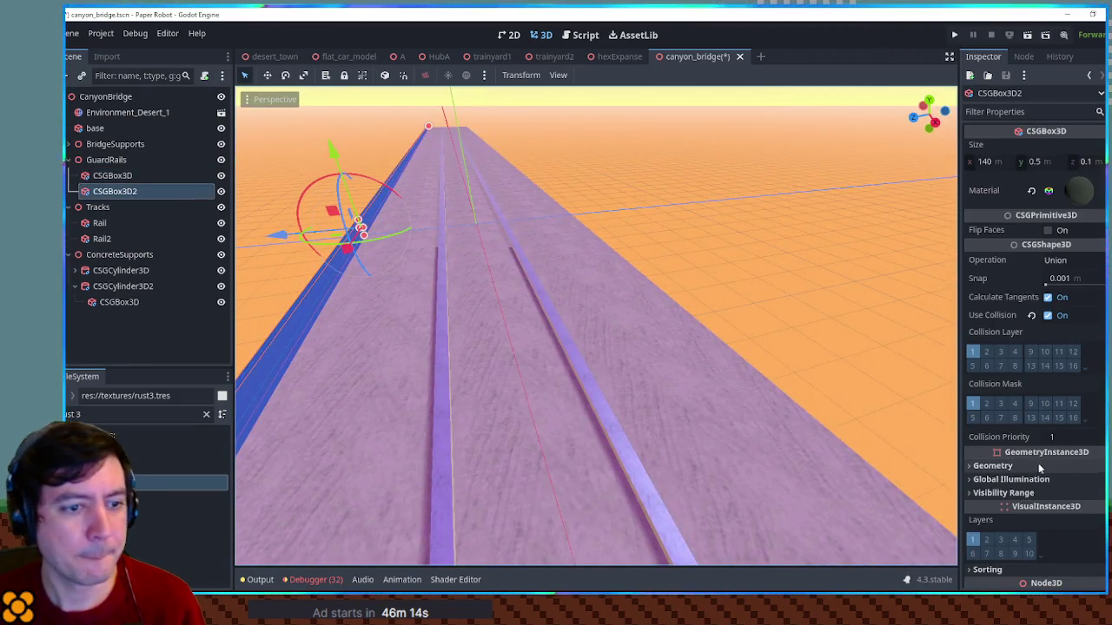
scroll(1017, 463, "down", 3)
left_click(993, 461)
left_click(1087, 492)
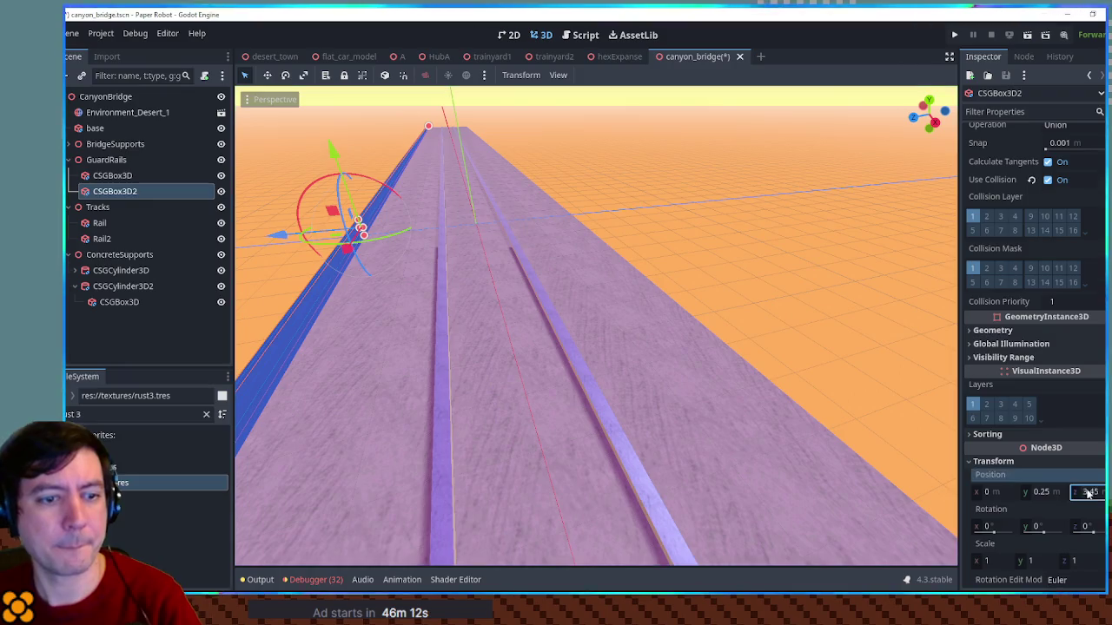
key("Return")
left_click(813, 353)
mouse_move(814, 353)
left_mouse_down()
mouse_move(797, 323)
mouse_move(857, 395)
mouse_move(789, 321)
mouse_move(614, 351)
left_mouse_up()
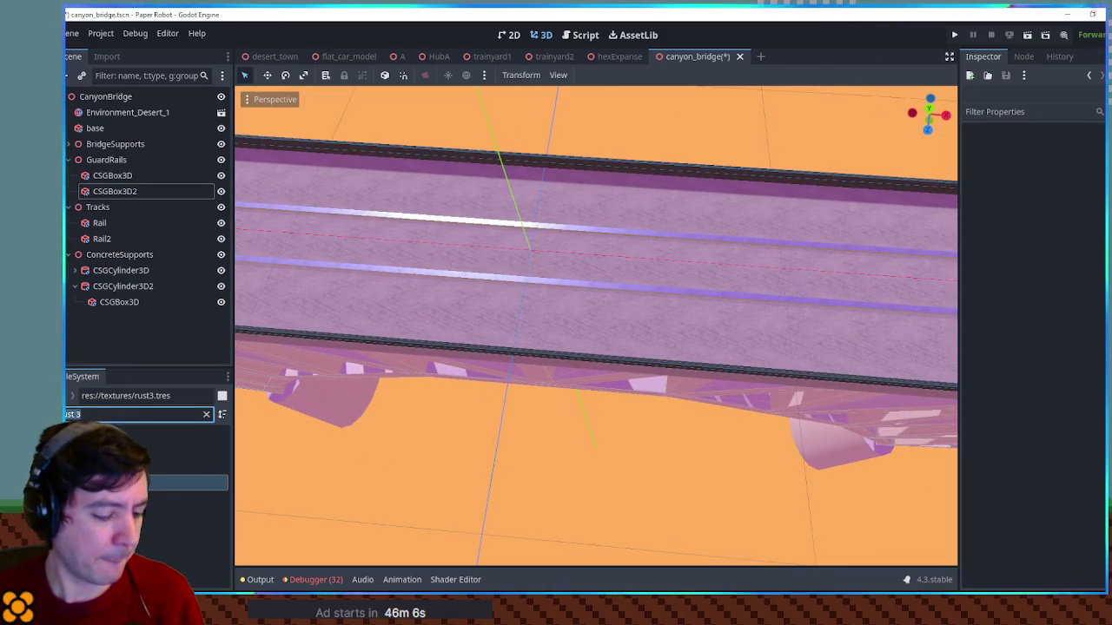
Add fluid_car_model.tscn to the CanyonBridge scene as a test wagon
type("car mode")
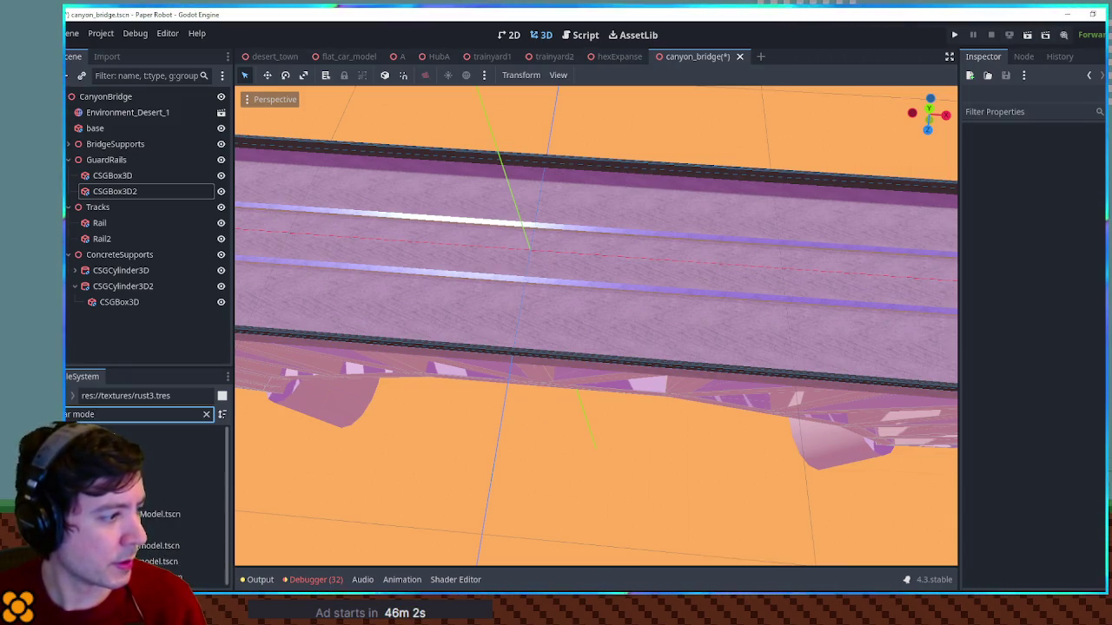
left_click_drag(195, 578, 117, 165)
left_click_drag(103, 103, 102, 103)
mouse_move(410, 278)
left_mouse_down()
mouse_move(574, 217)
mouse_move(600, 187)
mouse_move(619, 200)
mouse_move(614, 222)
mouse_move(569, 233)
mouse_move(514, 185)
mouse_move(570, 185)
left_mouse_up()
scroll(614, 222, "down", 5)
Move Rail2 outward to widen the track gap for the wagon
left_click(507, 184)
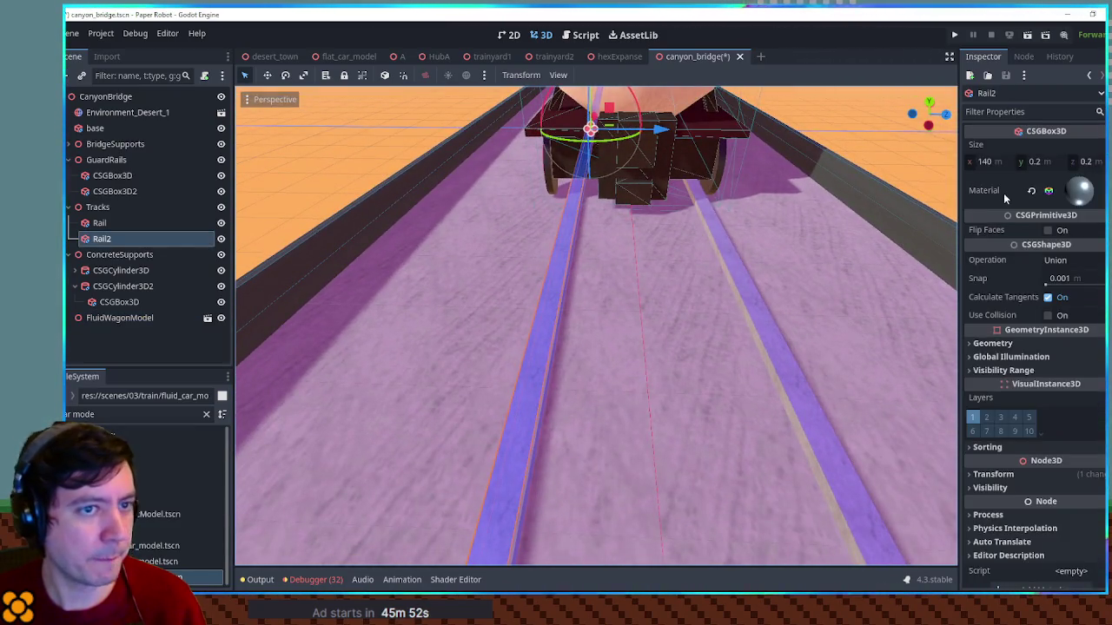
scroll(1021, 322, "down", 1)
left_click(993, 462)
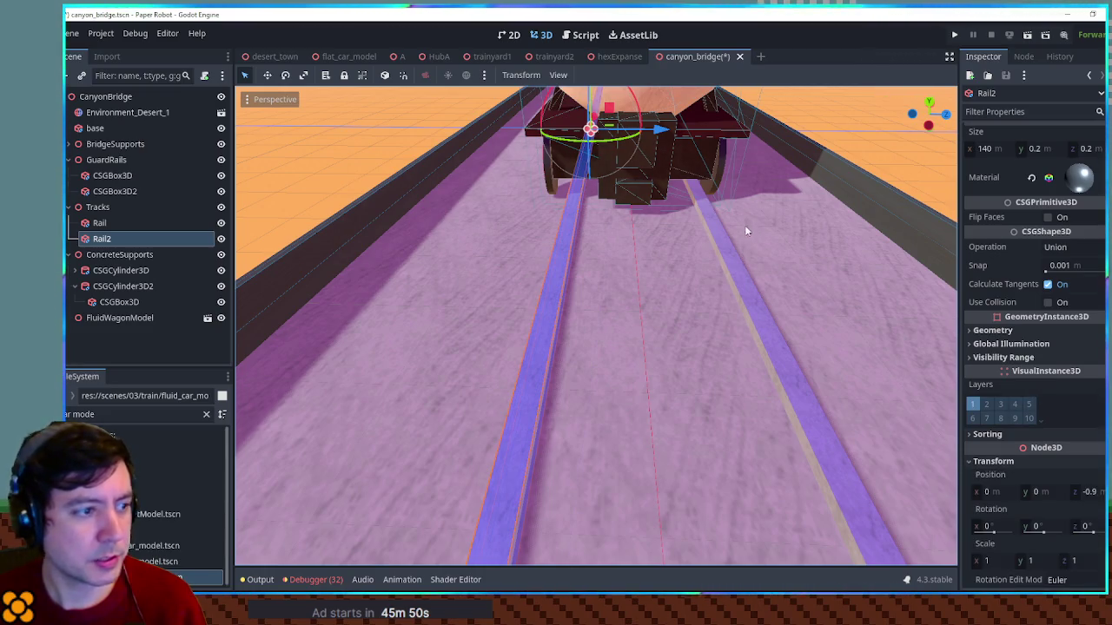
left_click(712, 217, "shift")
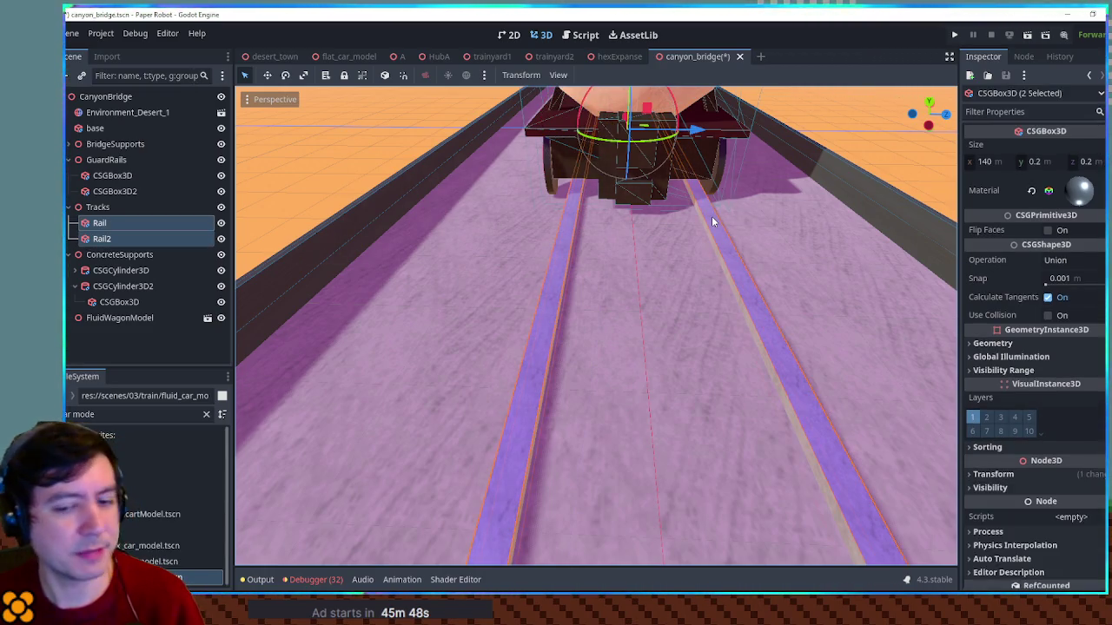
left_click(580, 231)
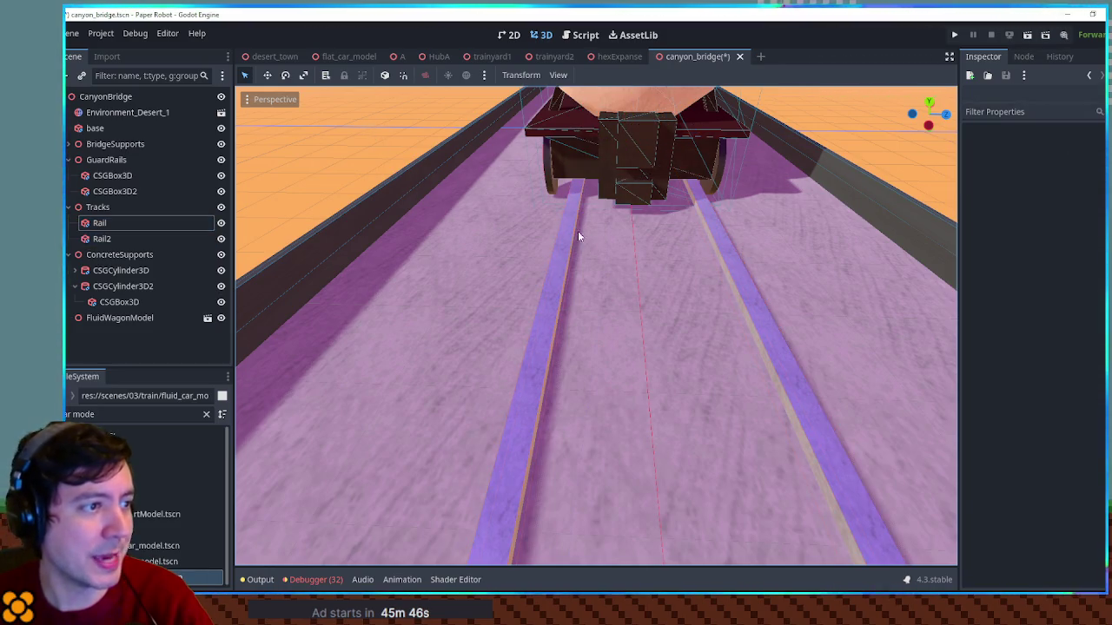
left_click_drag(665, 130, 658, 130)
left_click(727, 237)
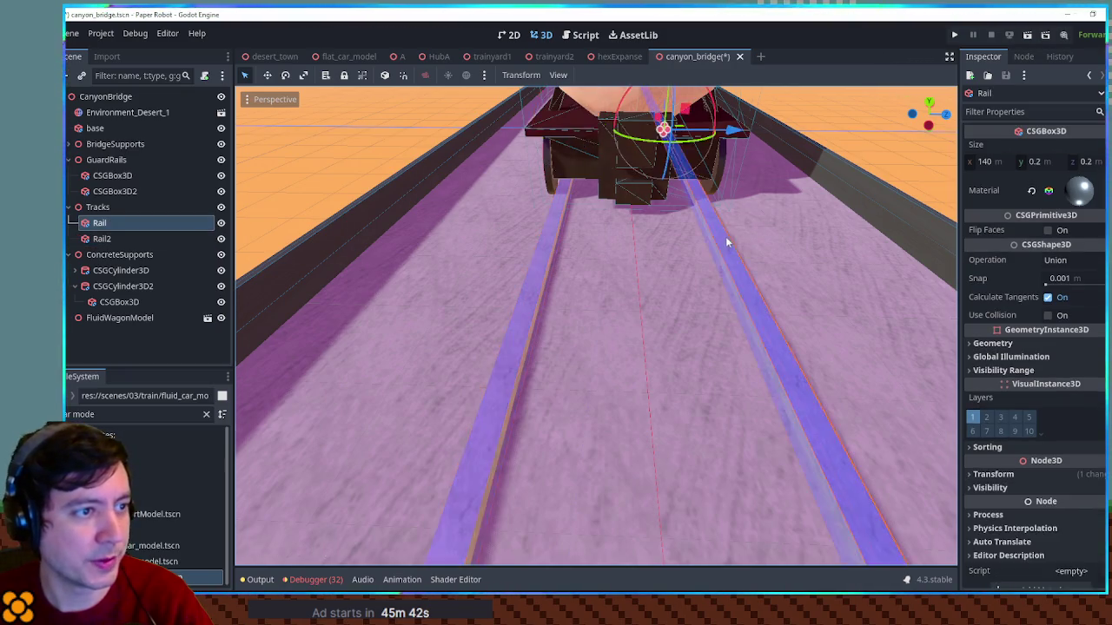
key("f")
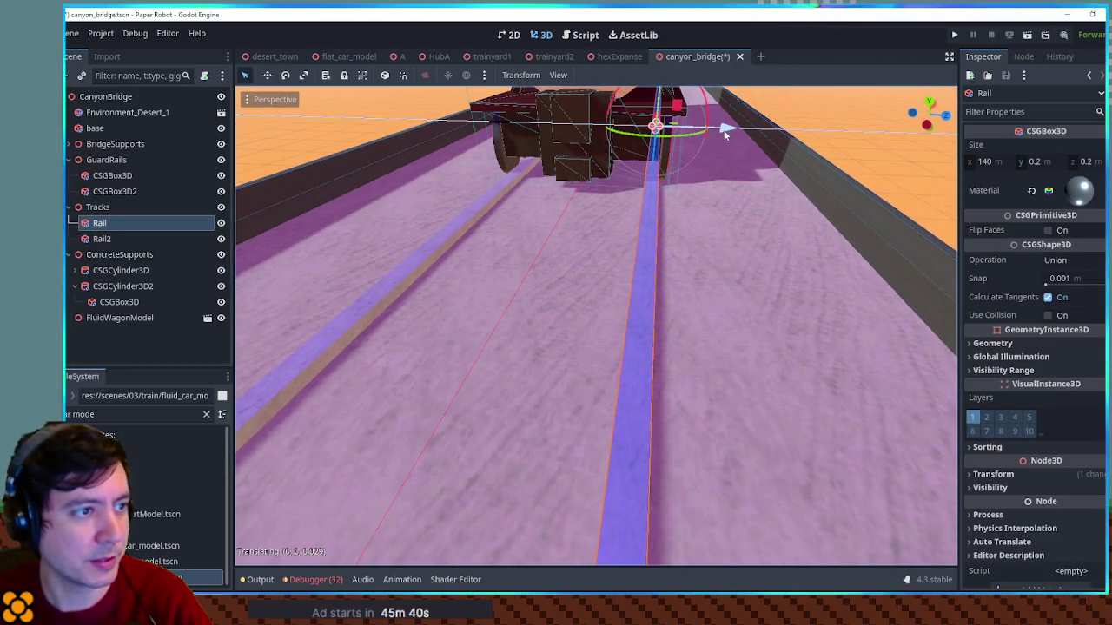
left_click(868, 156)
left_click_drag(868, 156, 759, 195)
Delete the FluidWagonModel tanker car from the bridge, confirming the removal
left_click(563, 185)
key("Delete")
key("Return")
mouse_move(717, 335)
left_mouse_down()
mouse_move(661, 213)
mouse_move(612, 265)
mouse_move(242, 450)
left_mouse_up()
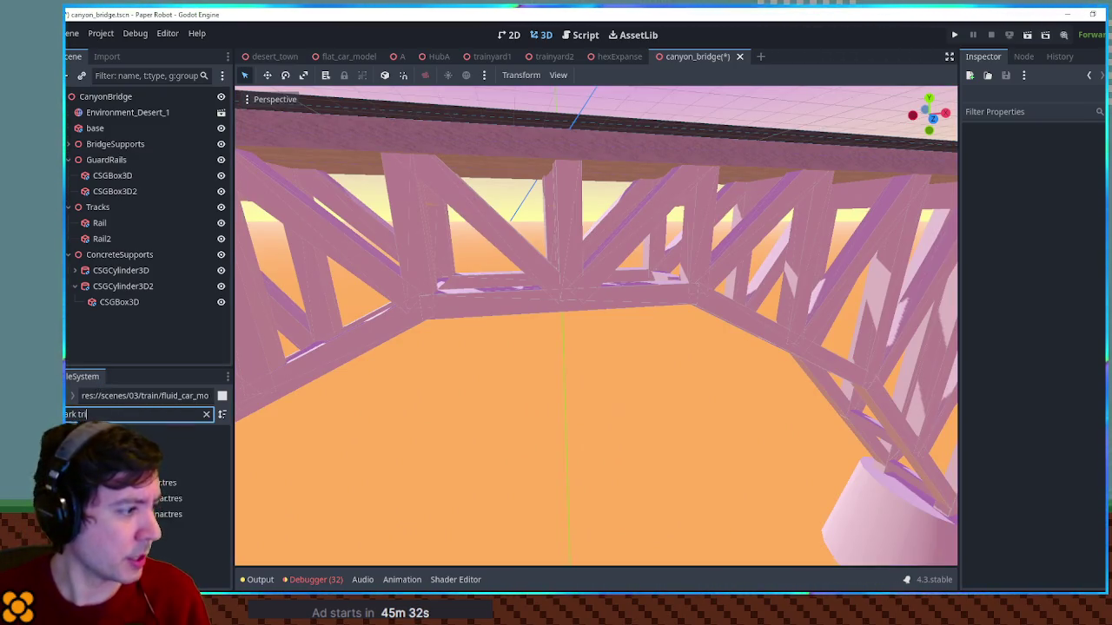
Open the BridgeSupportSegment scene and select all fourteen truss members, vert through lower2
left_click(566, 231)
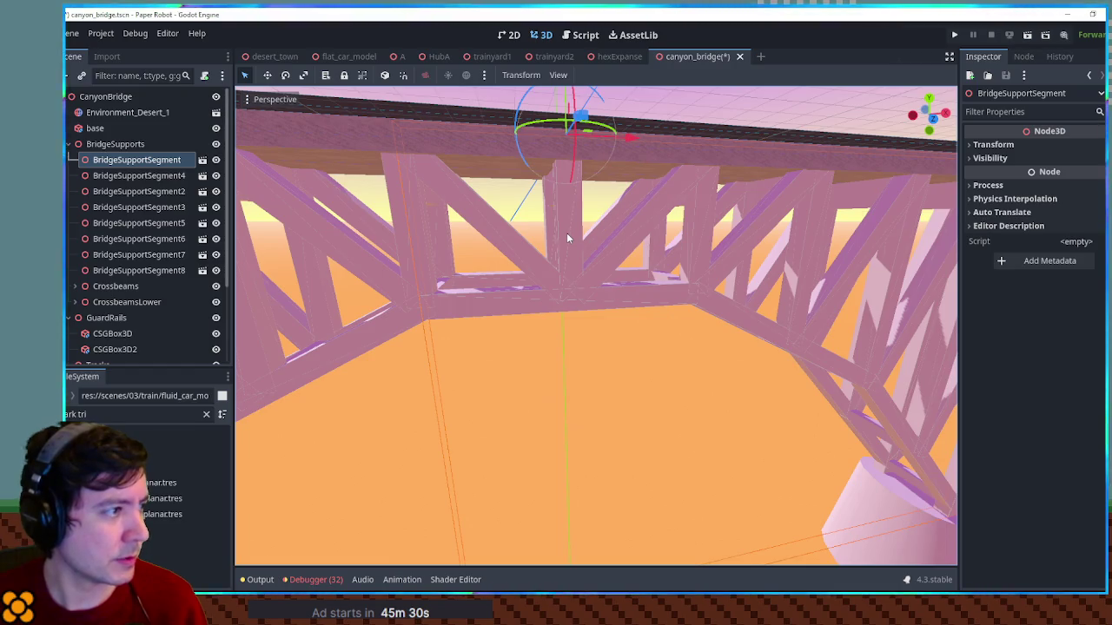
left_click(203, 160)
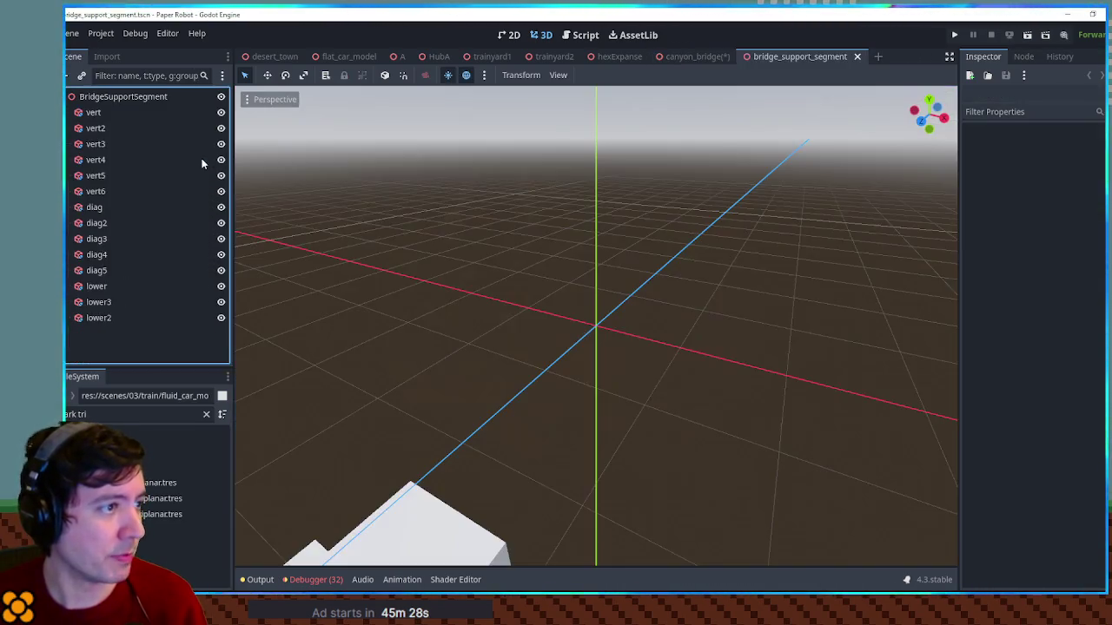
scroll(651, 342, "up", 3)
mouse_move(677, 302)
left_mouse_down()
mouse_move(638, 318)
mouse_move(440, 241)
mouse_move(568, 258)
mouse_move(530, 250)
left_mouse_up()
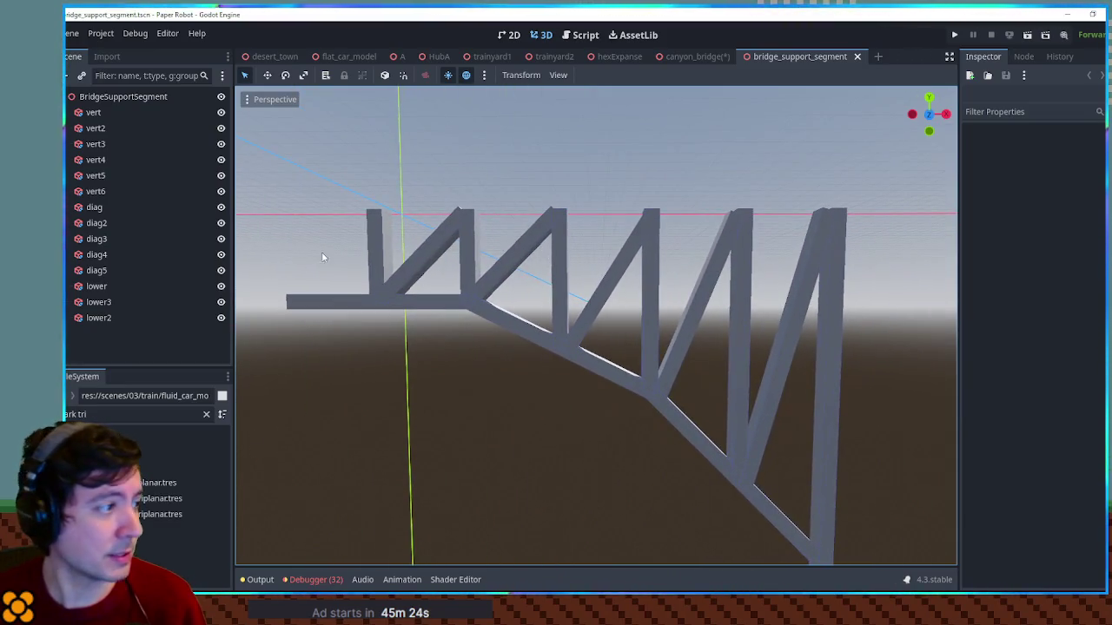
left_click(94, 113)
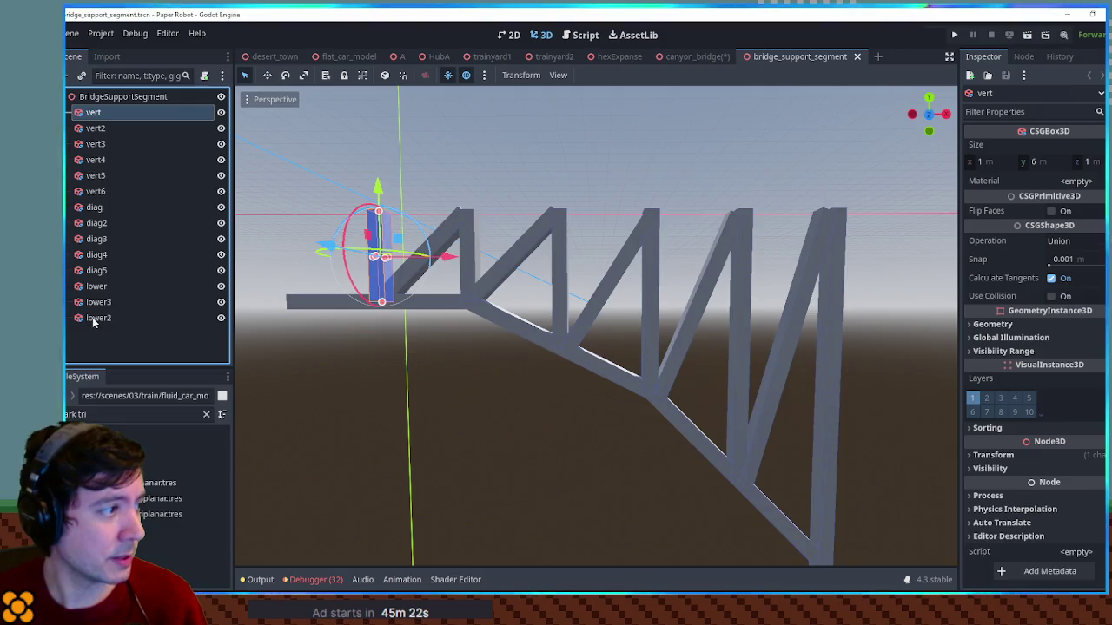
left_click(96, 318, "shift")
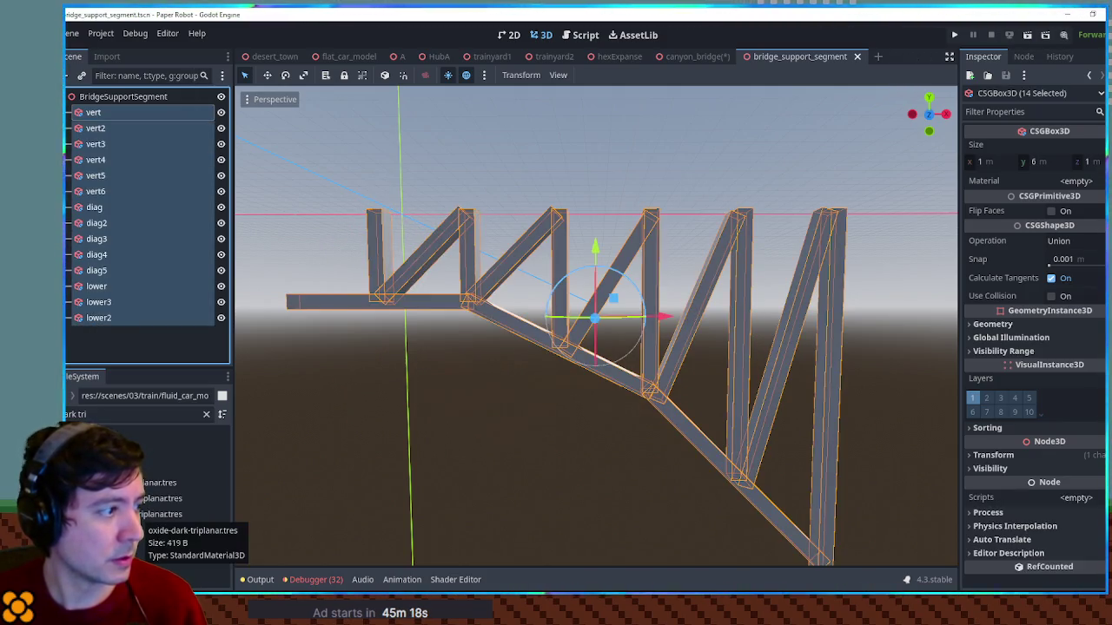
Apply oxide-dark-triplanar.tres to the members' Material, then return to canyon_bridge
mouse_move(165, 514)
left_mouse_down()
mouse_move(496, 447)
mouse_move(1073, 180)
left_mouse_up()
left_click(645, 206)
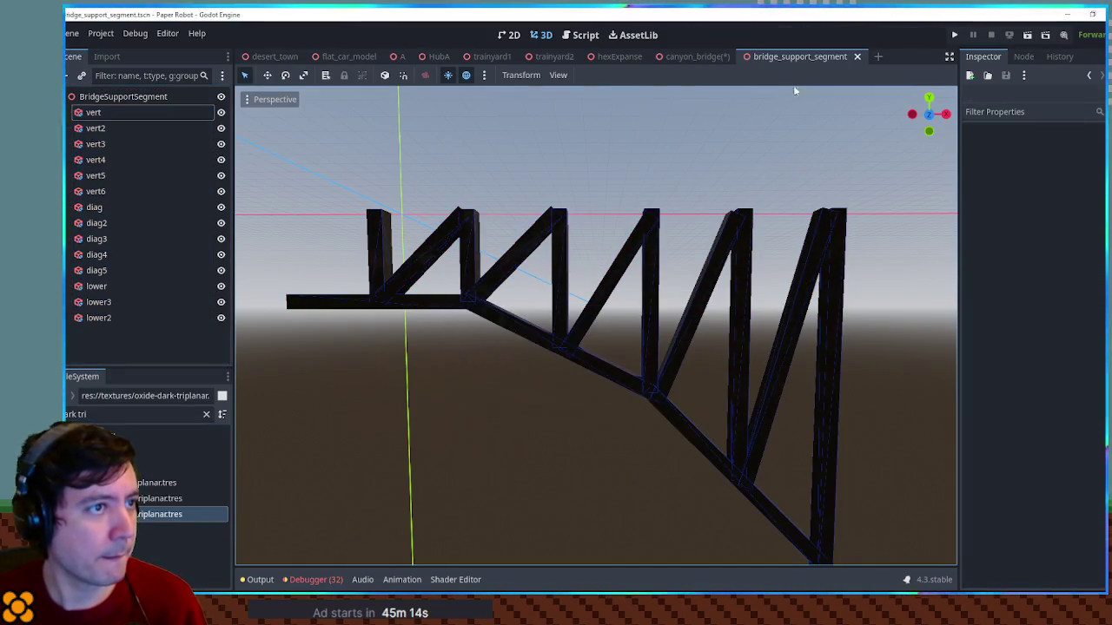
left_click(695, 58)
scroll(673, 234, "down", 5)
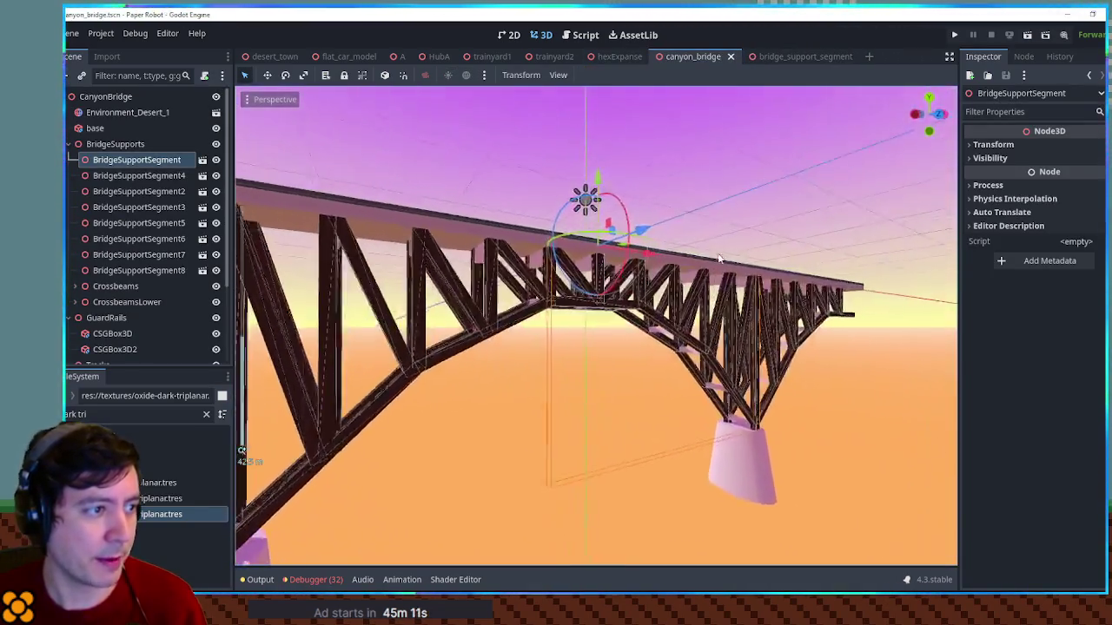
Expand the Crossbeams group and select all 21 crossbeam boxes
scroll(551, 272, "up", 5)
mouse_move(551, 272)
left_mouse_down()
mouse_move(671, 285)
mouse_move(660, 289)
left_mouse_up()
scroll(658, 291, "up", 3)
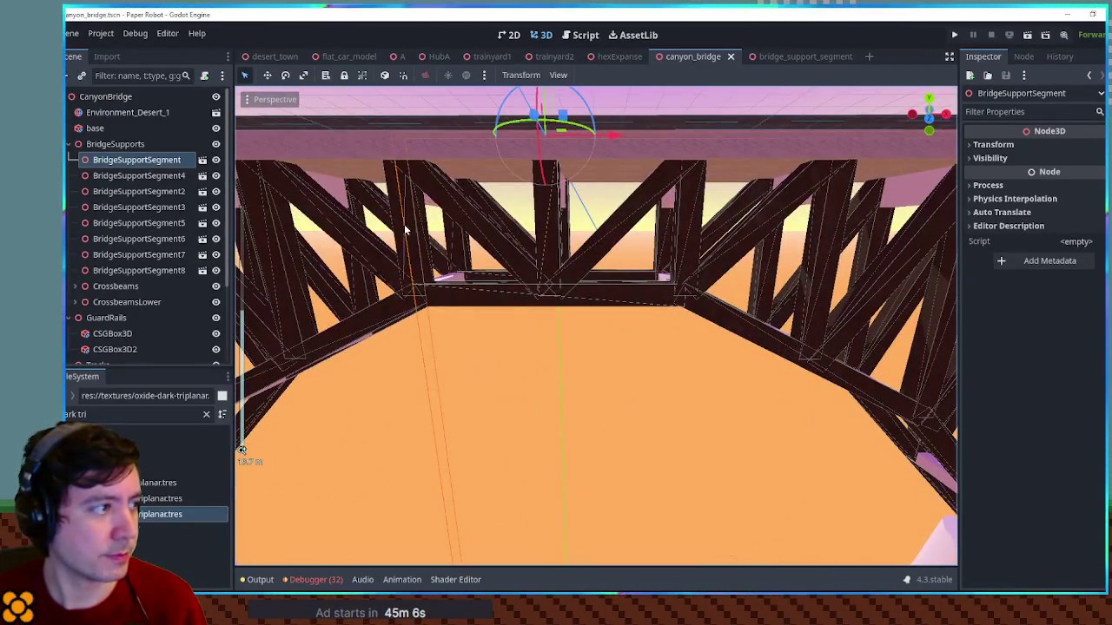
left_click(81, 287)
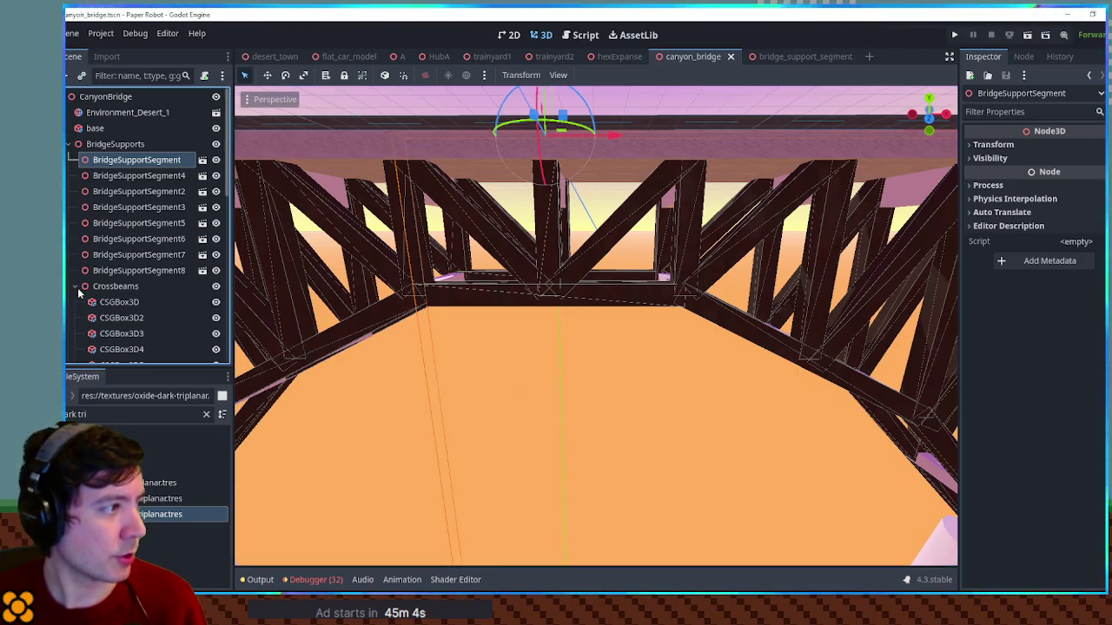
scroll(129, 197, "down", 5)
left_click(120, 136)
scroll(147, 185, "down", 3)
left_click(110, 312, "shift")
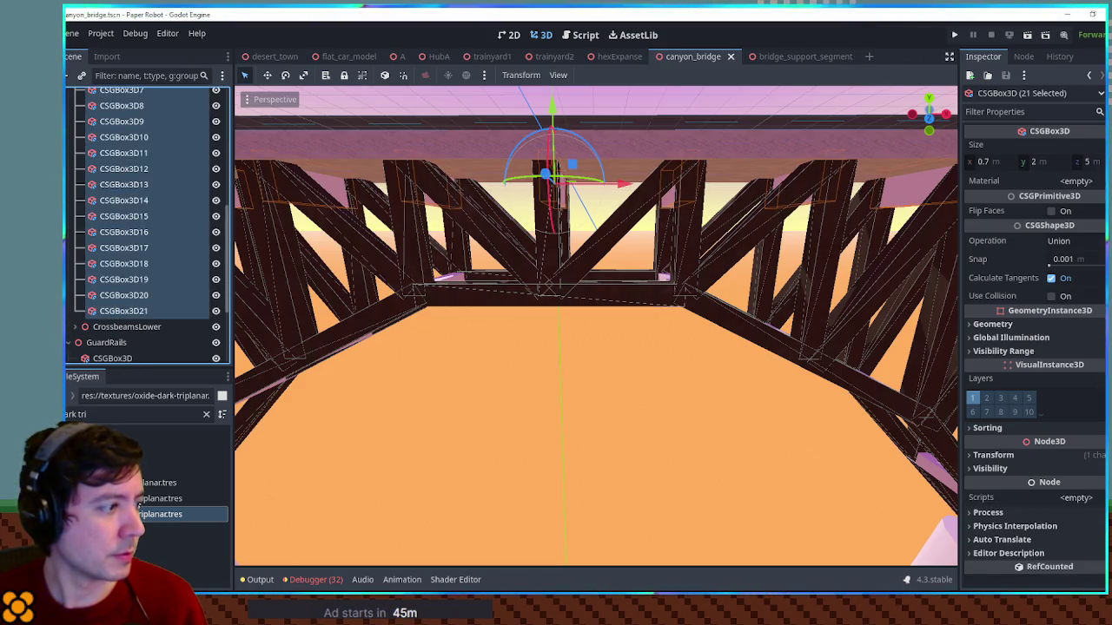
Try a dark planks material on the crossbeams, then undo it
left_click_drag(139, 501, 1077, 181)
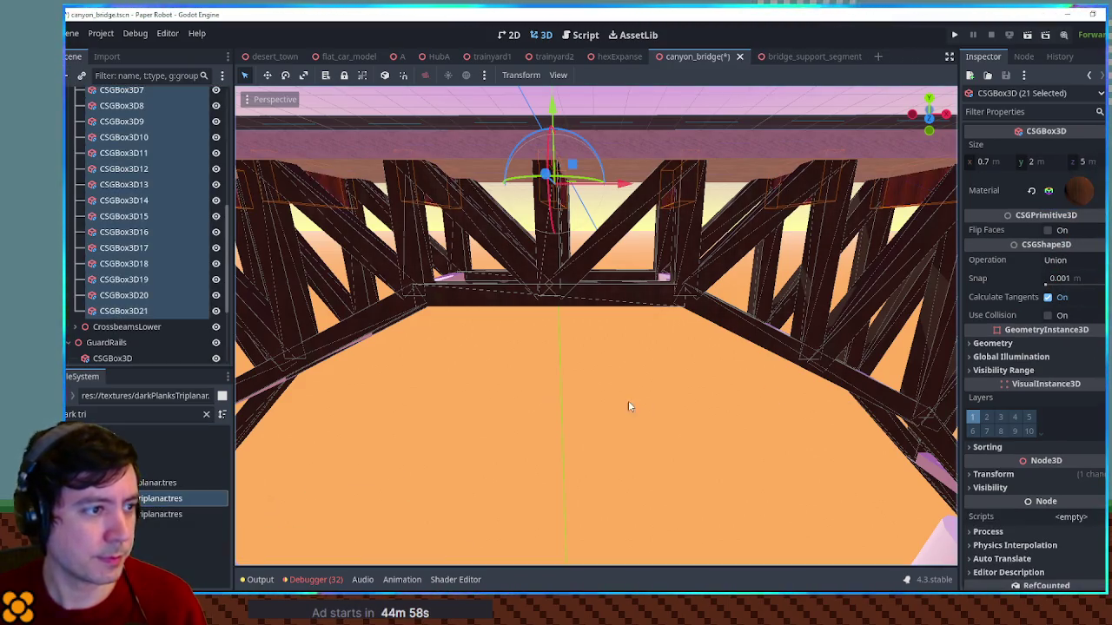
left_click_drag(628, 401, 741, 409)
key("ctrl+z")
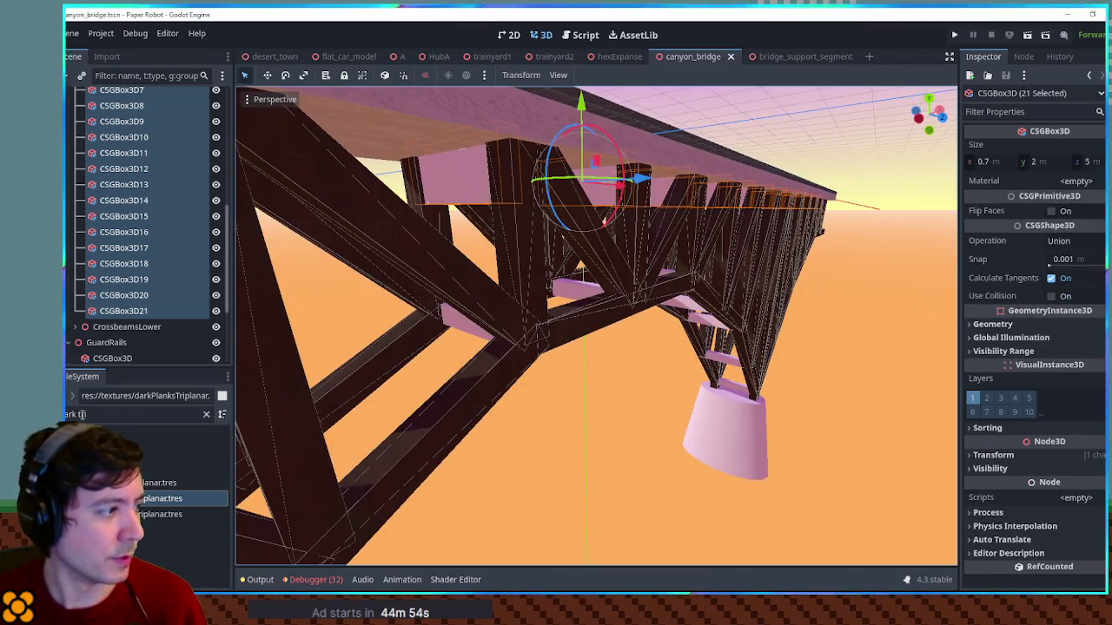
Filter the FileSystem for 'l tres' and apply shingles-brown.tres to the crossbeams
key("ctrl+a")
key("BackSpace")
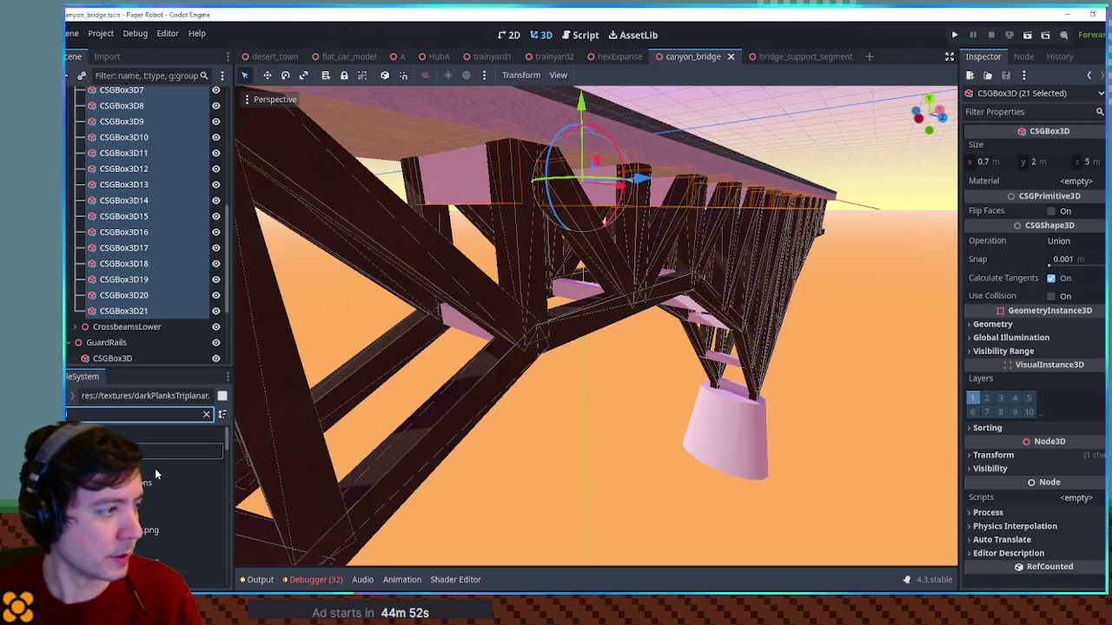
type("l tres")
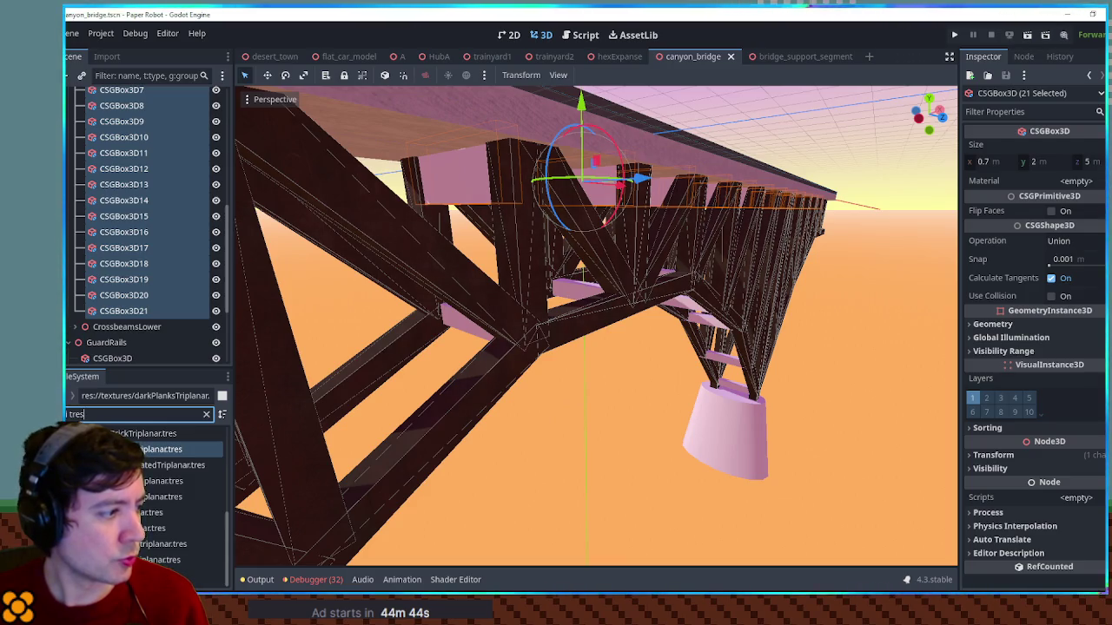
scroll(139, 554, "up", 2)
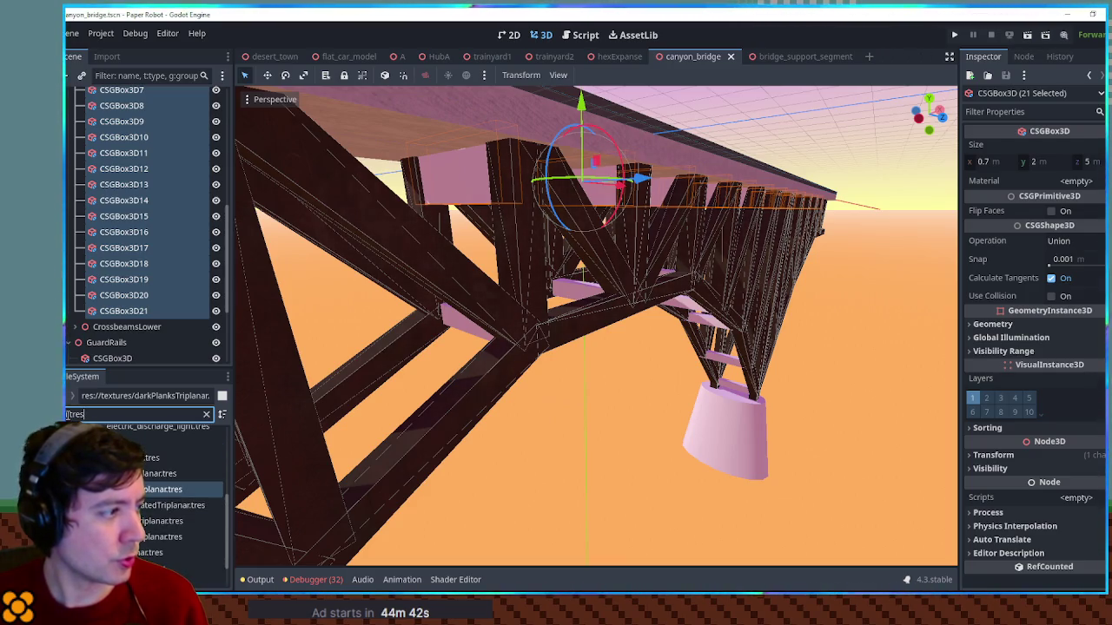
scroll(162, 484, "up", 5)
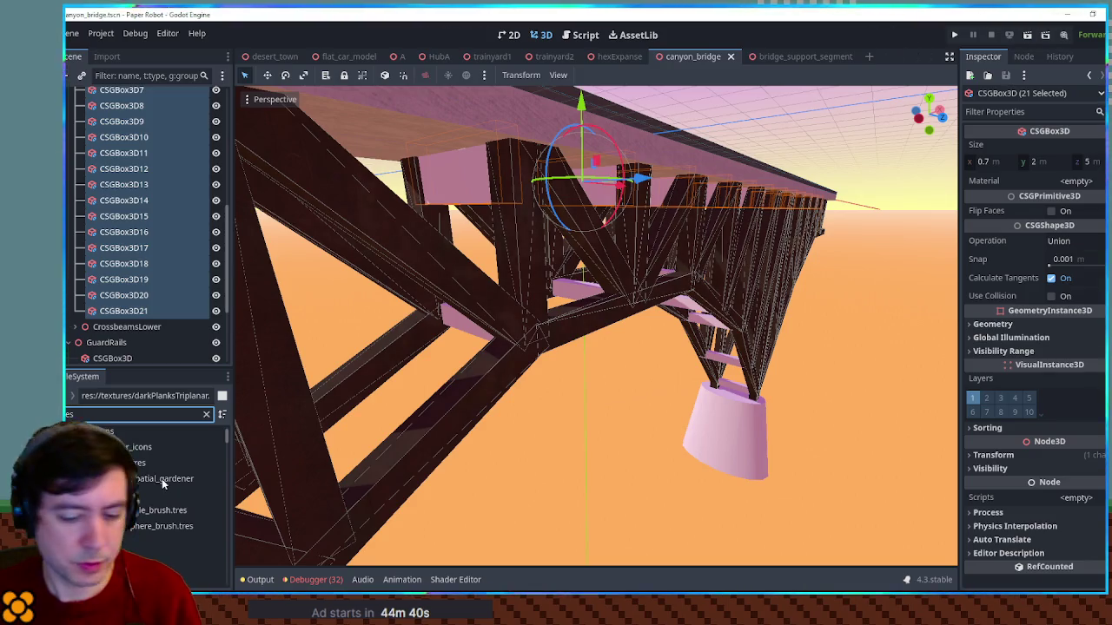
scroll(173, 482, "down", 5)
scroll(143, 506, "down", 5)
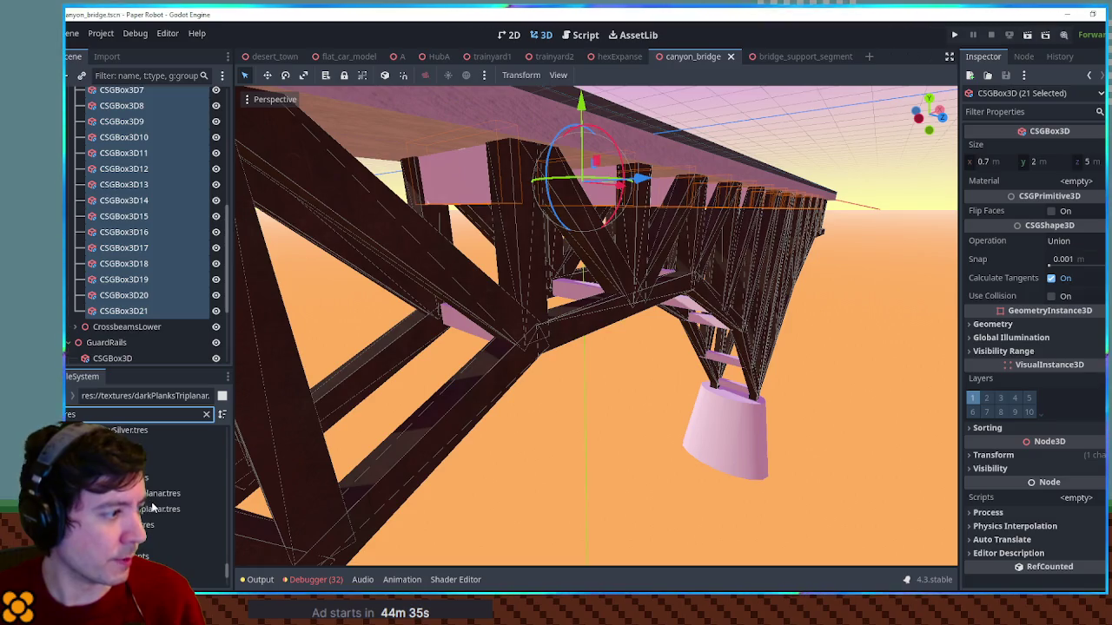
scroll(158, 500, "up", 2)
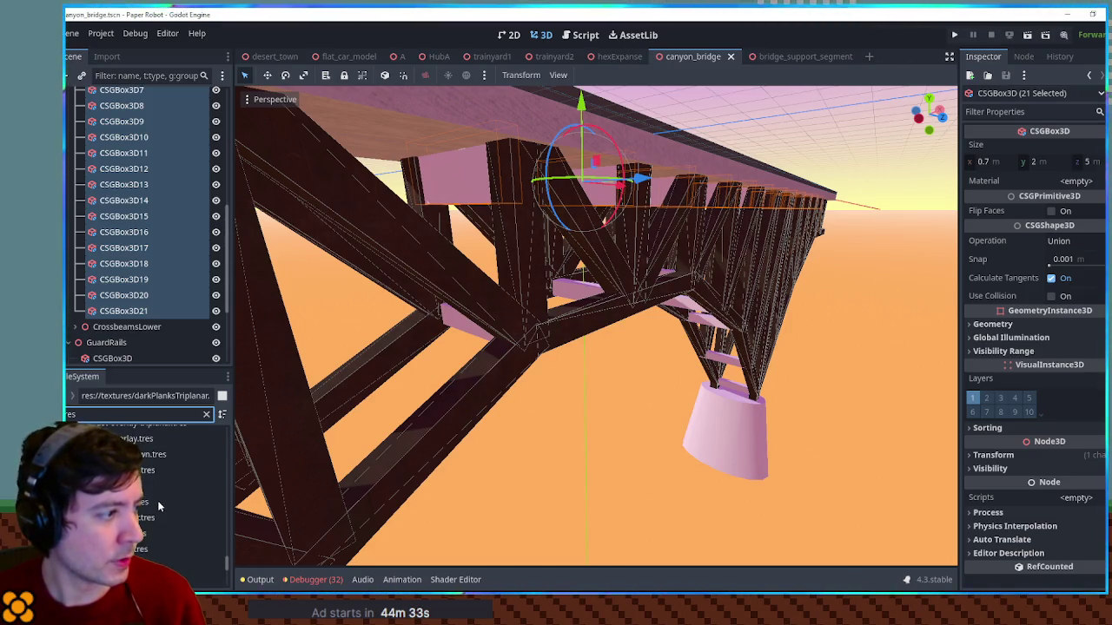
mouse_move(152, 474)
left_mouse_down()
mouse_move(1068, 178)
mouse_move(1083, 190)
left_mouse_up()
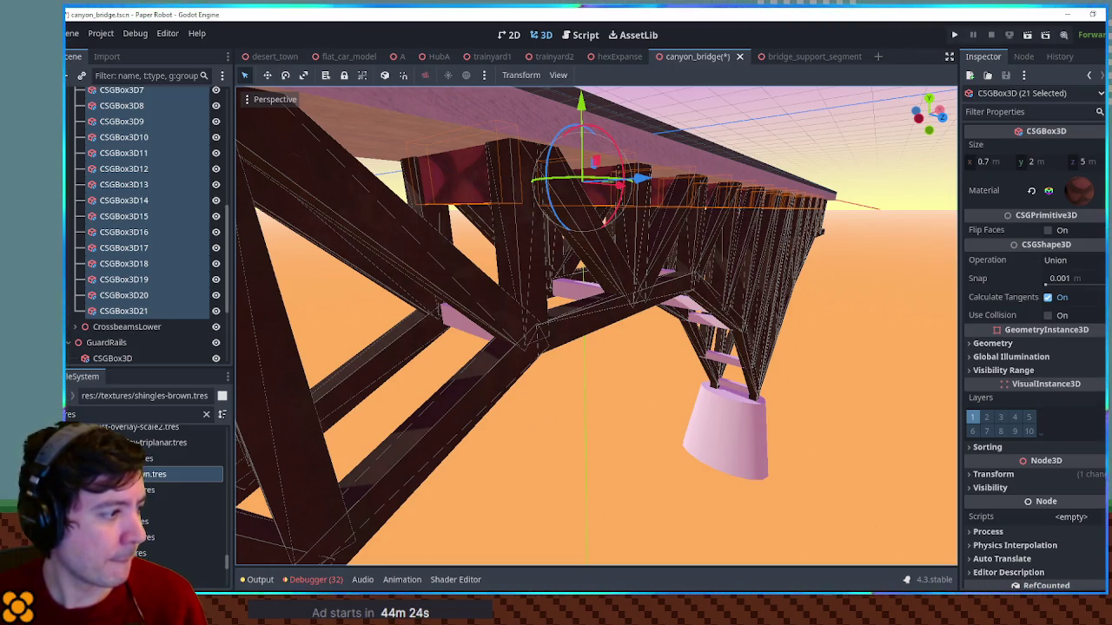
scroll(183, 495, "up", 3)
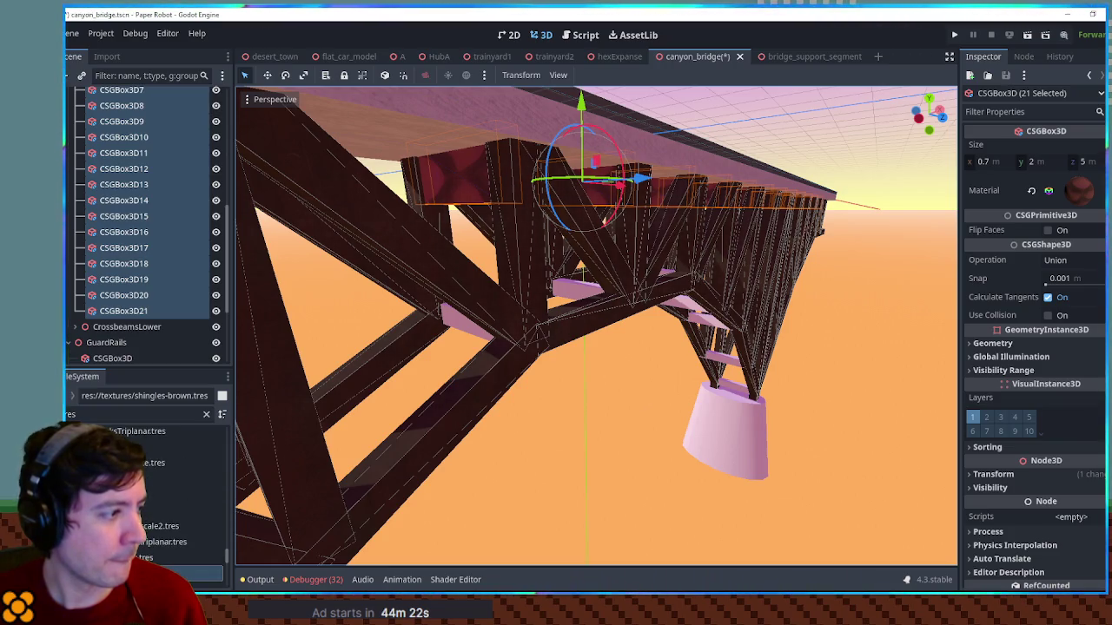
Try rust2, then rust1, and settle on oxide-dark.tres for the Crossbeams boxes
left_click_drag(130, 495, 1077, 189)
mouse_move(757, 301)
left_mouse_down()
mouse_move(524, 280)
mouse_move(545, 279)
mouse_move(438, 322)
left_mouse_up()
mouse_move(152, 493)
left_mouse_down()
mouse_move(999, 228)
mouse_move(1078, 189)
left_mouse_up()
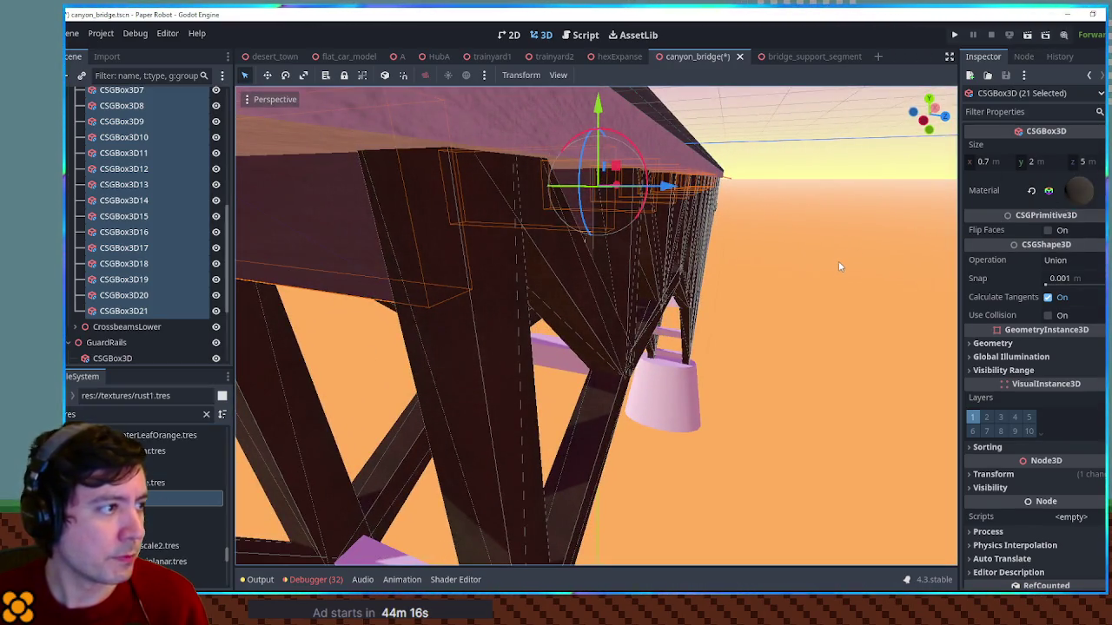
scroll(165, 477, "up", 3)
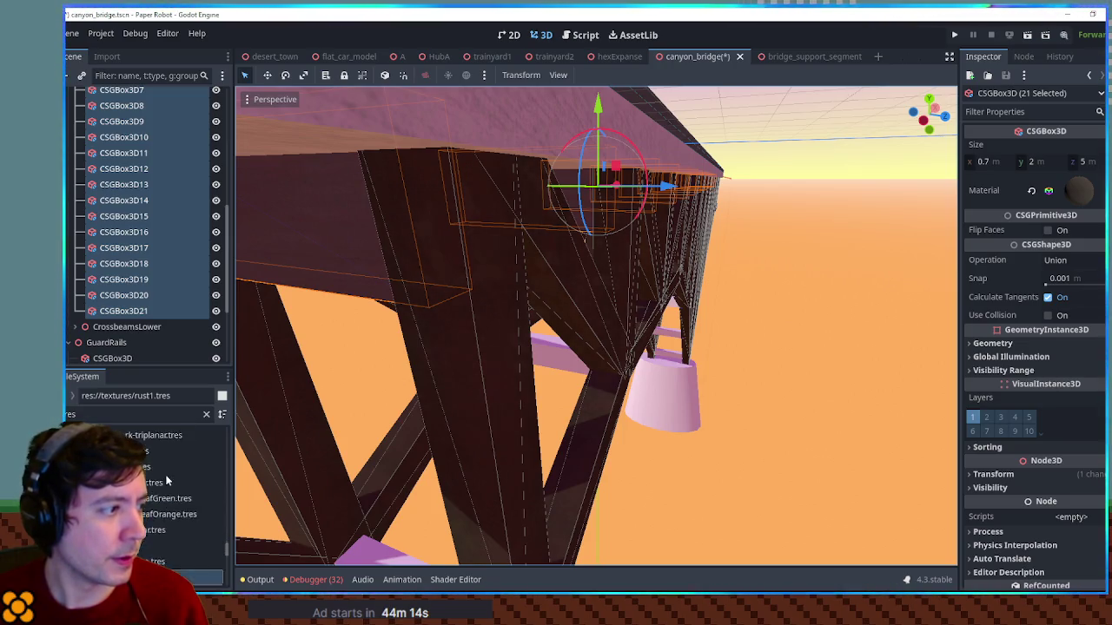
left_click_drag(150, 470, 1075, 190)
mouse_move(437, 283)
left_mouse_down()
mouse_move(485, 275)
mouse_move(447, 286)
mouse_move(469, 278)
left_mouse_up()
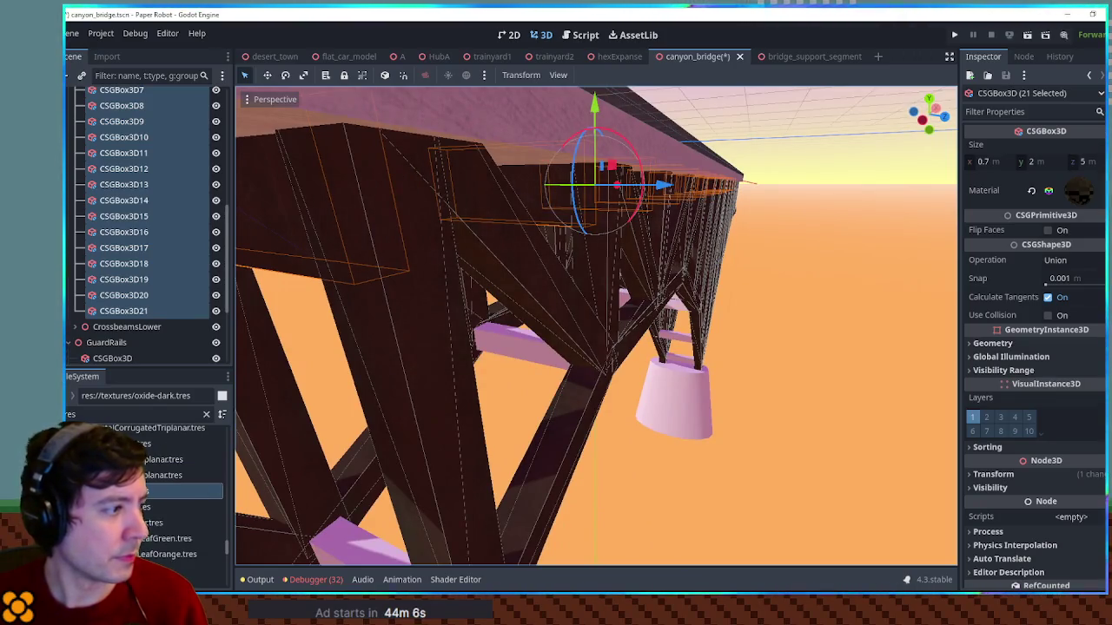
Select all 21 CrossbeamsLower boxes and give them the oxide-dark material
scroll(148, 496, "up", 3)
scroll(148, 495, "up", 2)
scroll(147, 495, "up", 2)
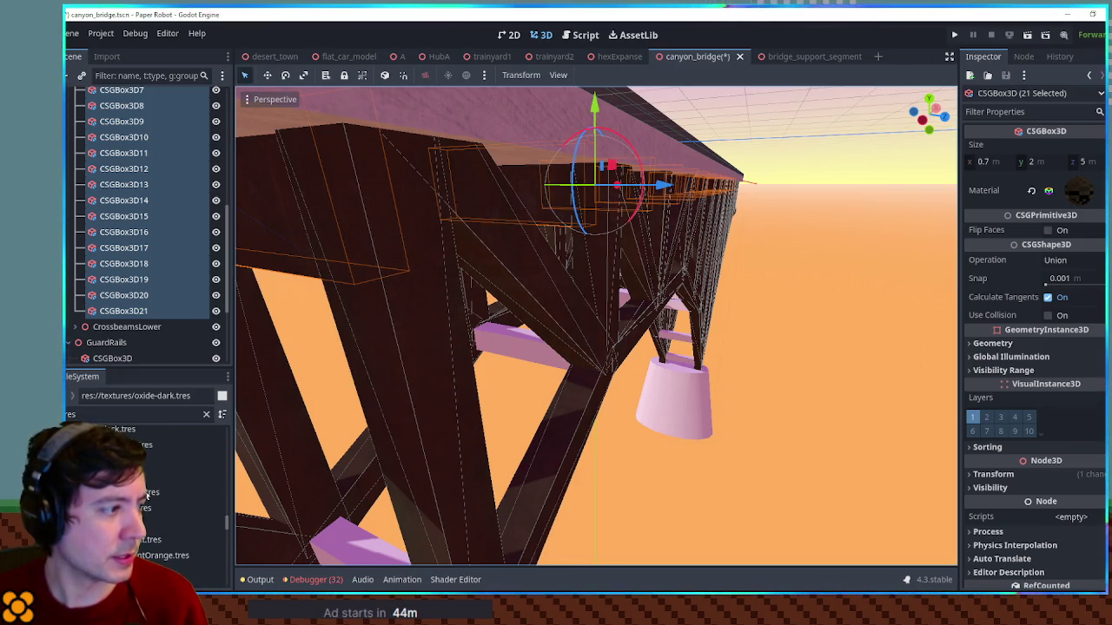
scroll(695, 448, "down", 5)
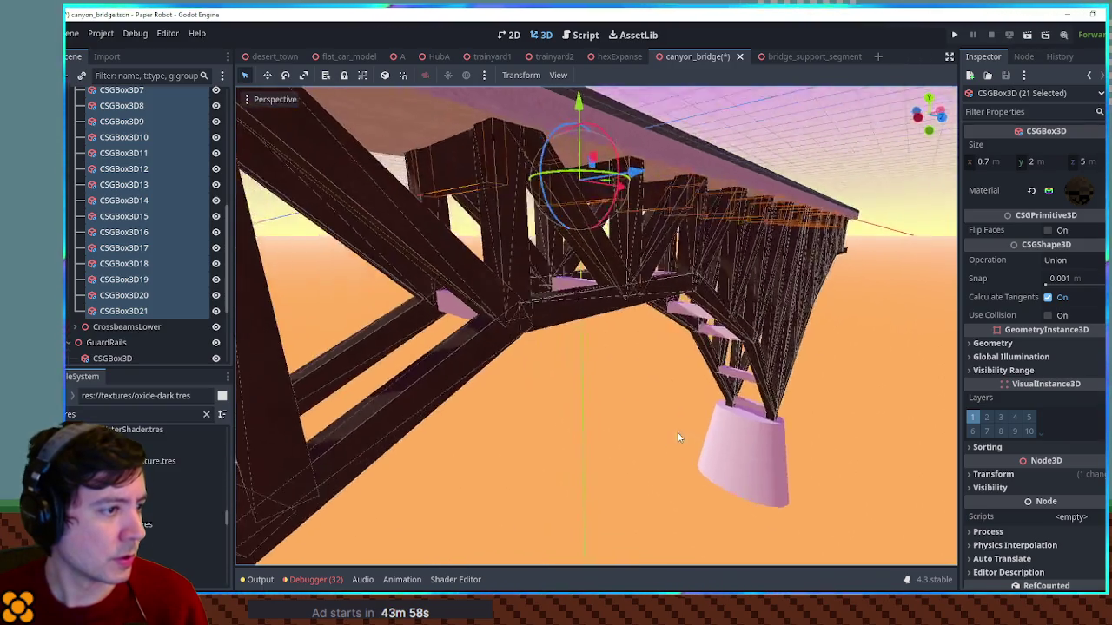
scroll(323, 366, "up", 5)
left_click_drag(148, 311, 135, 323)
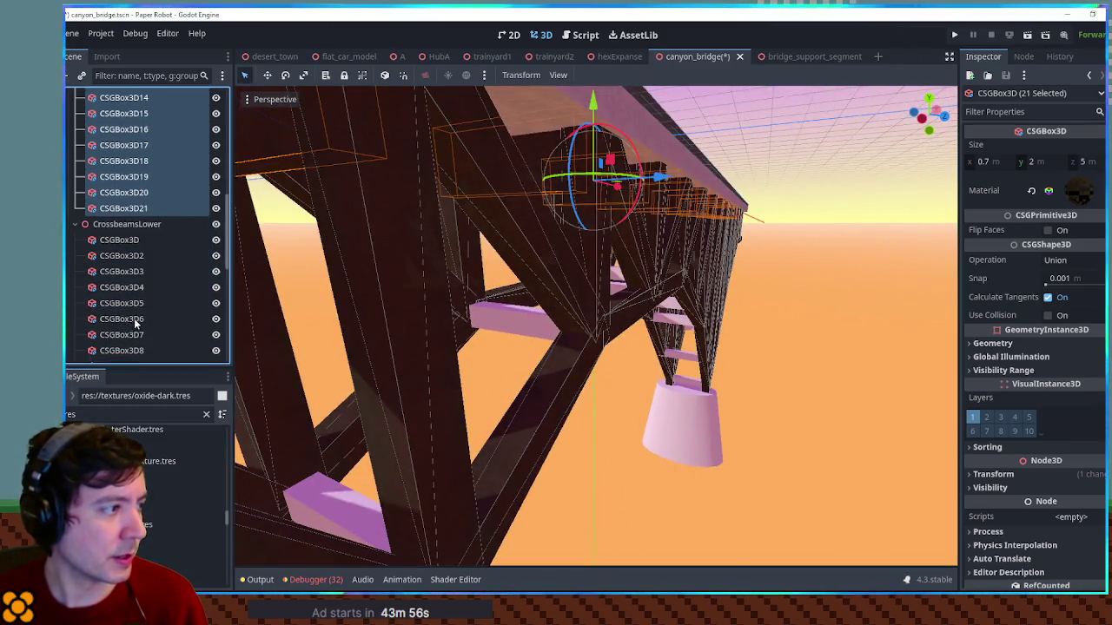
left_click(131, 243)
scroll(133, 278, "down", 5)
left_click(135, 319, "shift")
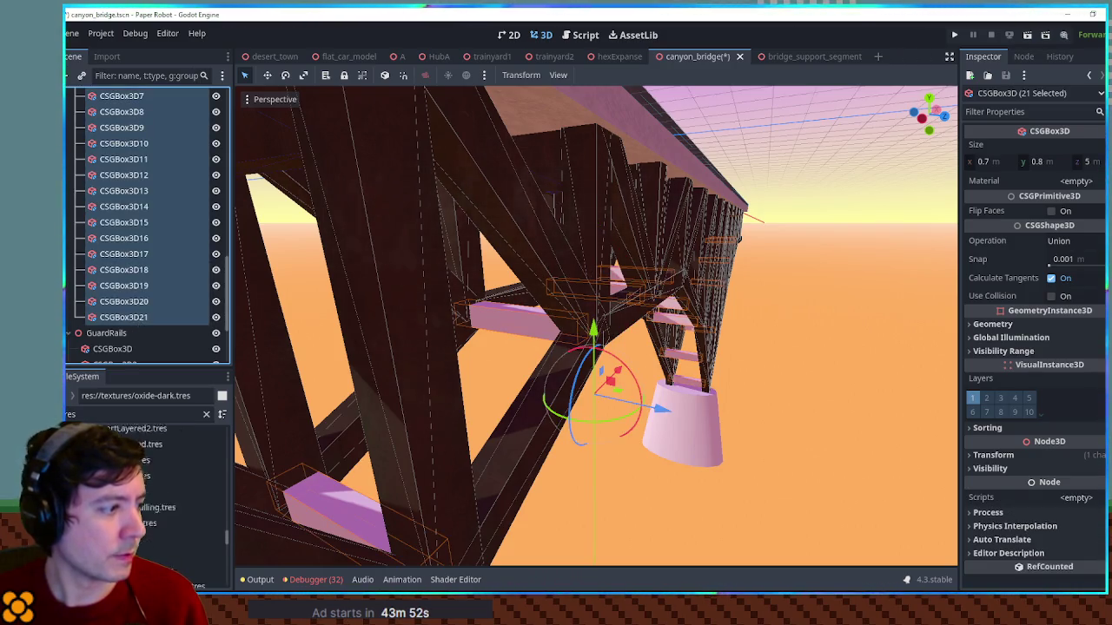
scroll(146, 521, "down", 2)
left_click_drag(139, 550, 1076, 181)
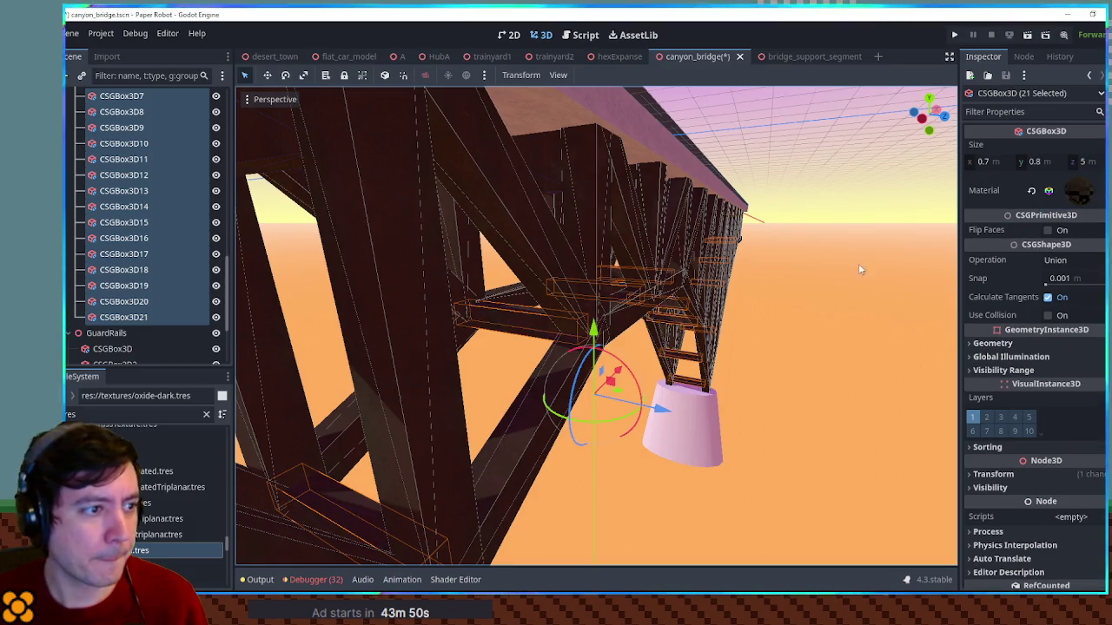
scroll(633, 280, "down", 3)
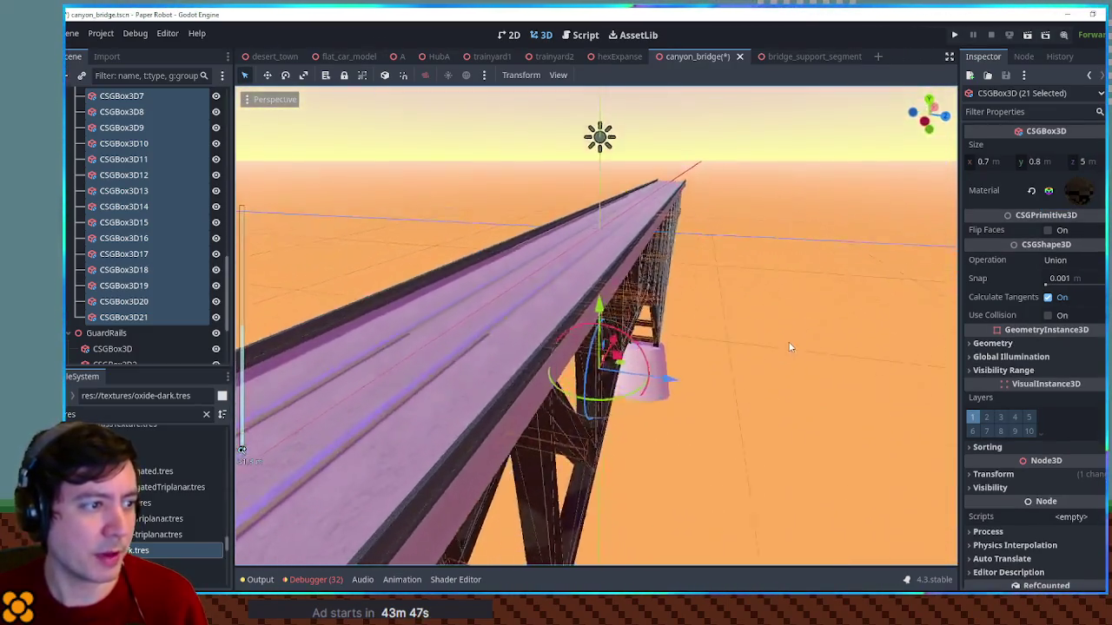
Orbit below the deck and select a deck crossbeam, then the deck-edge rail
mouse_move(790, 347)
left_mouse_down()
mouse_move(785, 329)
mouse_move(777, 465)
left_mouse_up()
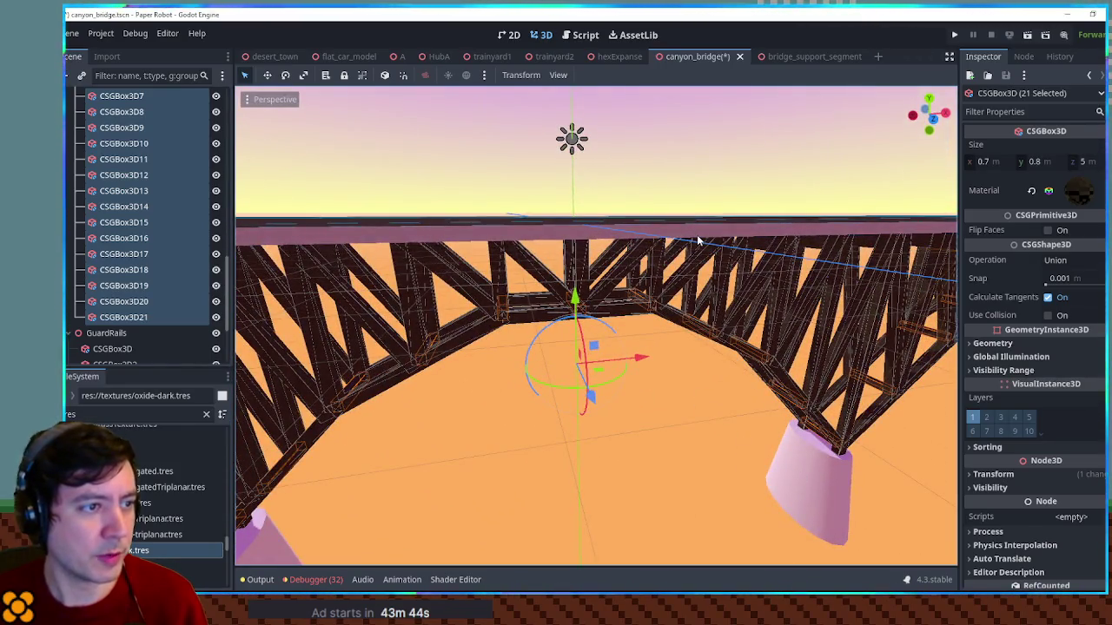
left_click(696, 234)
left_click(583, 224)
Select the deck base and inspect its material options
left_click_drag(583, 224, 816, 198)
left_click(782, 191)
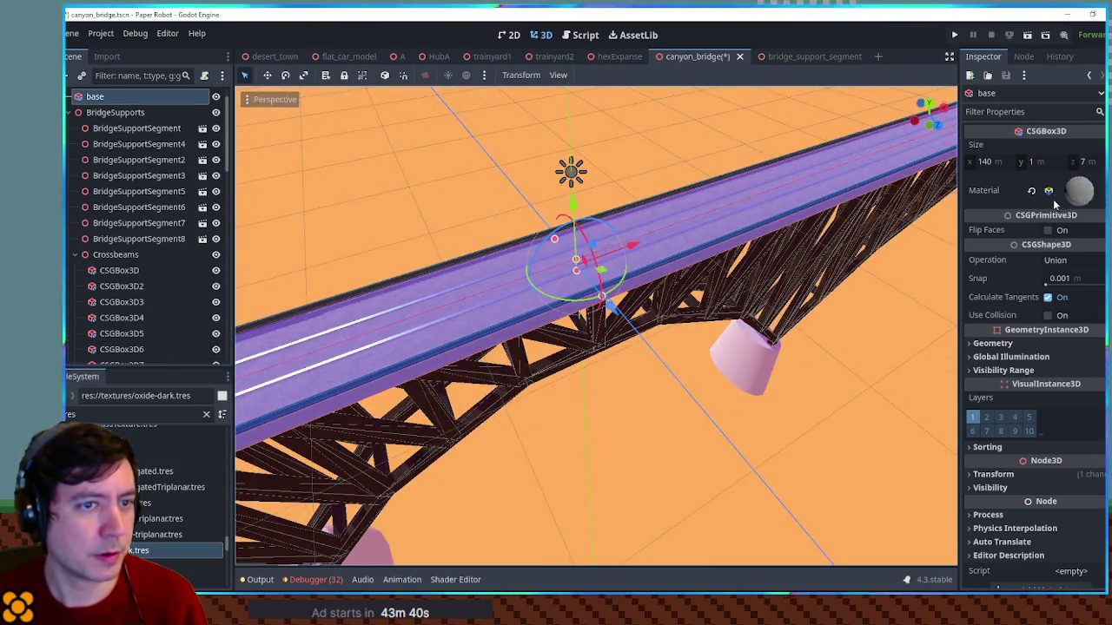
right_click(1077, 190)
left_click(1037, 385)
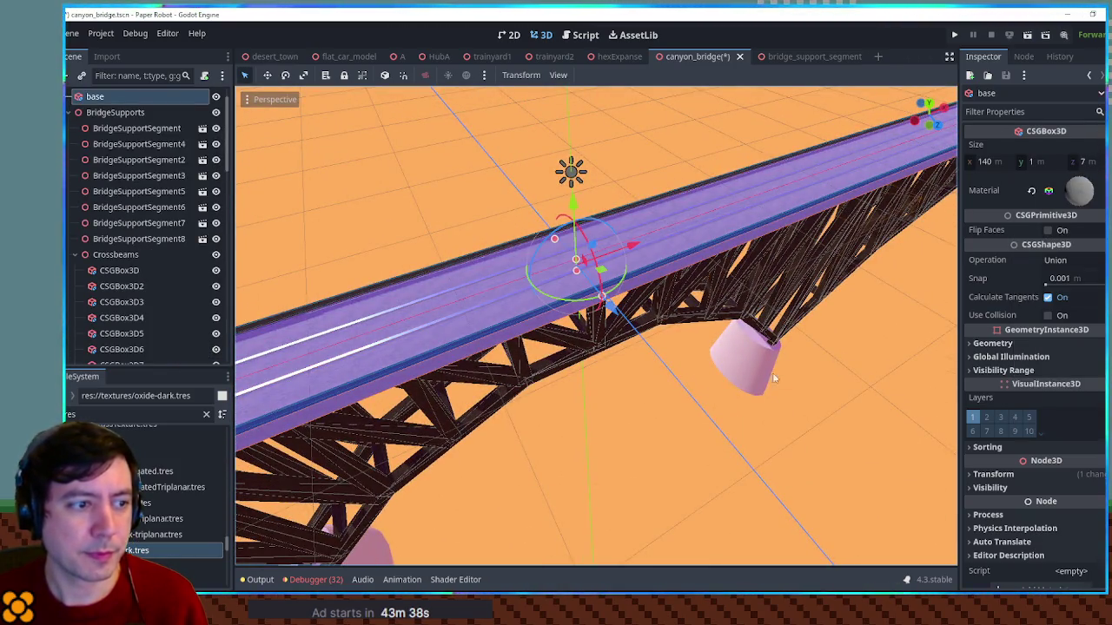
Select both concrete piers together with their cutting boxes
left_click(395, 460)
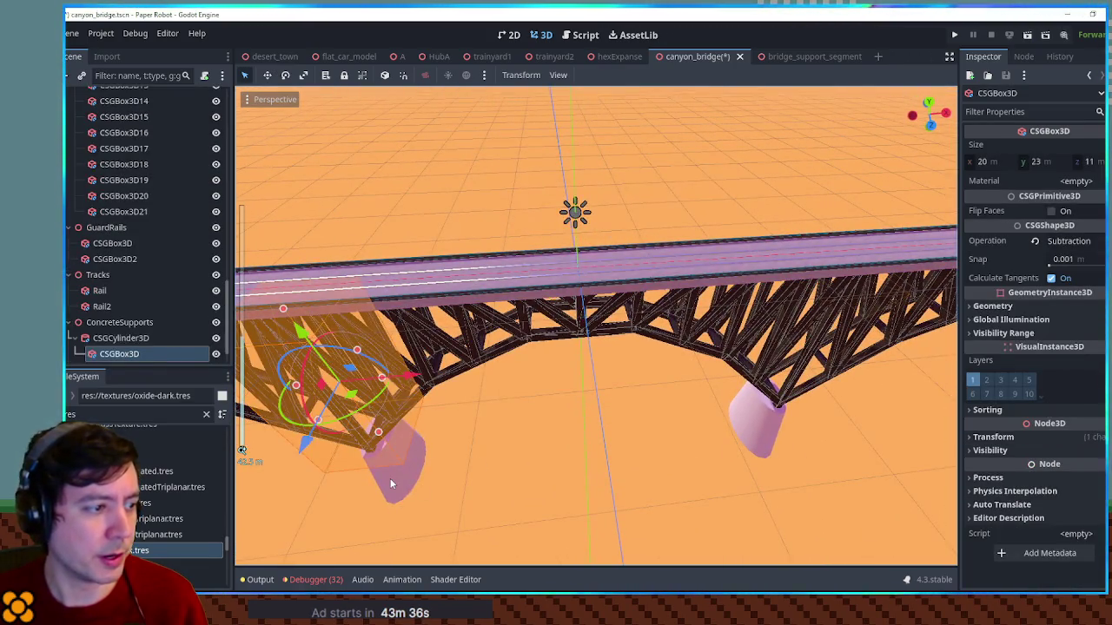
left_click(391, 484)
scroll(83, 334, "down", 1)
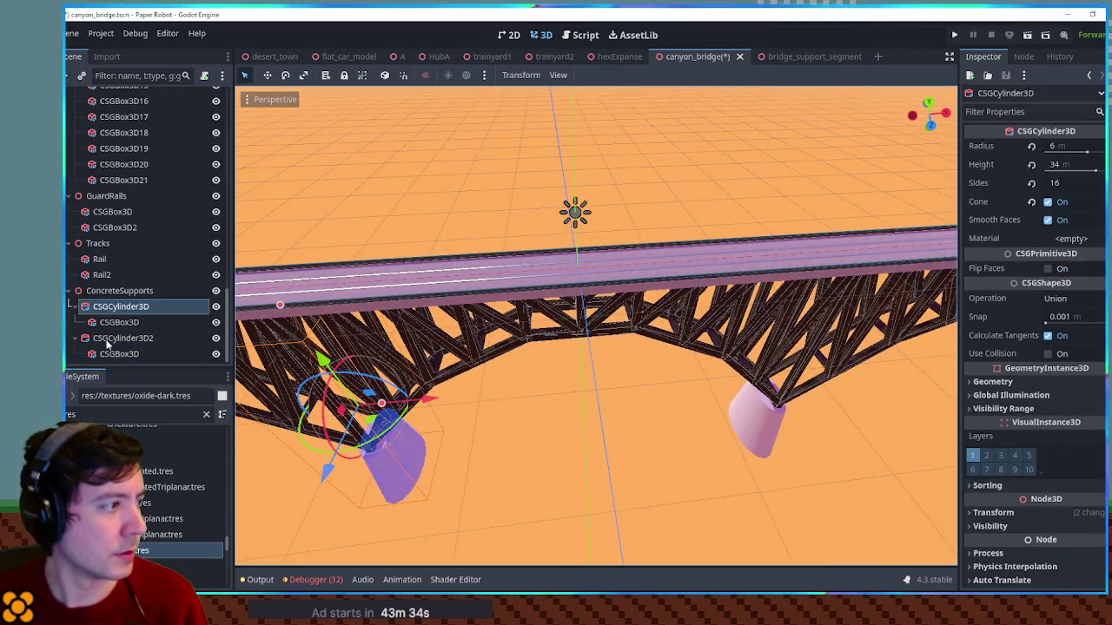
left_click(139, 340, "ctrl")
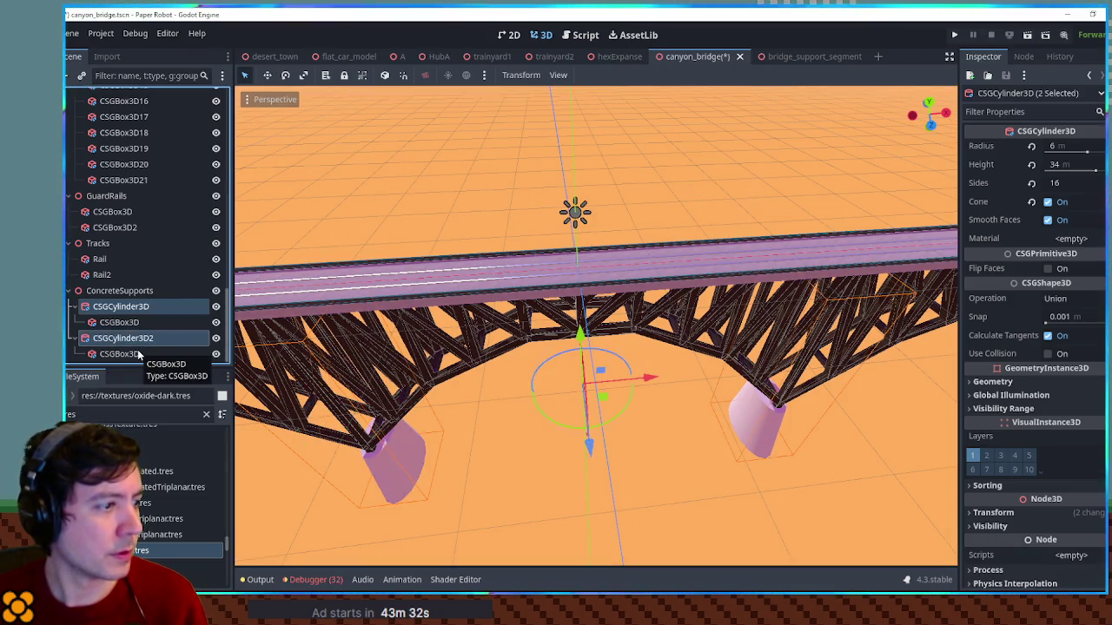
left_click(138, 354, "ctrl")
left_click(124, 322, "ctrl")
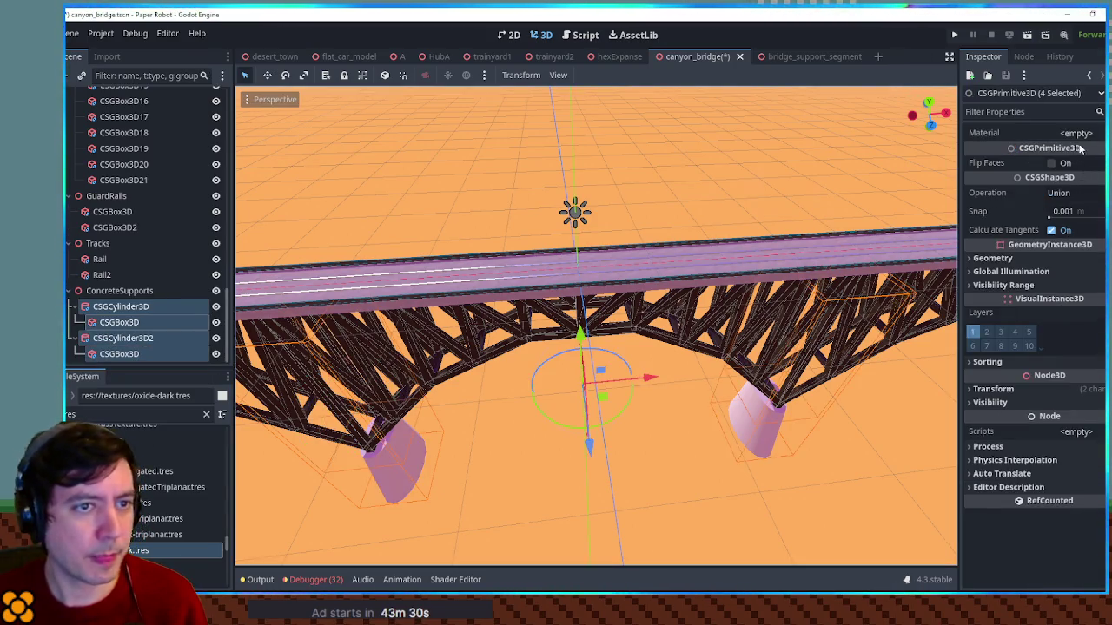
Clear the selection, frame the bridge from outside, and save the canyon_bridge scene
left_click(718, 490)
scroll(683, 392, "up", 3)
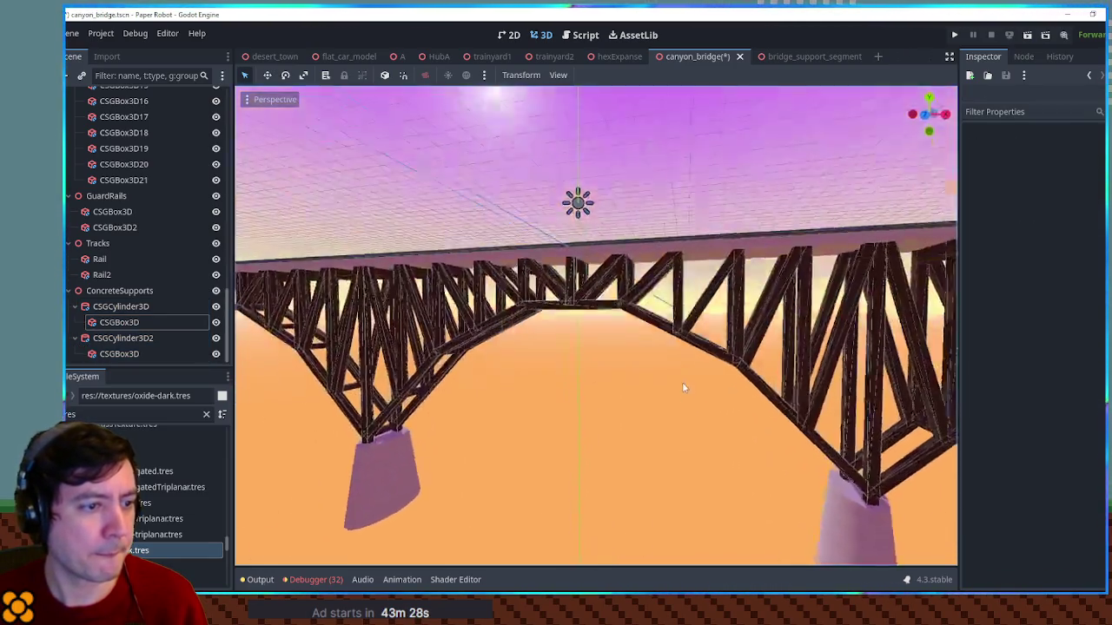
scroll(682, 386, "down", 5)
mouse_move(658, 402)
left_mouse_down()
mouse_move(794, 449)
mouse_move(797, 389)
mouse_move(632, 353)
left_mouse_up()
scroll(667, 397, "up", 3)
mouse_move(667, 397)
left_mouse_down()
mouse_move(777, 402)
mouse_move(790, 380)
mouse_move(701, 369)
mouse_move(743, 295)
mouse_move(737, 255)
mouse_move(622, 254)
left_mouse_up()
key("ctrl+s")
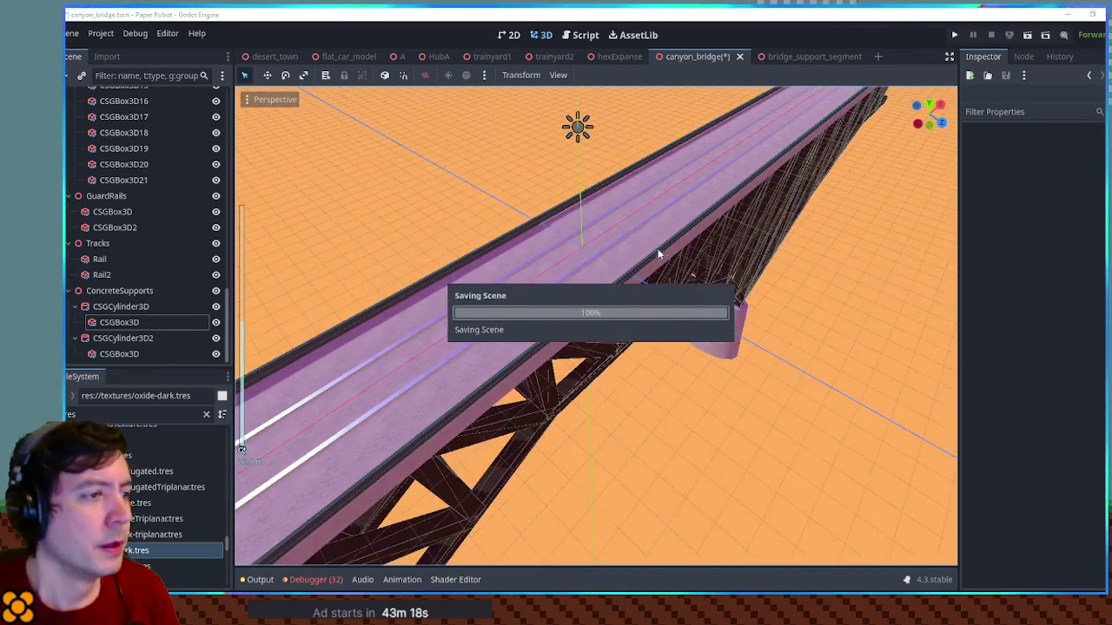
key("F5")
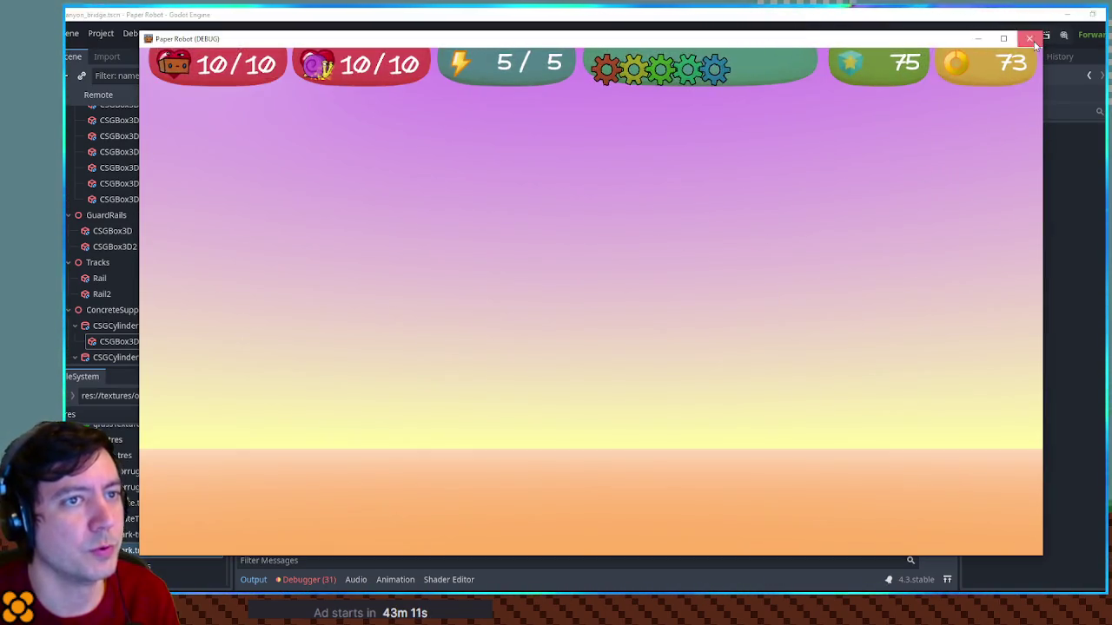
left_click(1030, 39)
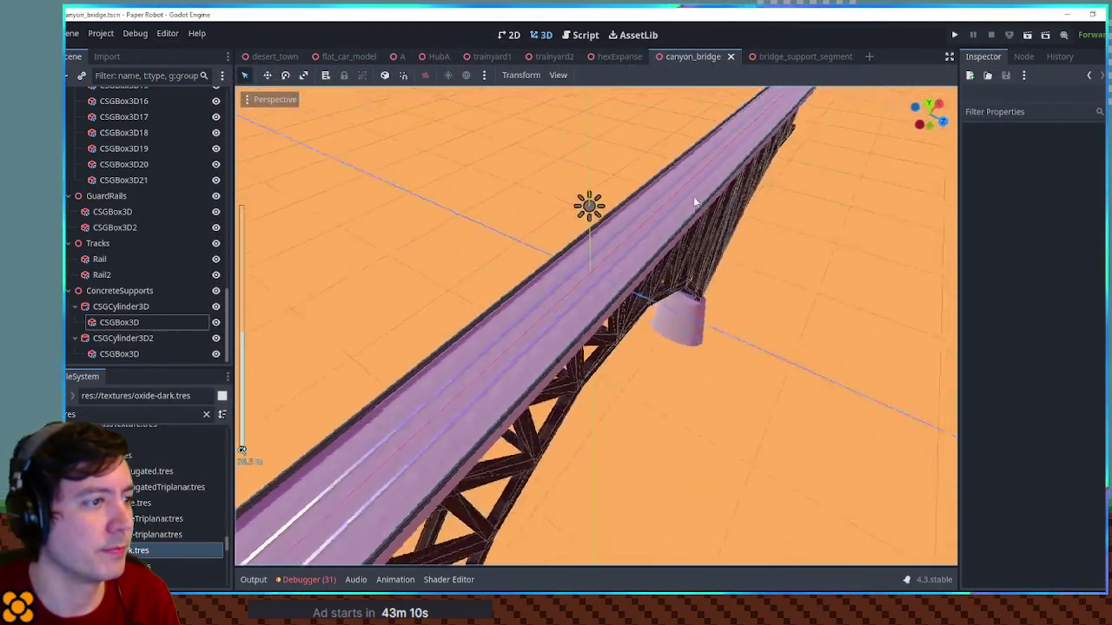
Enable Use Collision on the bridge deck base, then launch the game to test it
left_click_drag(643, 153, 557, 160)
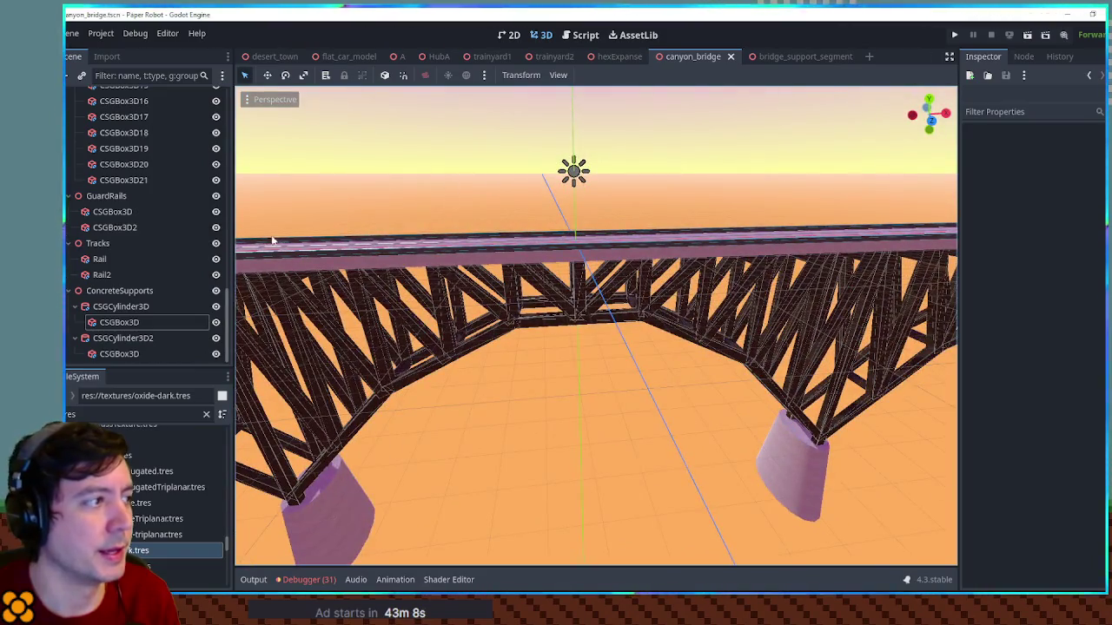
scroll(153, 229, "up", 10)
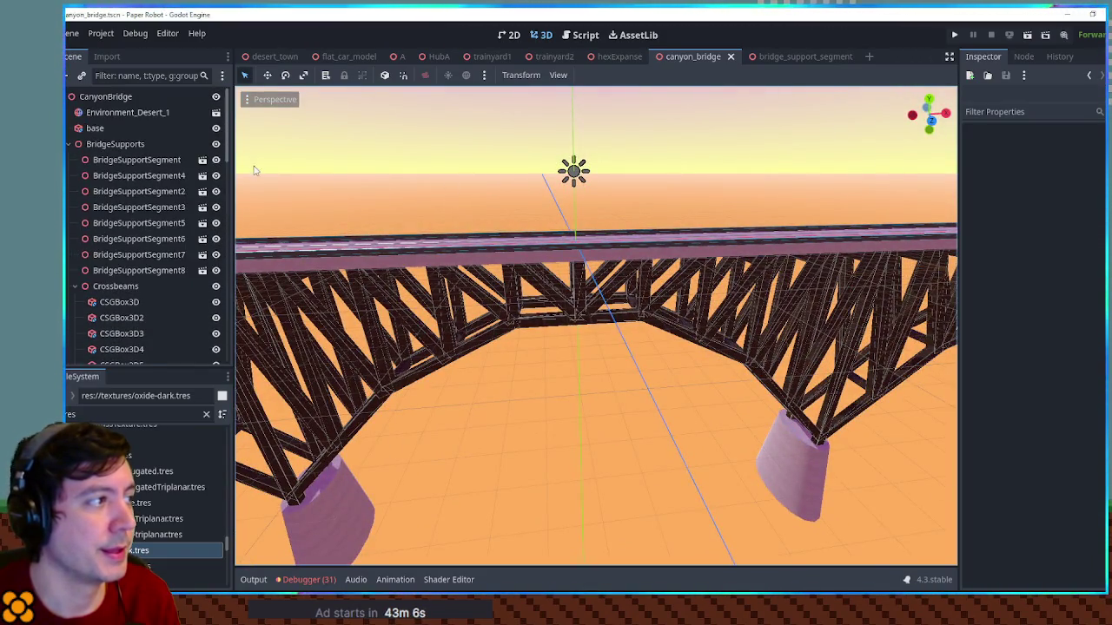
left_click(68, 144)
left_click(95, 128)
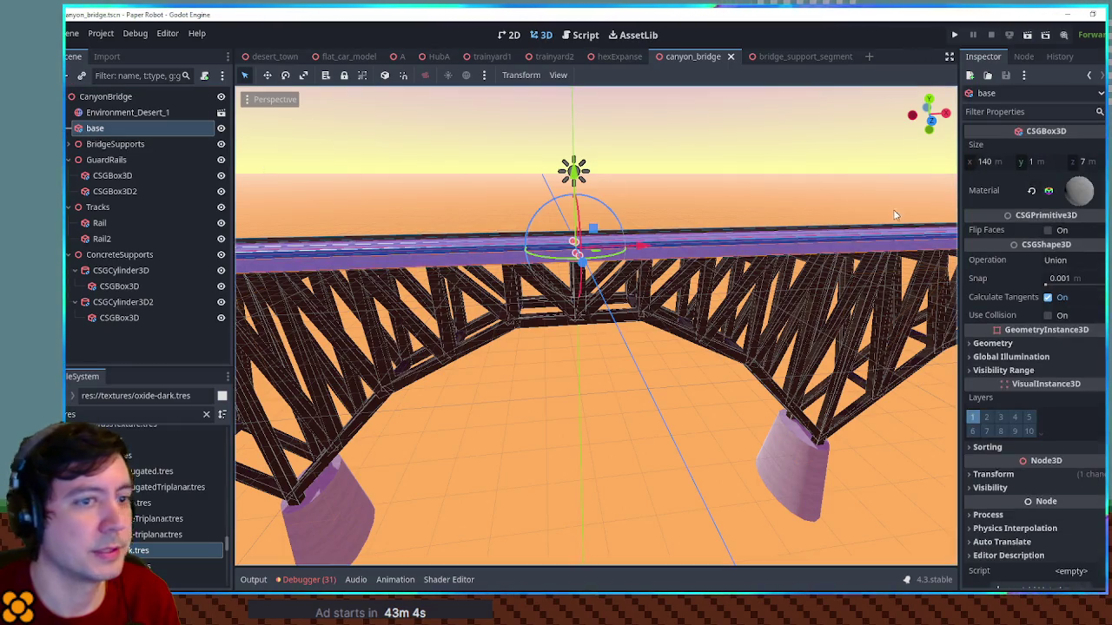
left_click(1051, 316)
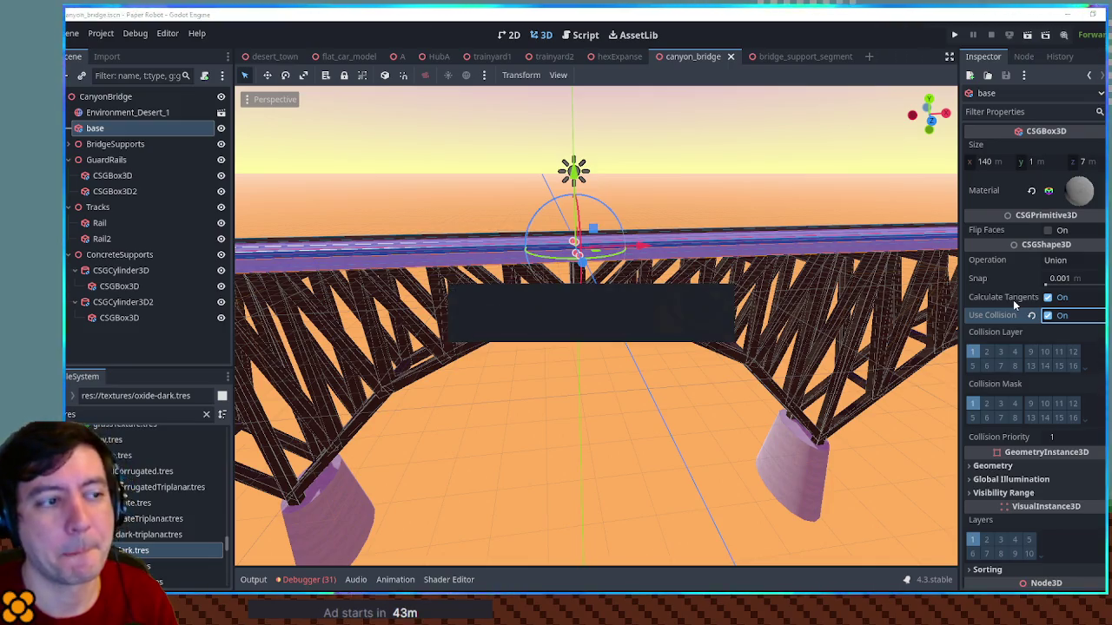
key("F6")
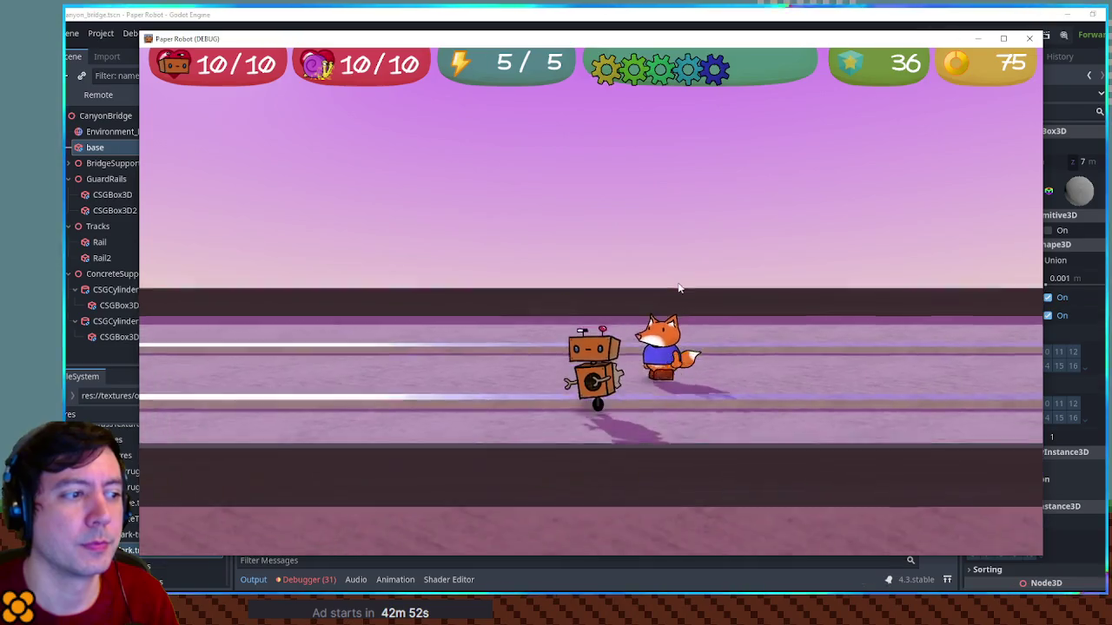
Make the robot jump on the bridge deck
key("space")
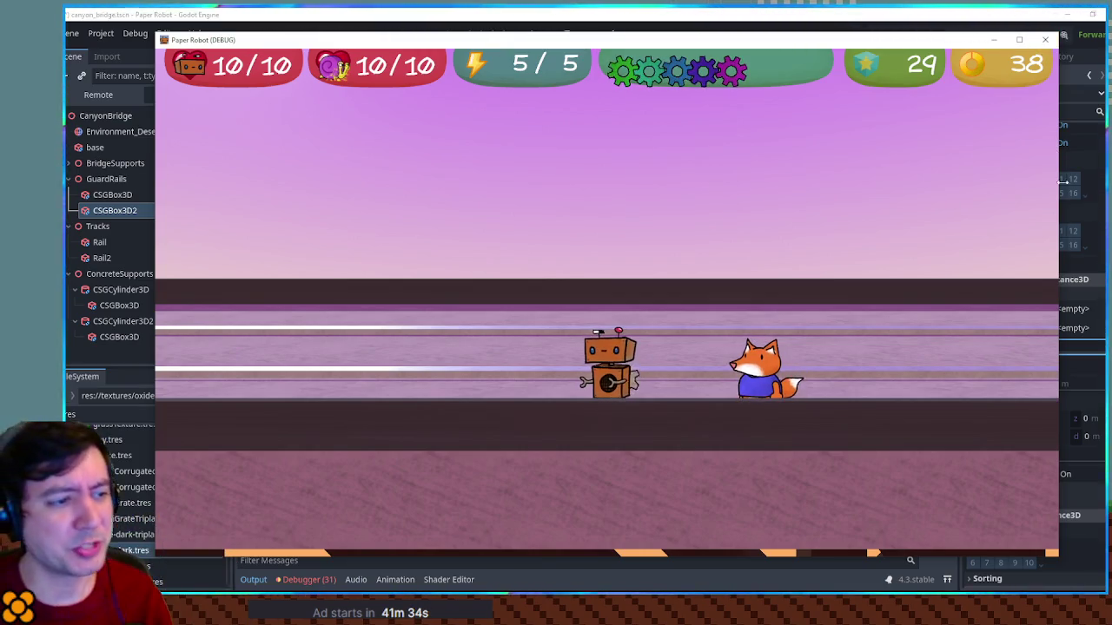
Jump and walk the fox back, forward and sideways along the bridge, then stop the game
key("space")
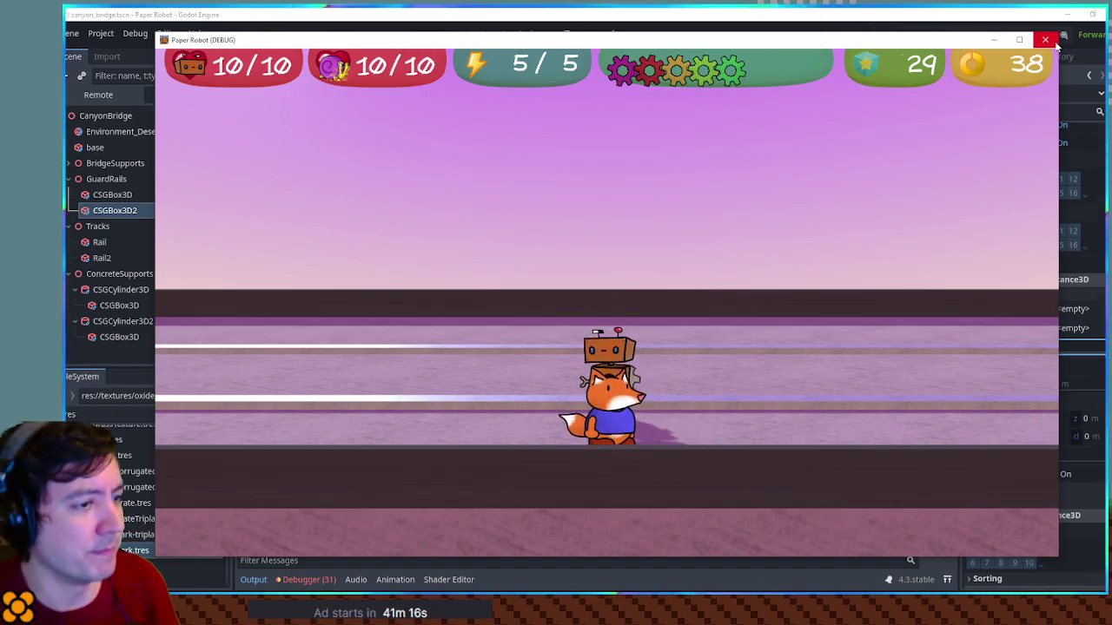
key("s")
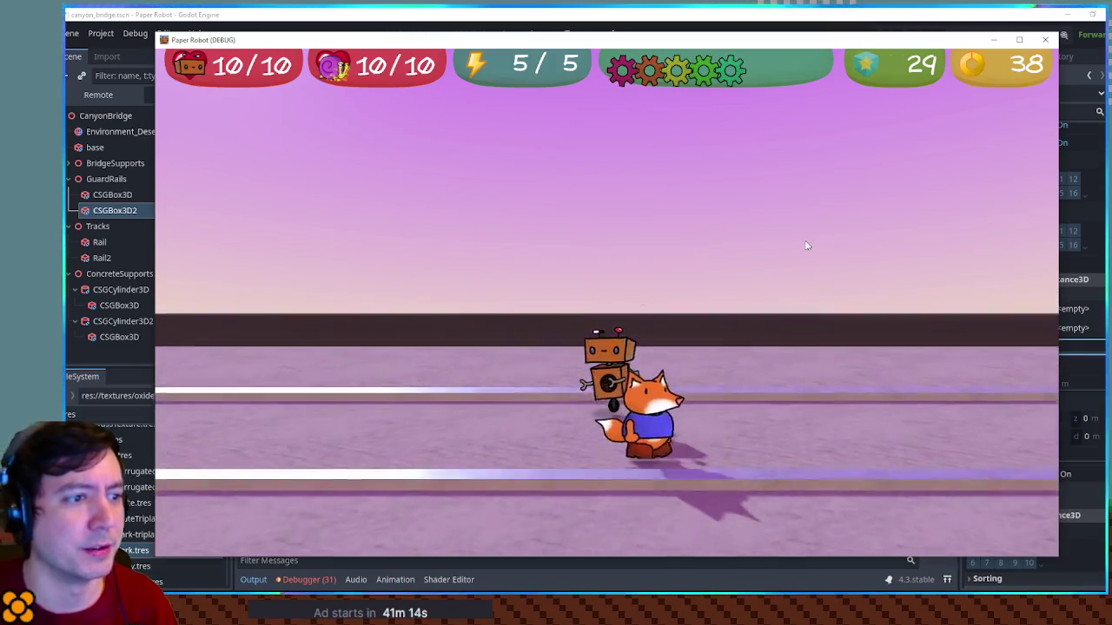
key("w")
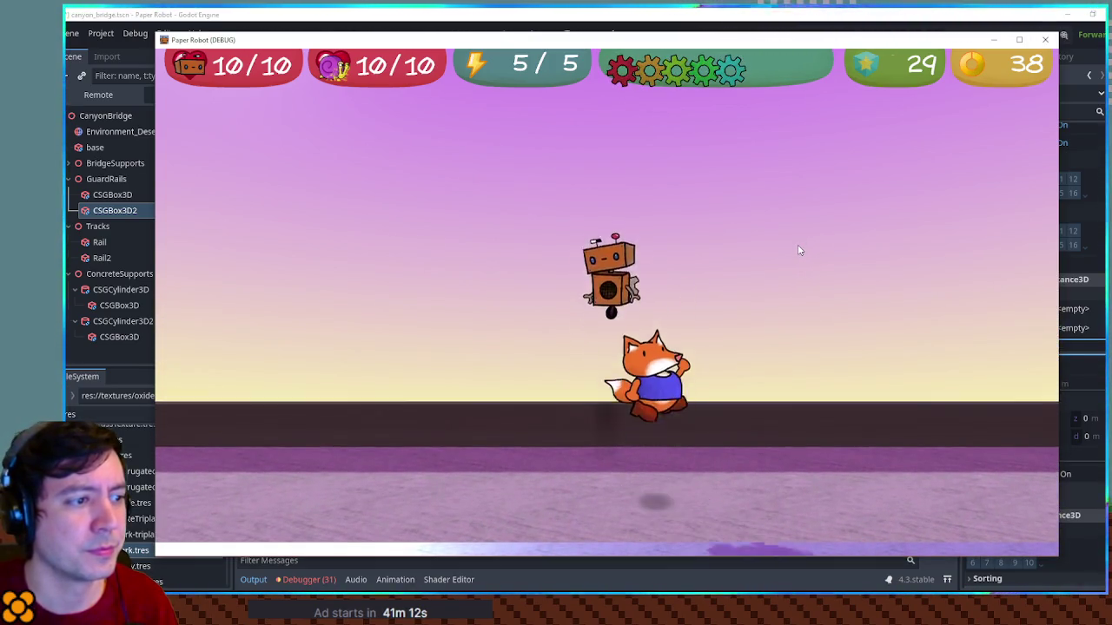
key("w")
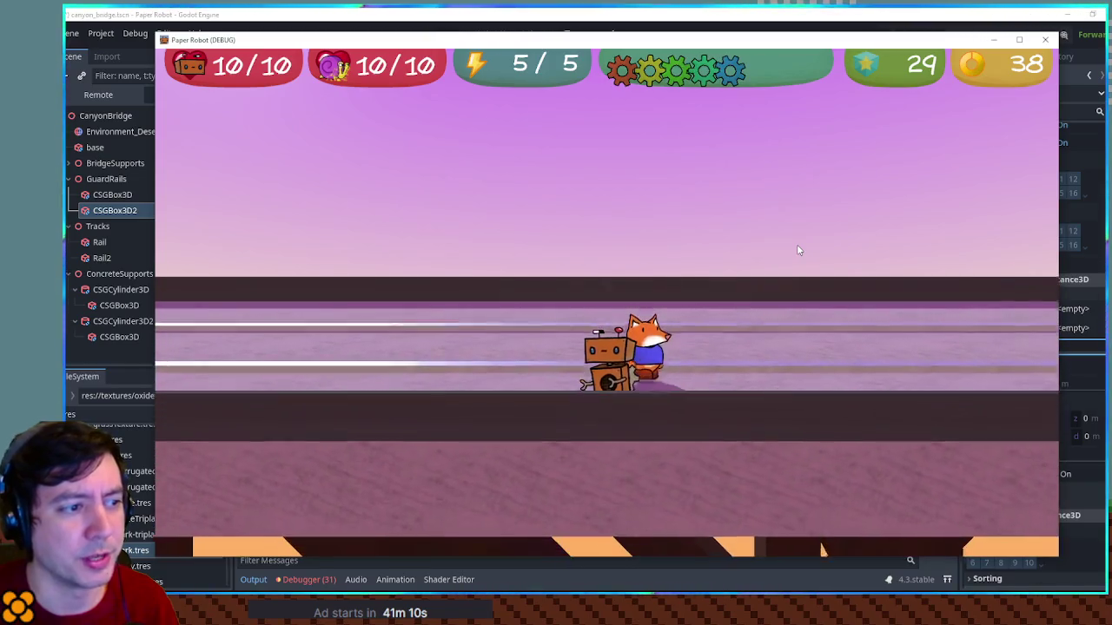
key("a")
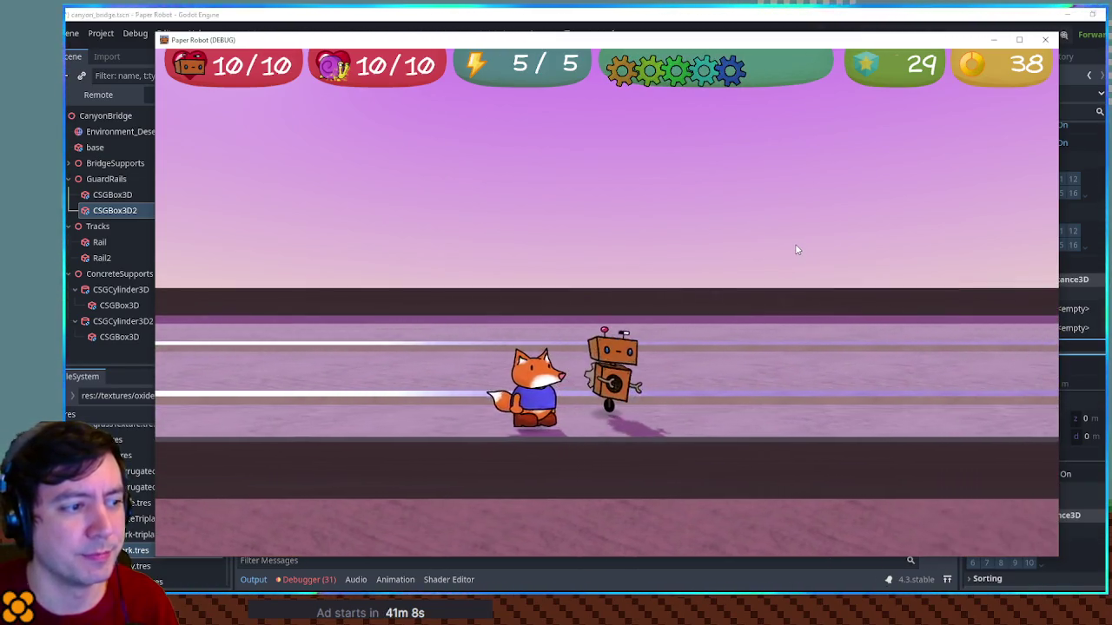
key("d")
key("d")
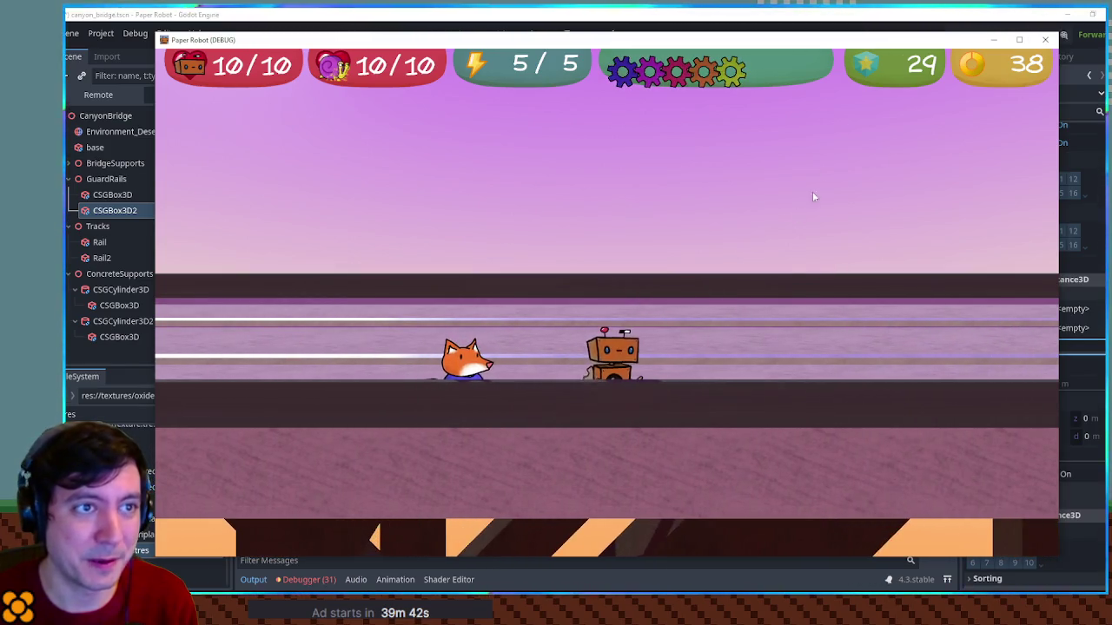
key("F8")
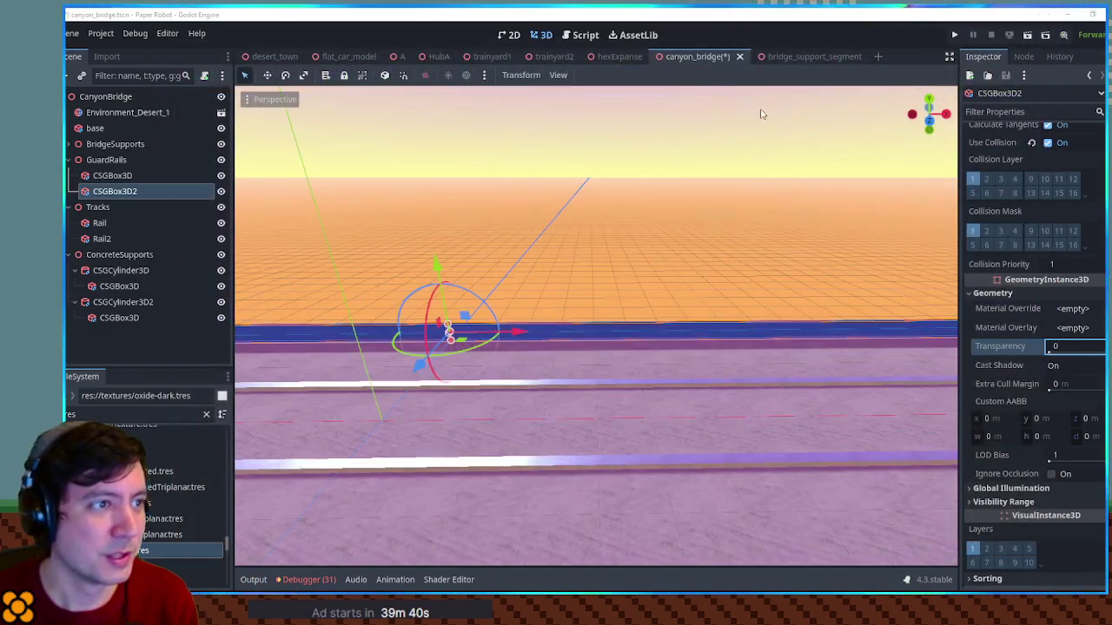
Switch to trainyard2, select the round platform's CSGPolygon3D, and orbit toward the fence and trolley
left_click(556, 59)
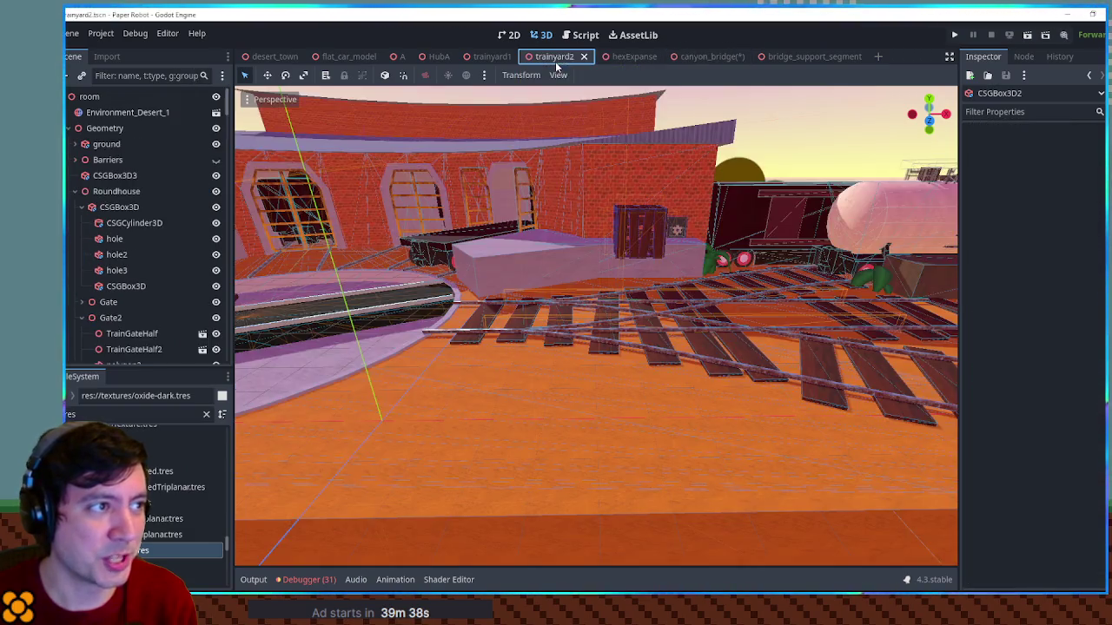
left_click(651, 306)
scroll(722, 297, "down", 5)
mouse_move(570, 314)
left_mouse_down()
mouse_move(591, 276)
mouse_move(632, 275)
mouse_move(453, 296)
mouse_move(555, 301)
left_mouse_up()
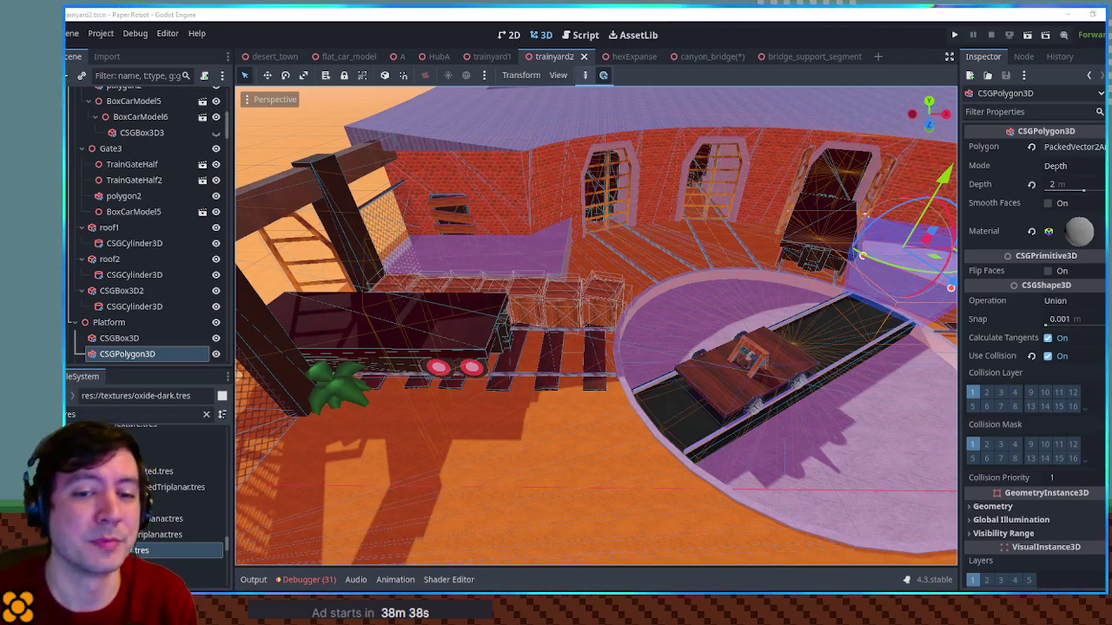
scroll(601, 211, "down", 3)
scroll(601, 211, "up", 5)
mouse_move(601, 211)
left_mouse_down()
mouse_move(777, 207)
mouse_move(686, 207)
mouse_move(765, 213)
mouse_move(673, 219)
left_mouse_up()
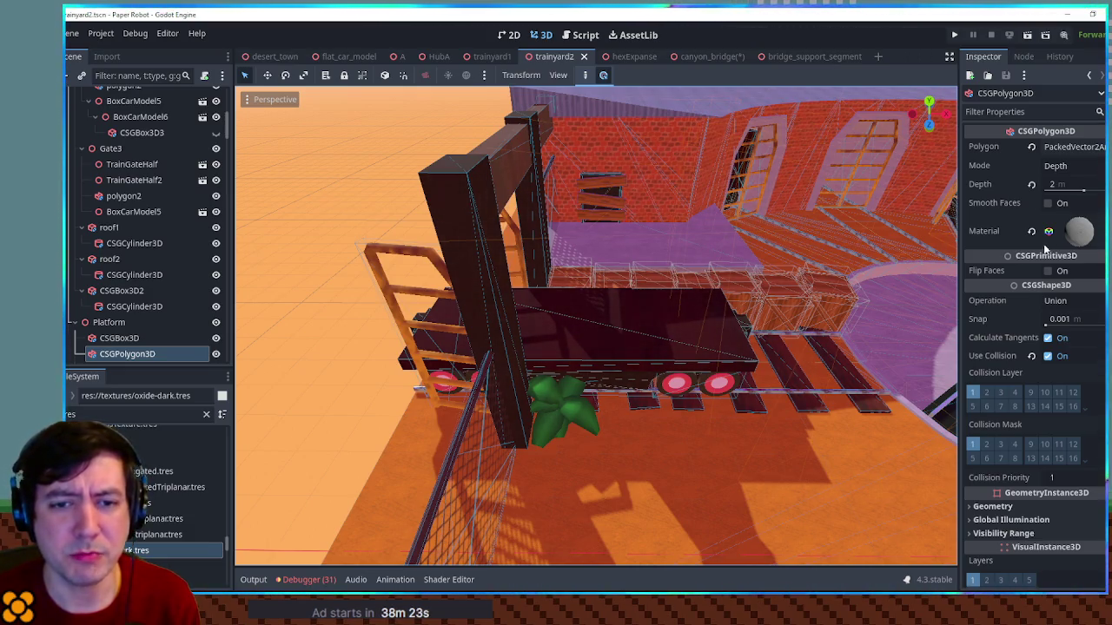
scroll(674, 219, "down", 3)
left_click_drag(674, 220, 484, 224)
left_click(542, 218)
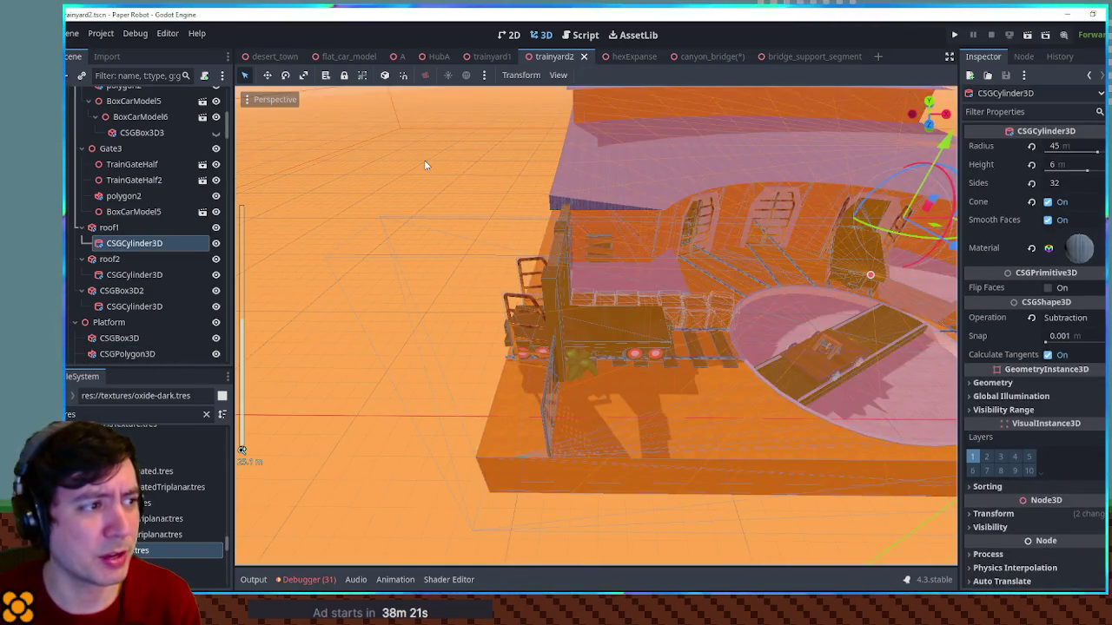
scroll(424, 159, "down", 3)
left_click(425, 156)
scroll(575, 194, "up", 10)
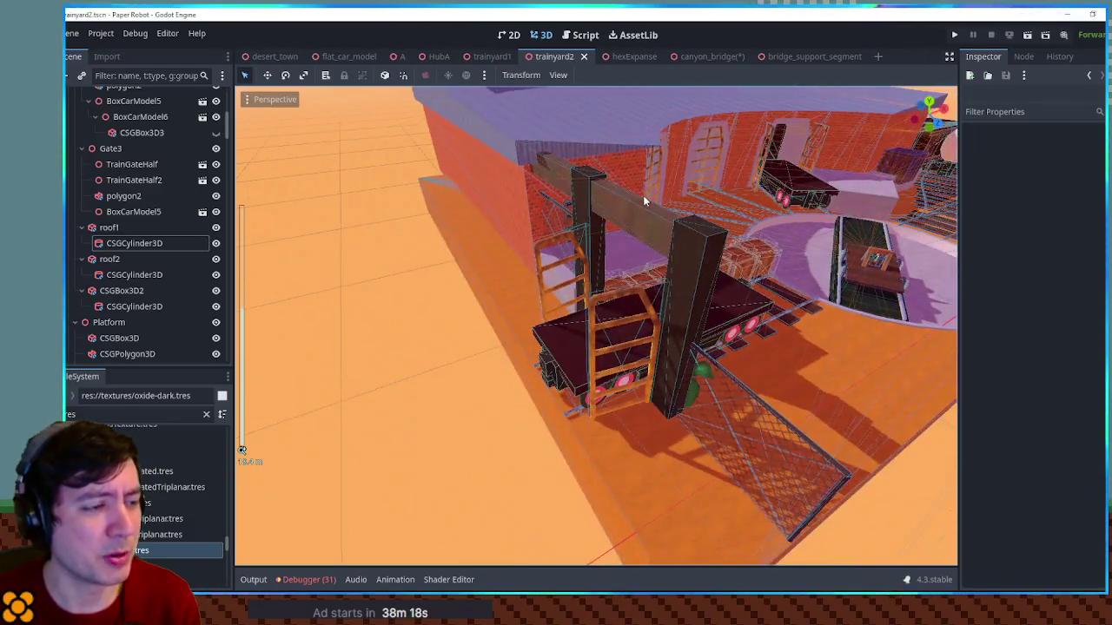
left_click_drag(642, 194, 588, 195)
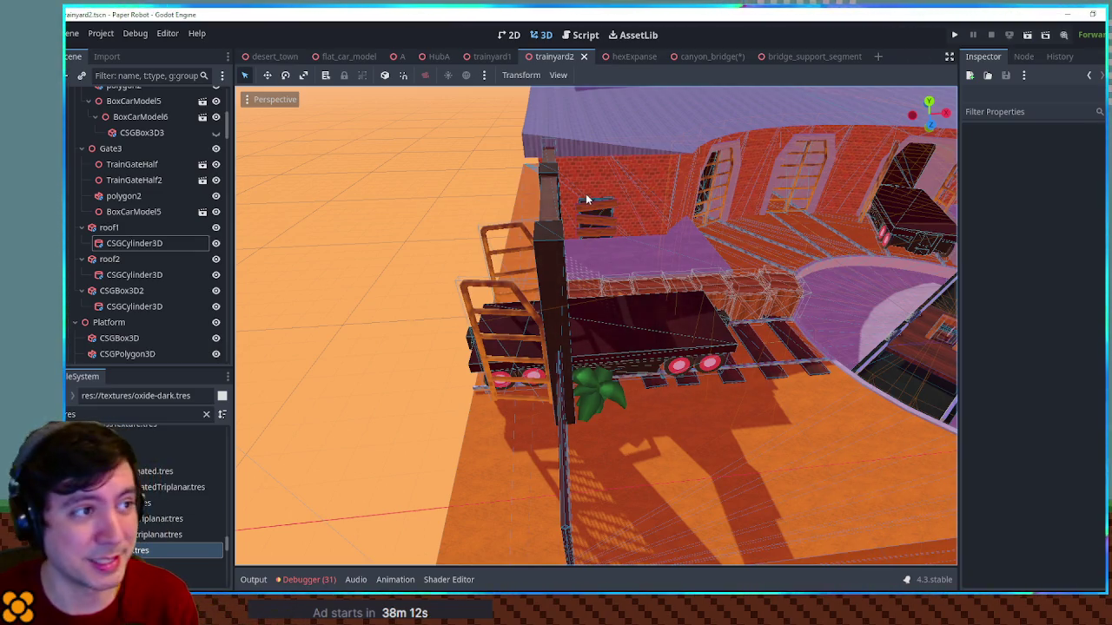
left_click(704, 56)
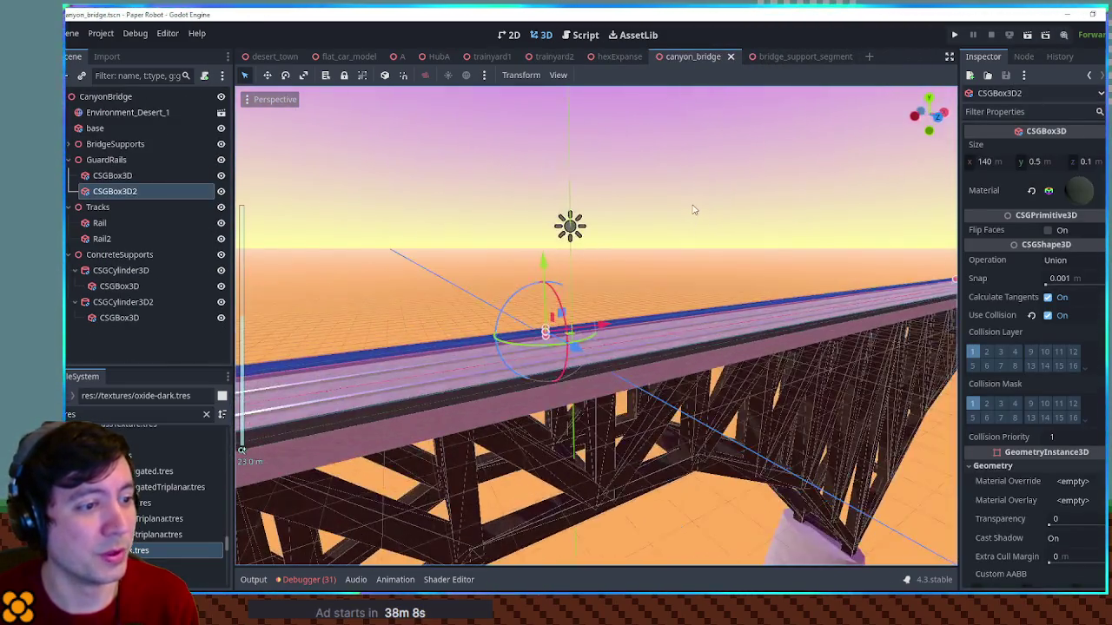
Deselect the guard rail box and orbit to a diagonal view down onto the bridge
left_click(695, 208)
scroll(646, 205, "down", 5)
mouse_move(702, 203)
left_mouse_down()
mouse_move(738, 246)
mouse_move(394, 253)
mouse_move(722, 258)
mouse_move(759, 250)
mouse_move(763, 237)
mouse_move(803, 252)
mouse_move(666, 230)
left_mouse_up()
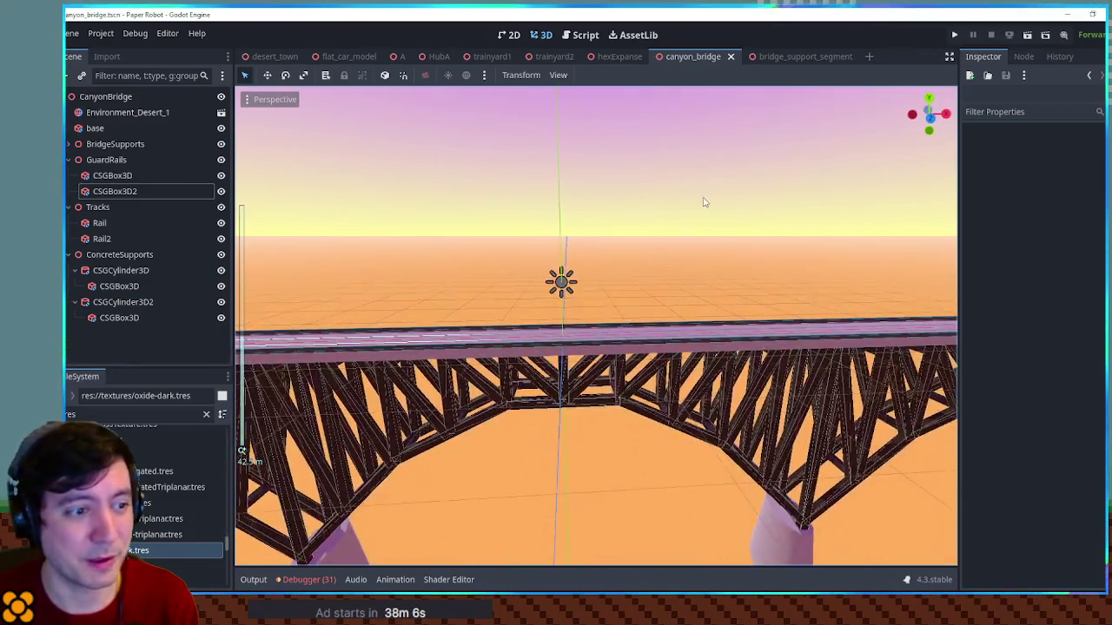
scroll(666, 229, "up", 3)
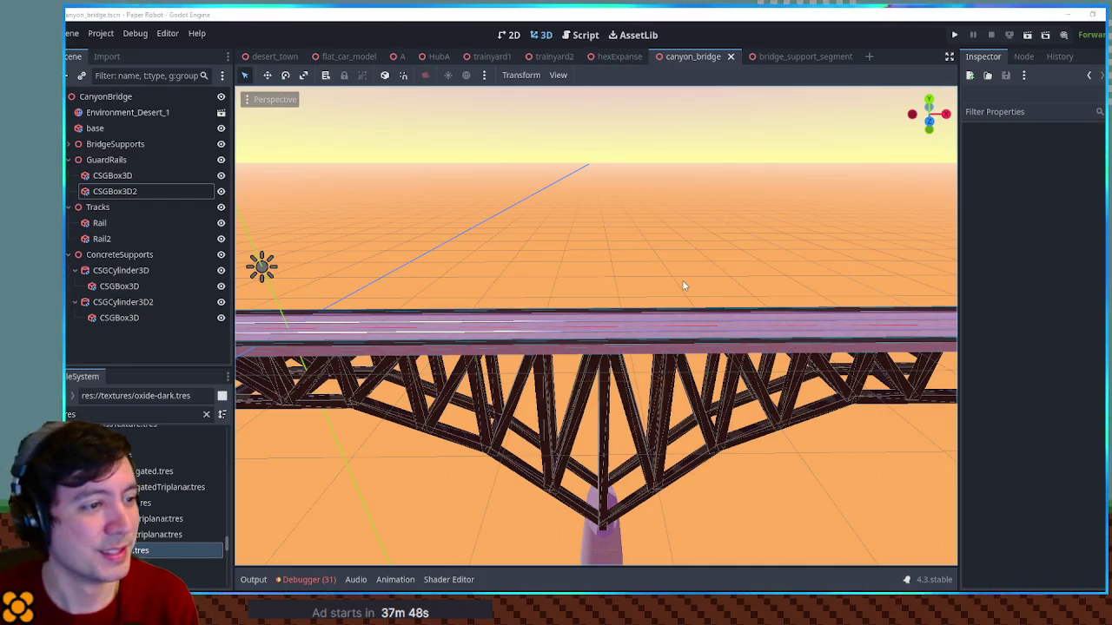
key("KP_4")
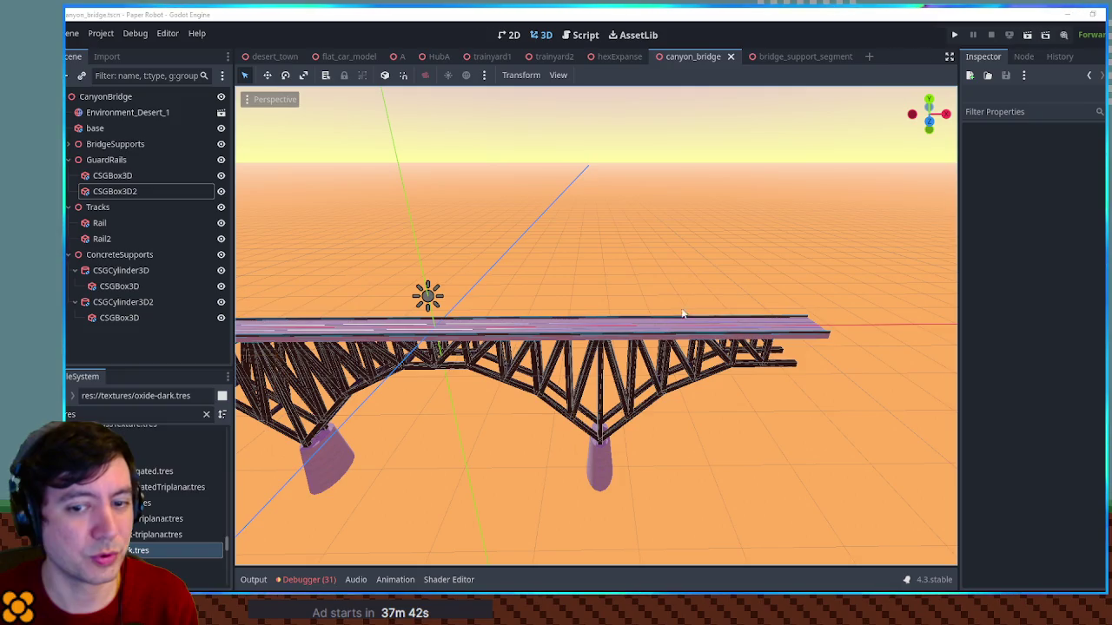
key("KP_2")
key("KP_8")
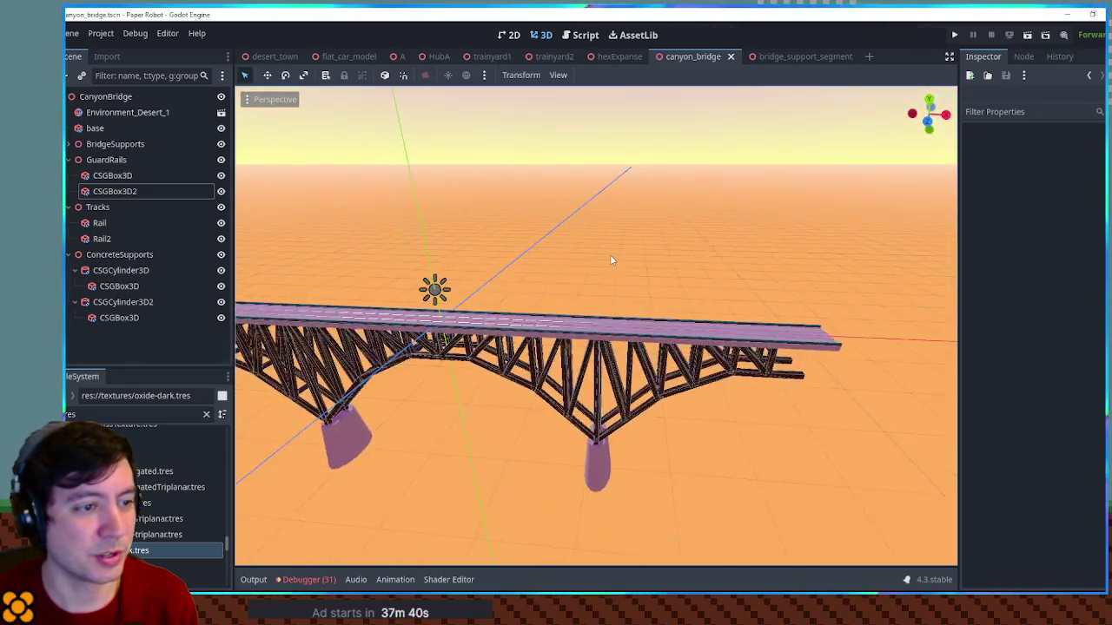
key("KP_6")
scroll(756, 321, "up", 8)
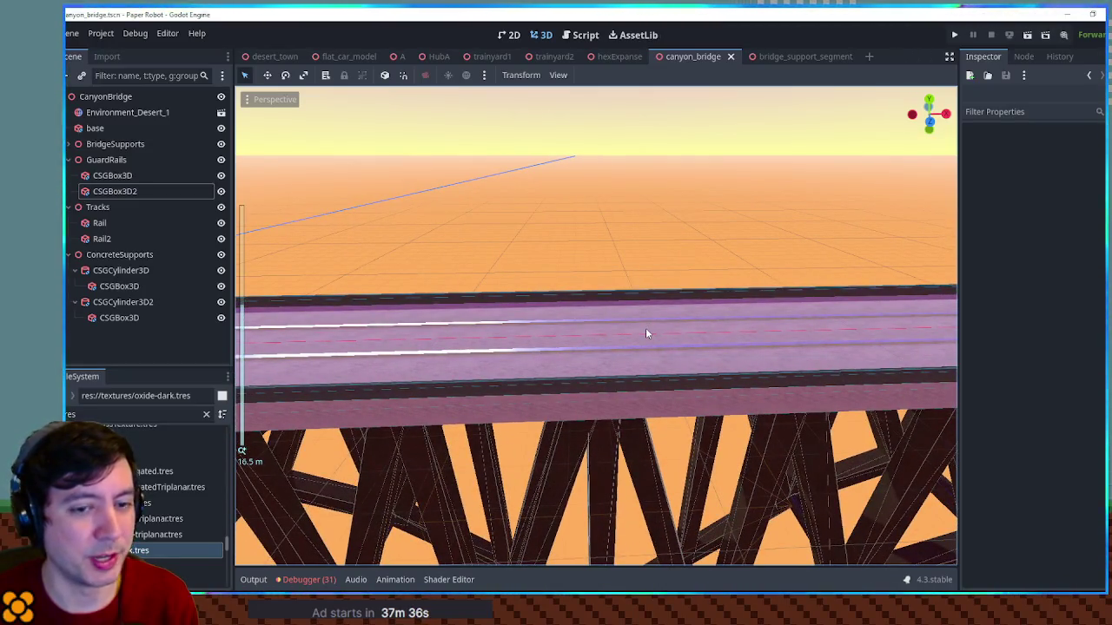
scroll(651, 328, "up", 1)
scroll(739, 332, "up", 2)
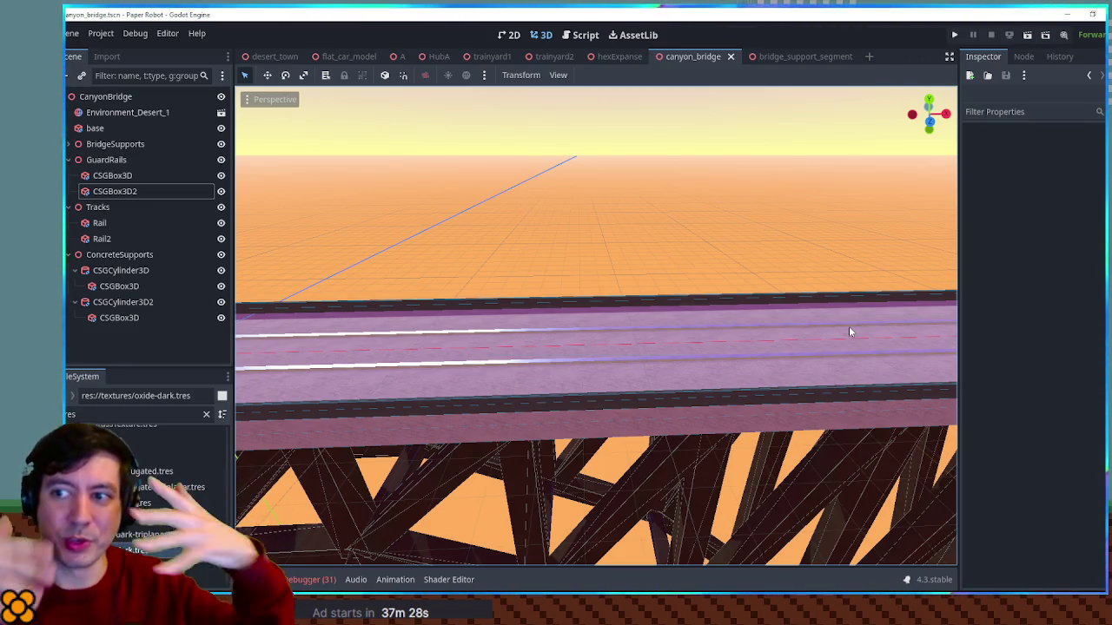
mouse_move(740, 275)
left_mouse_down()
mouse_move(669, 251)
mouse_move(588, 265)
mouse_move(404, 247)
mouse_move(614, 255)
mouse_move(580, 319)
mouse_move(615, 324)
mouse_move(495, 323)
left_mouse_up()
scroll(532, 250, "down", 2)
scroll(580, 319, "down", 4)
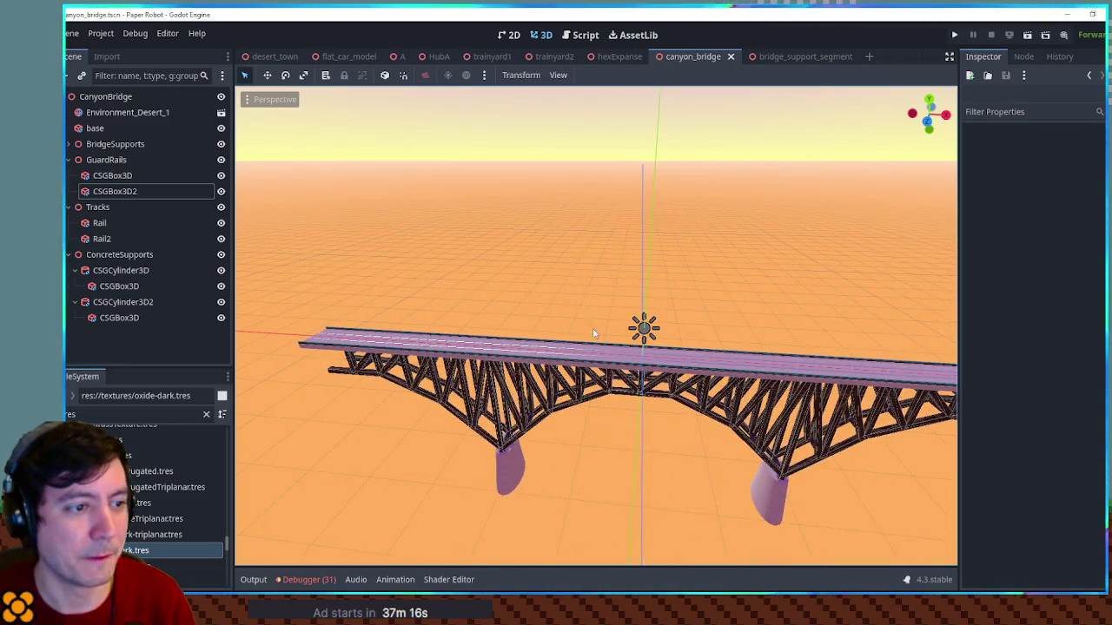
scroll(610, 327, "up", 2)
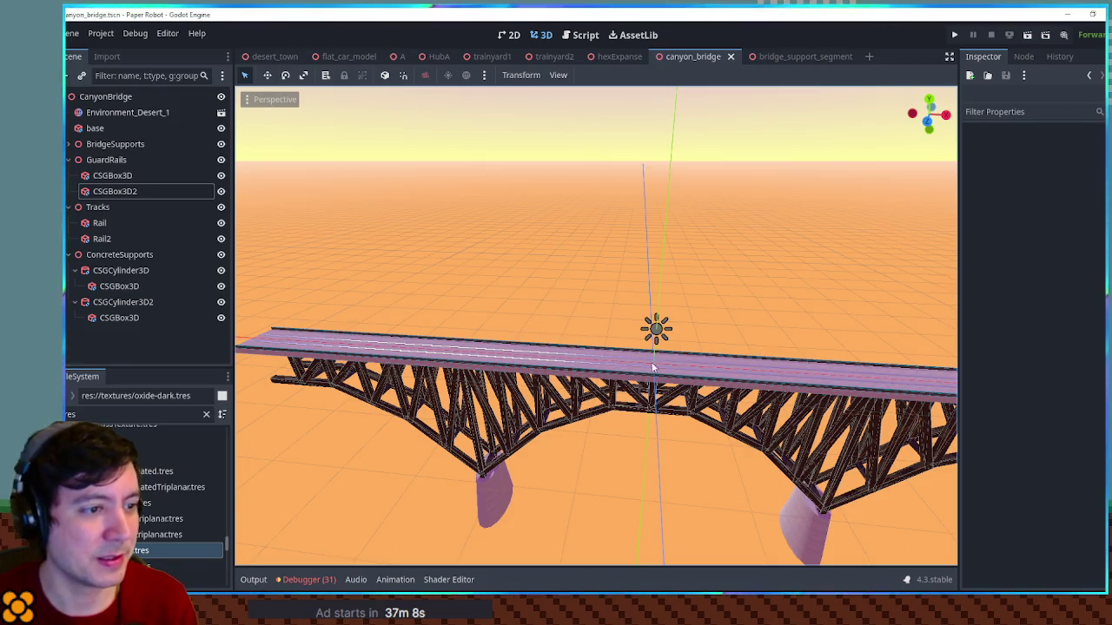
scroll(545, 292, "up", 2)
mouse_move(545, 291)
left_mouse_down()
mouse_move(693, 266)
mouse_move(672, 251)
mouse_move(513, 255)
left_mouse_up()
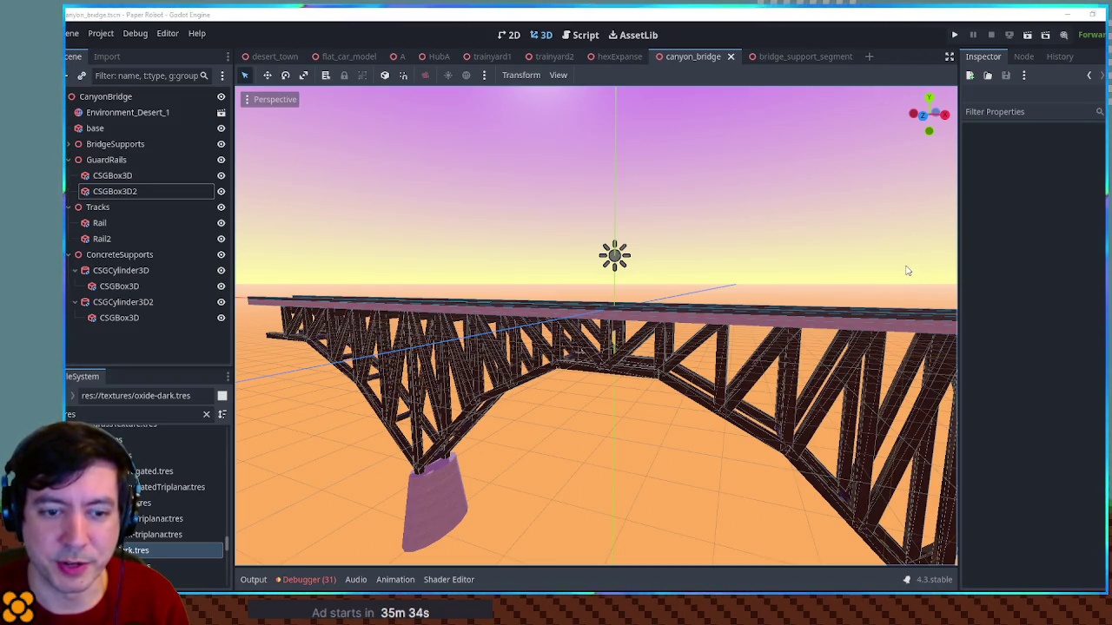
scroll(769, 267, "up", 5)
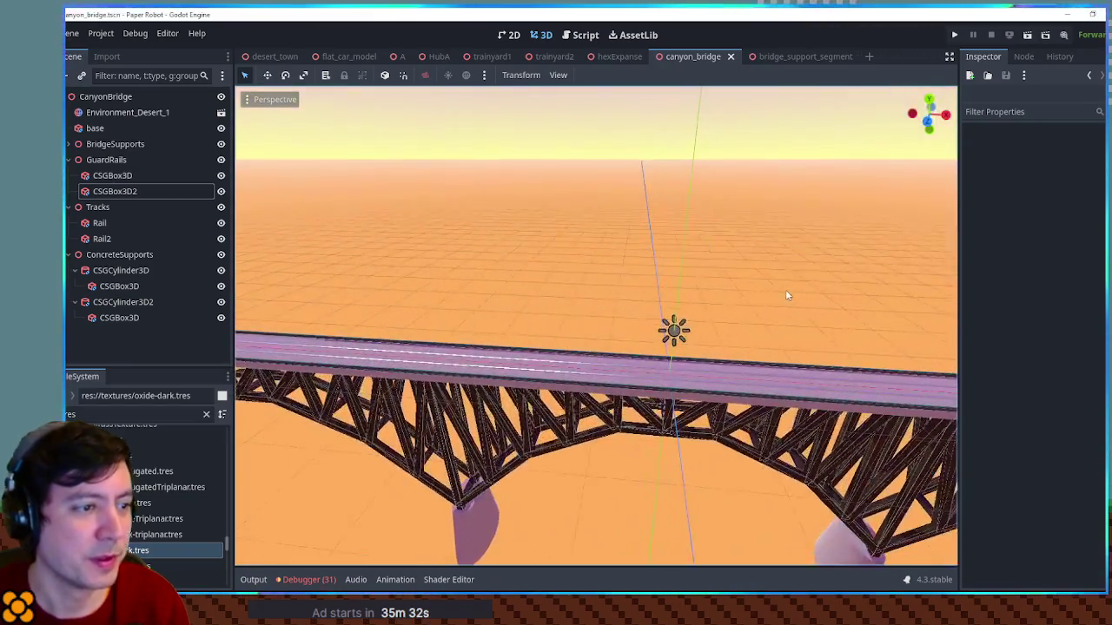
scroll(724, 262, "up", 5)
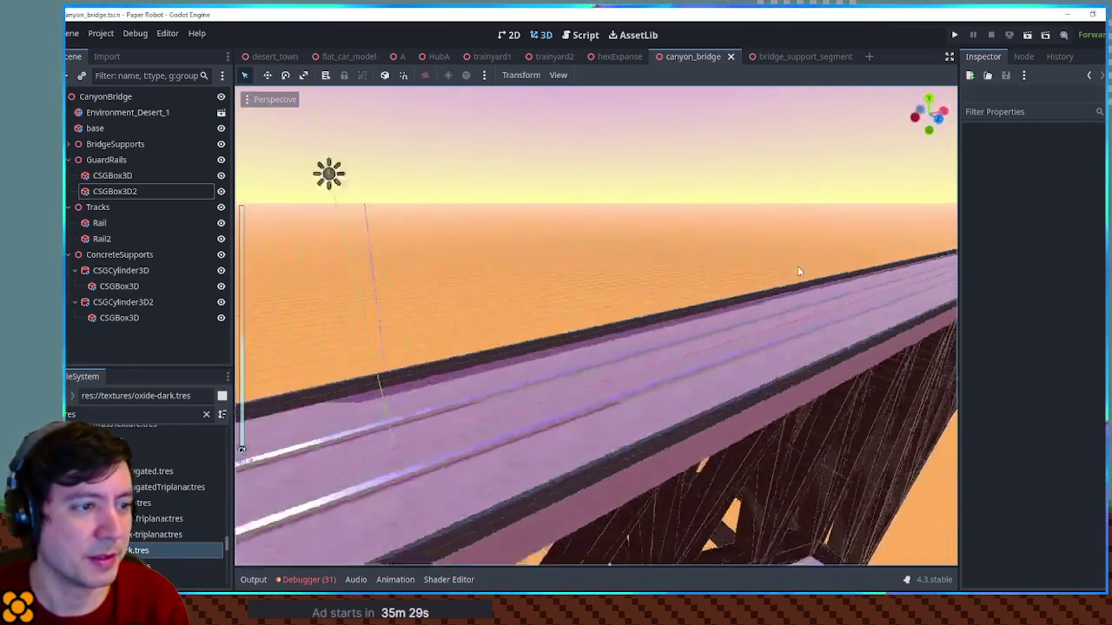
scroll(800, 273, "up", 2)
mouse_move(714, 278)
left_mouse_down()
mouse_move(397, 248)
mouse_move(446, 269)
mouse_move(826, 274)
mouse_move(599, 260)
mouse_move(372, 276)
mouse_move(662, 255)
mouse_move(600, 266)
mouse_move(628, 266)
mouse_move(357, 181)
left_mouse_up()
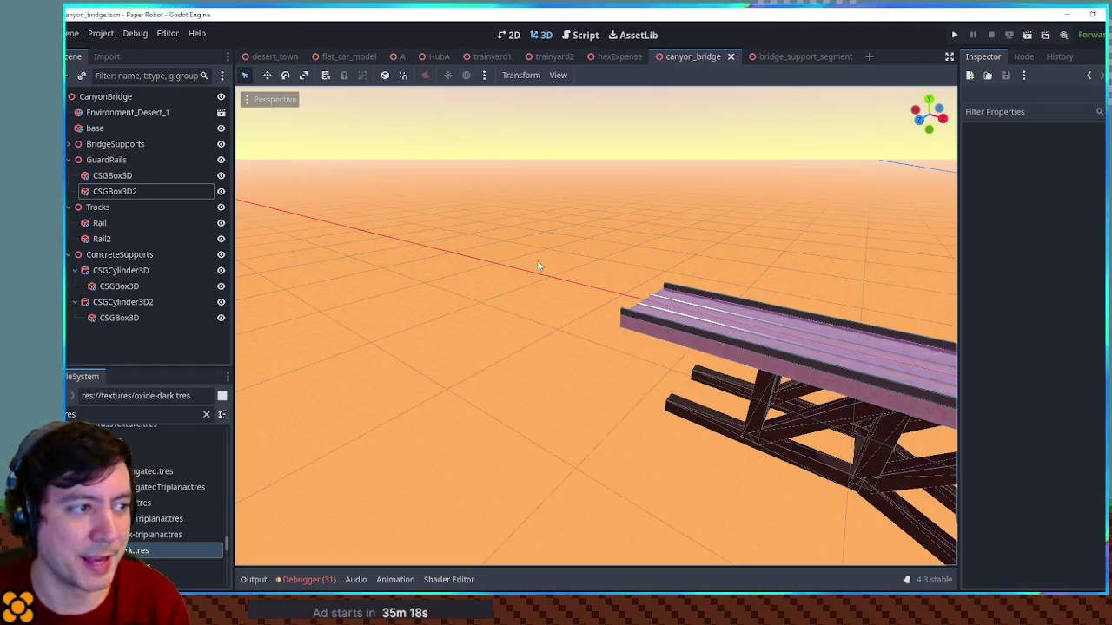
mouse_move(551, 268)
left_mouse_down()
mouse_move(588, 305)
mouse_move(628, 307)
mouse_move(485, 291)
mouse_move(864, 321)
mouse_move(694, 301)
mouse_move(649, 304)
mouse_move(934, 341)
left_mouse_up()
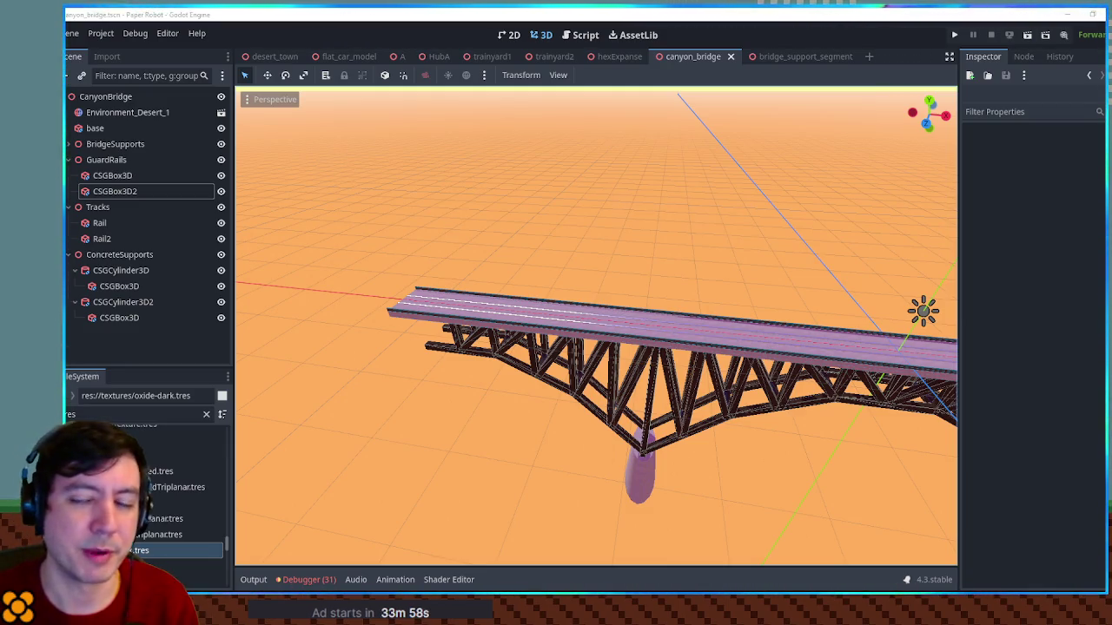
mouse_move(767, 275)
left_mouse_down()
mouse_move(811, 241)
mouse_move(803, 226)
left_mouse_up()
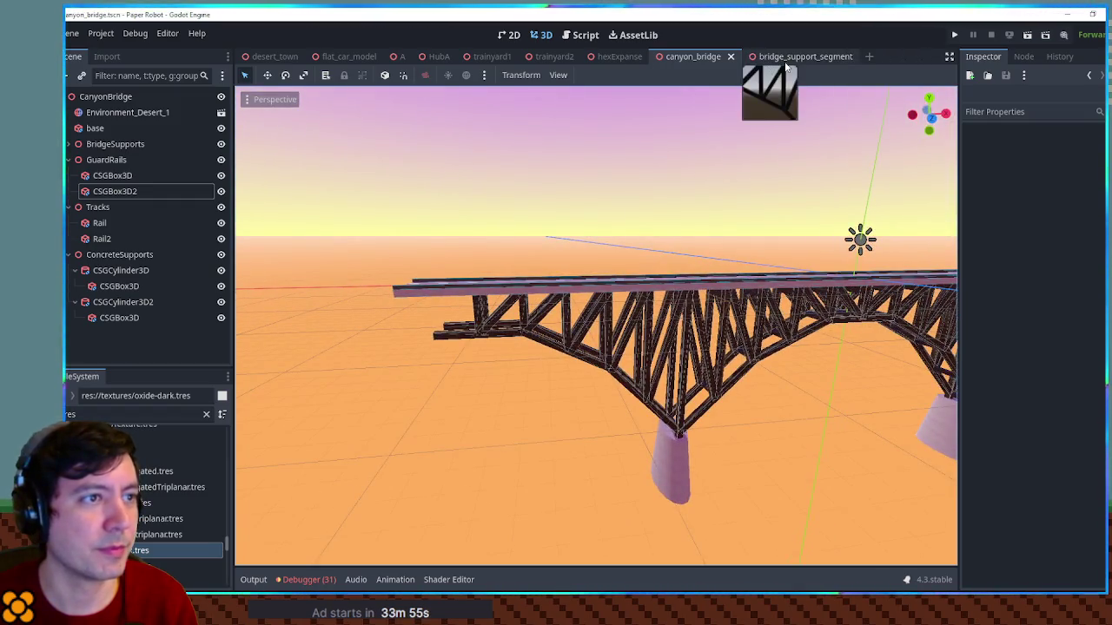
left_click(546, 56)
Clear the trainyard2 selection and orbit to a low view of the turntable
scroll(763, 299, "down", 10)
left_click(829, 480)
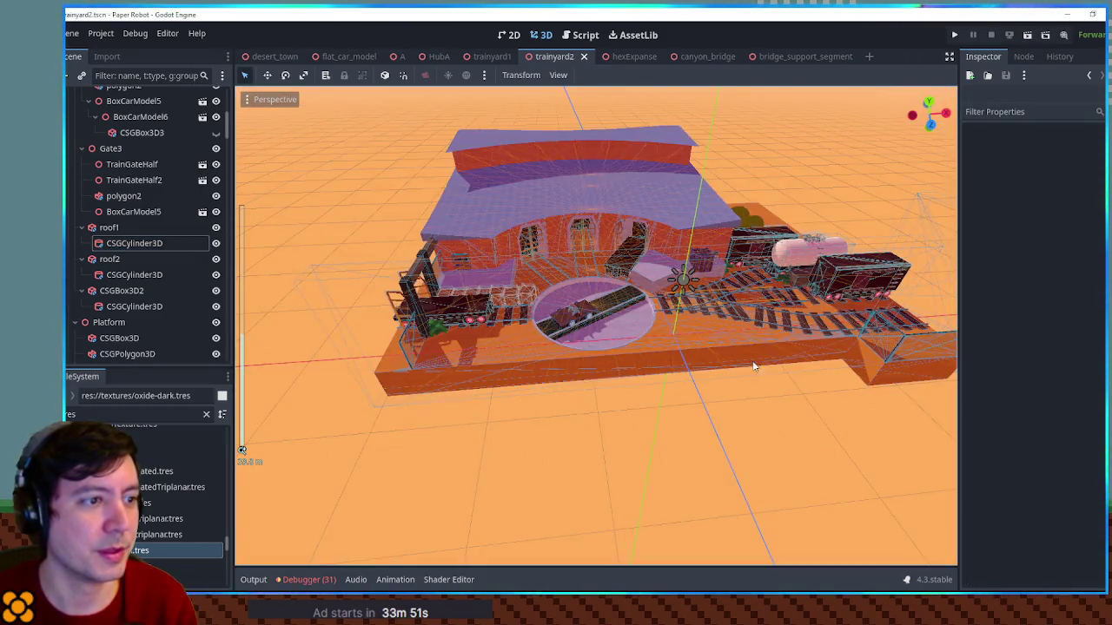
scroll(758, 376, "up", 8)
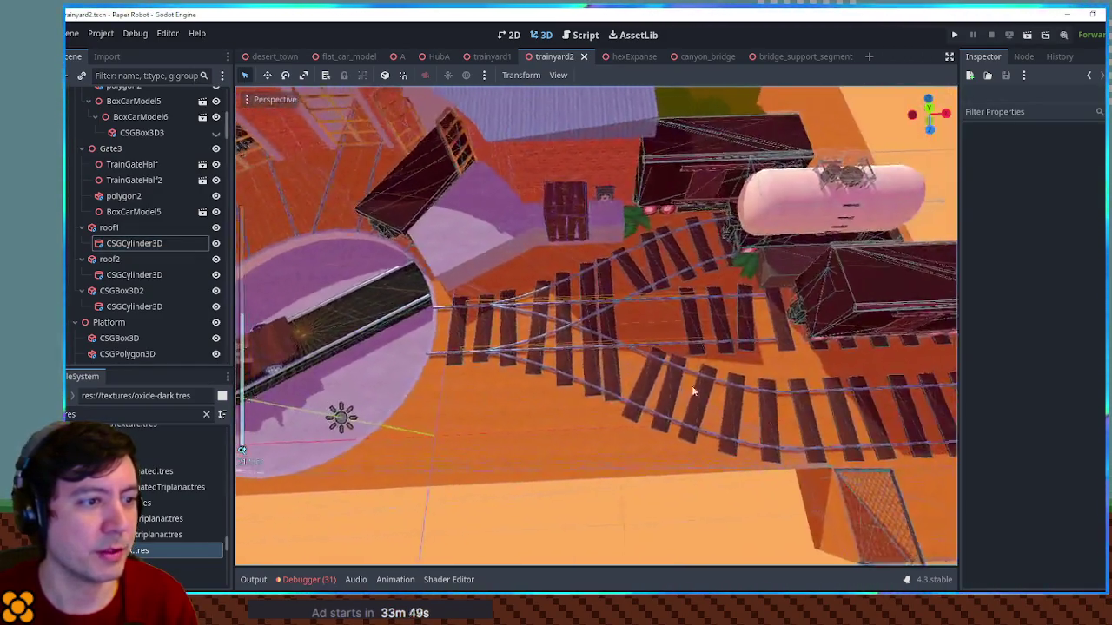
mouse_move(693, 393)
left_mouse_down()
mouse_move(777, 379)
mouse_move(843, 308)
mouse_move(768, 348)
mouse_move(714, 276)
left_mouse_up()
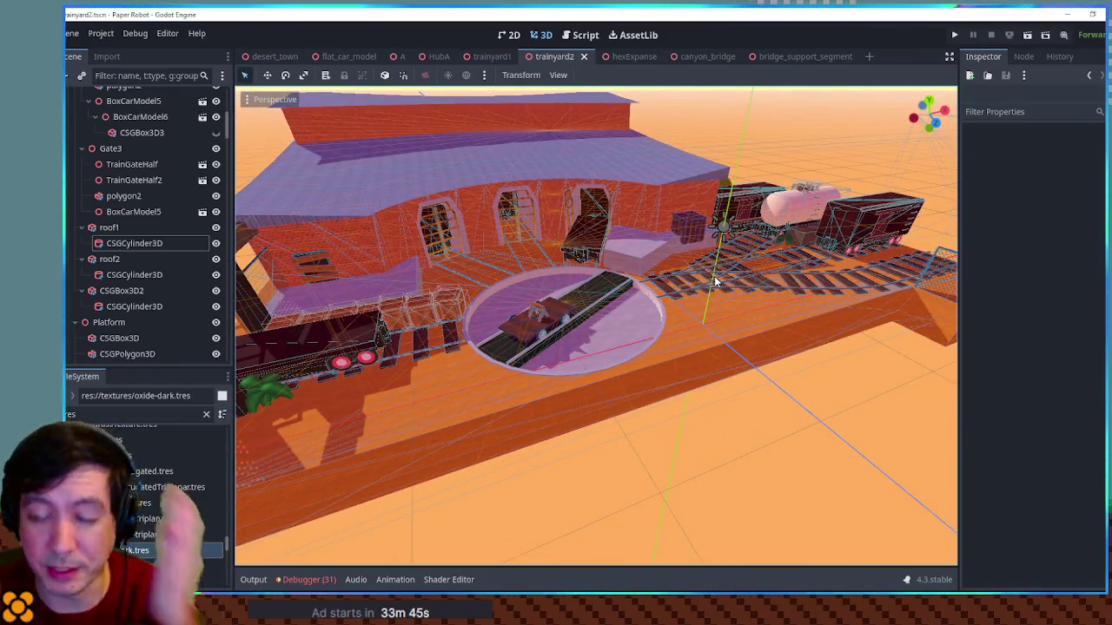